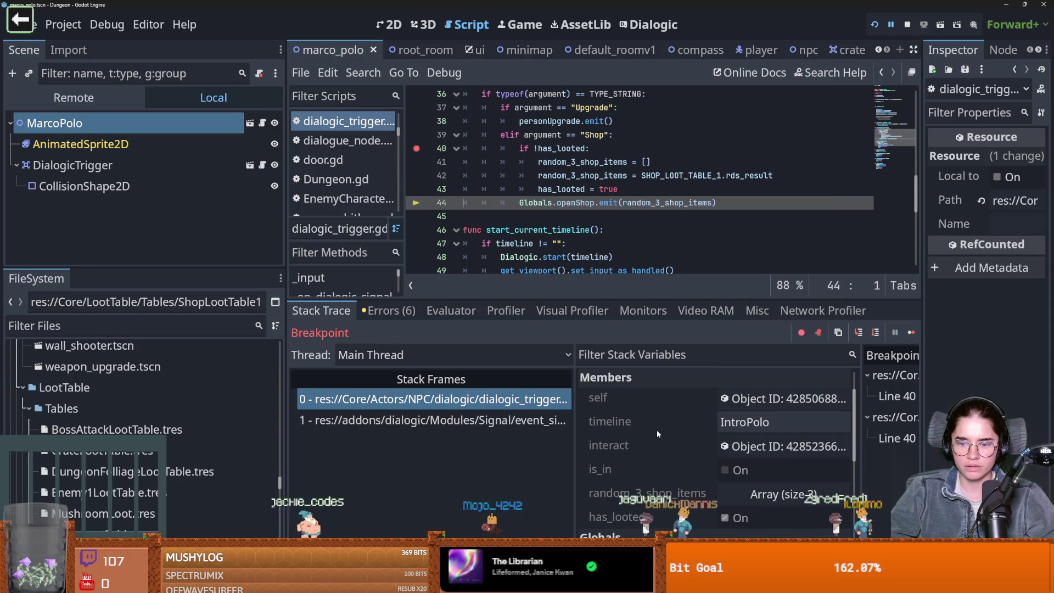
- Enlarge the code view and locate the has_looted declaration and the Shop check line
scroll(551, 203, "up", 2)
scroll(430, 230, "down", 1)
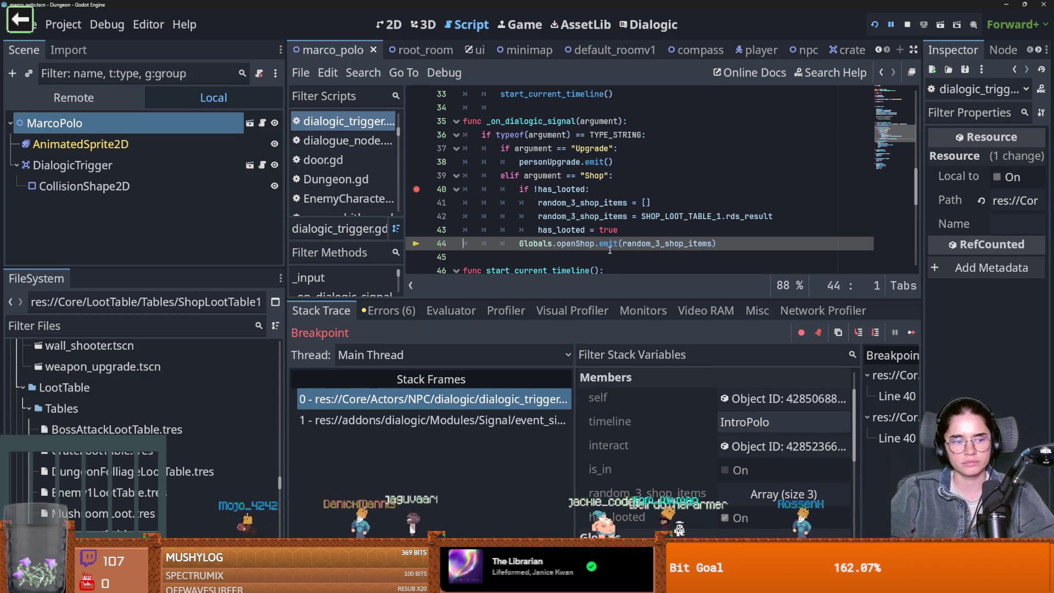
left_click_drag(535, 297, 540, 497)
scroll(583, 328, "up", 3)
scroll(576, 326, "down", 2)
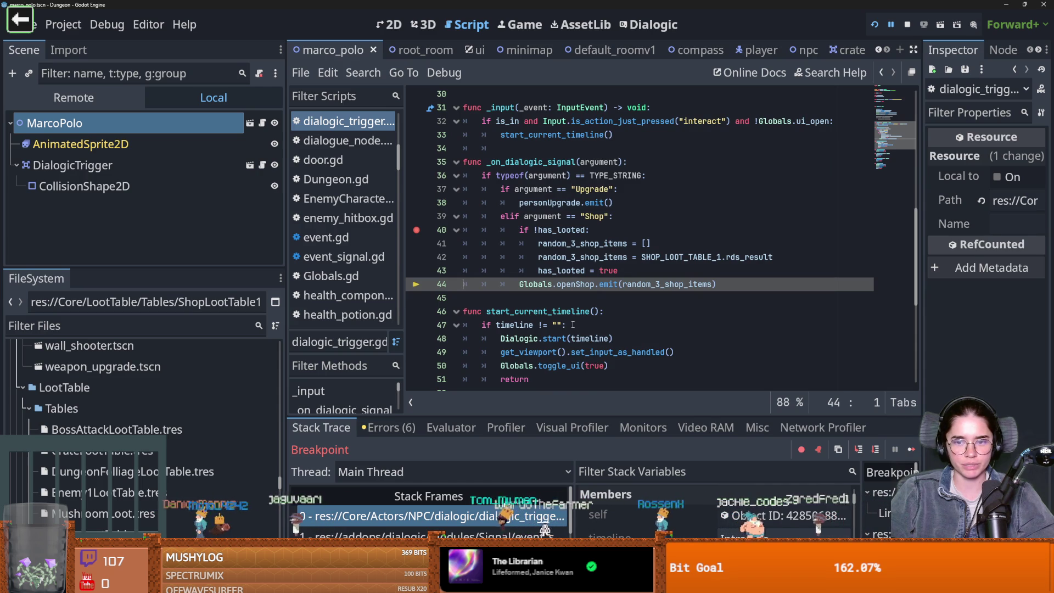
scroll(576, 319, "up", 2)
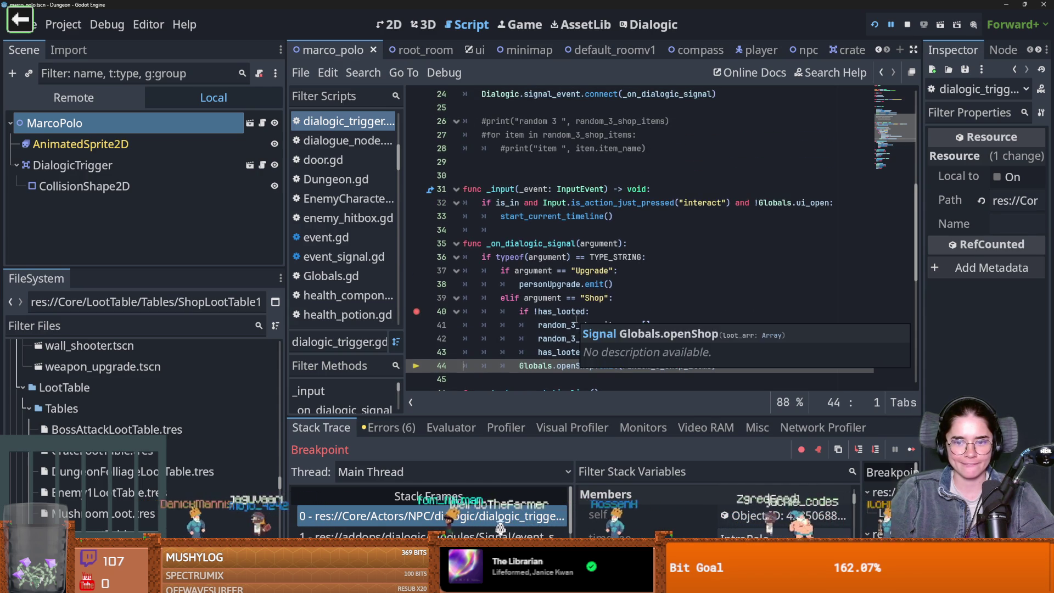
scroll(576, 319, "down", 1)
mouse_move(577, 320)
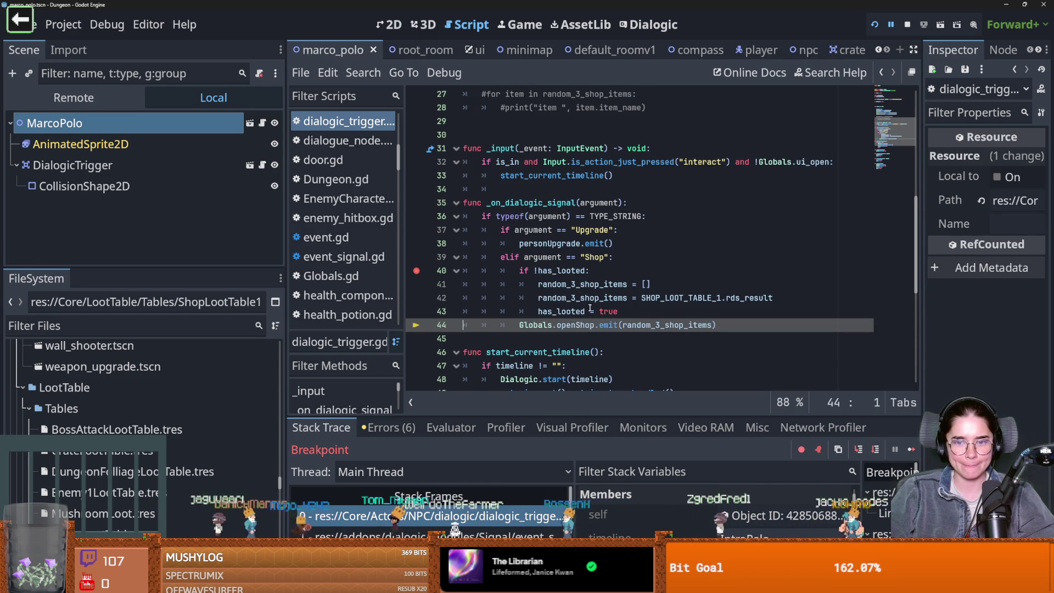
left_click(560, 270, "ctrl")
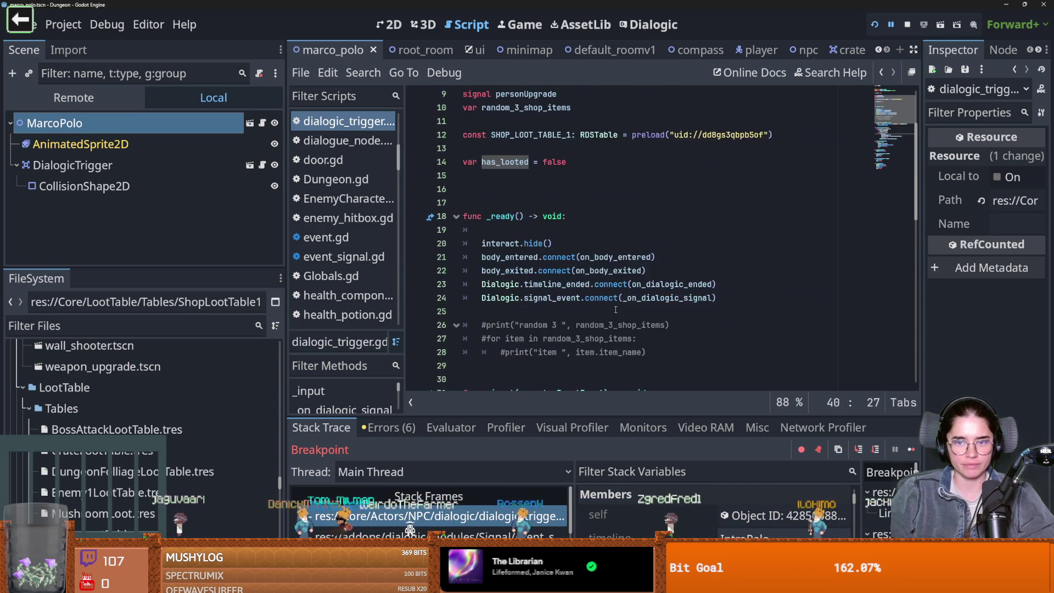
scroll(549, 310, "down", 9)
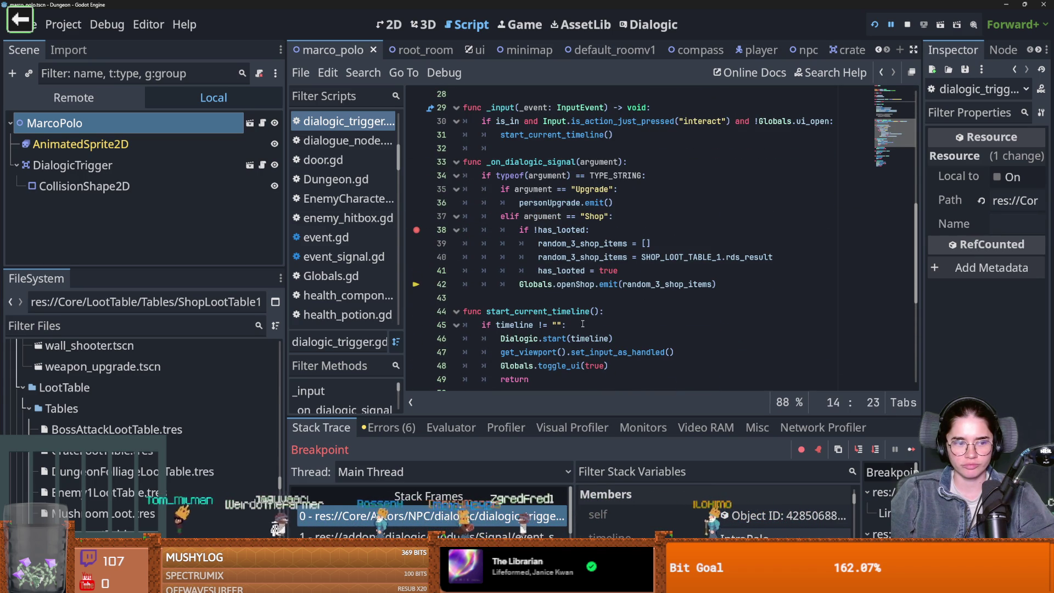
scroll(584, 325, "up", 1)
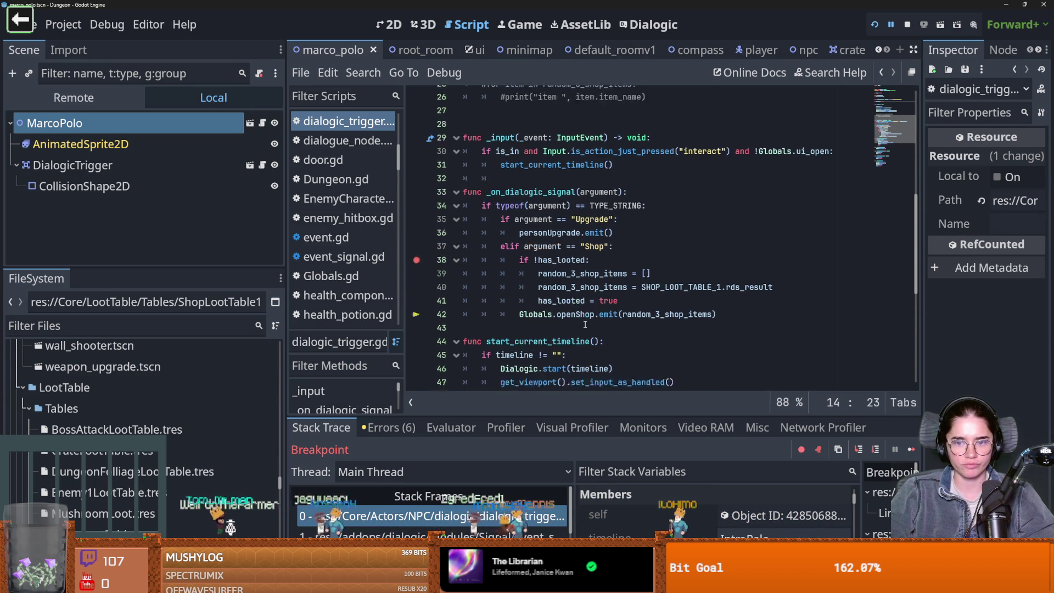
left_click(630, 259)
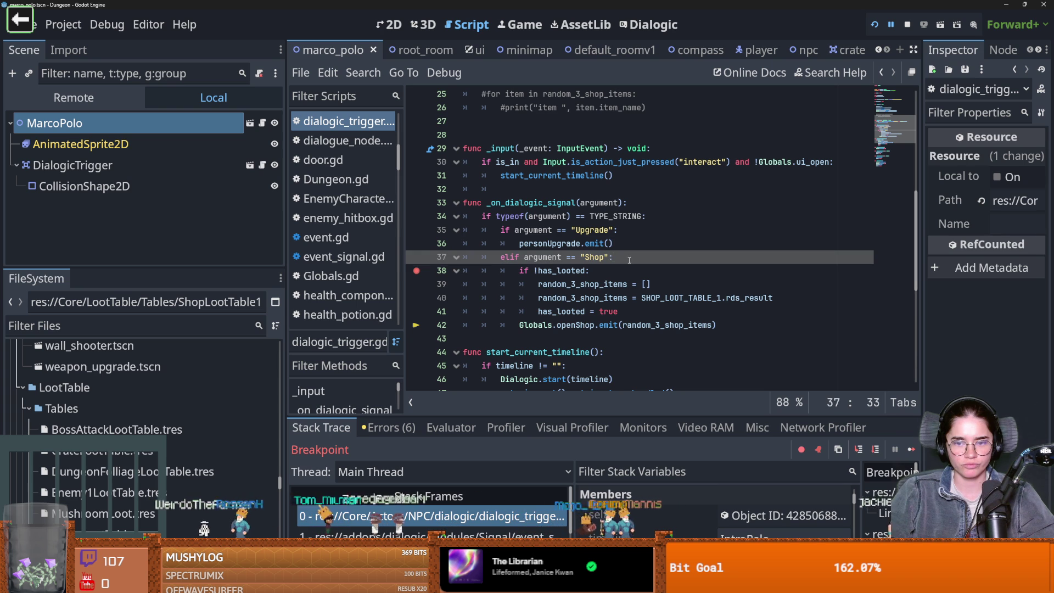
- Add print("HAS LOOTED ", has_looted) at the start of the Shop branch and run the project
key("Return")
type("print(\"HAS LOOTED \", has")
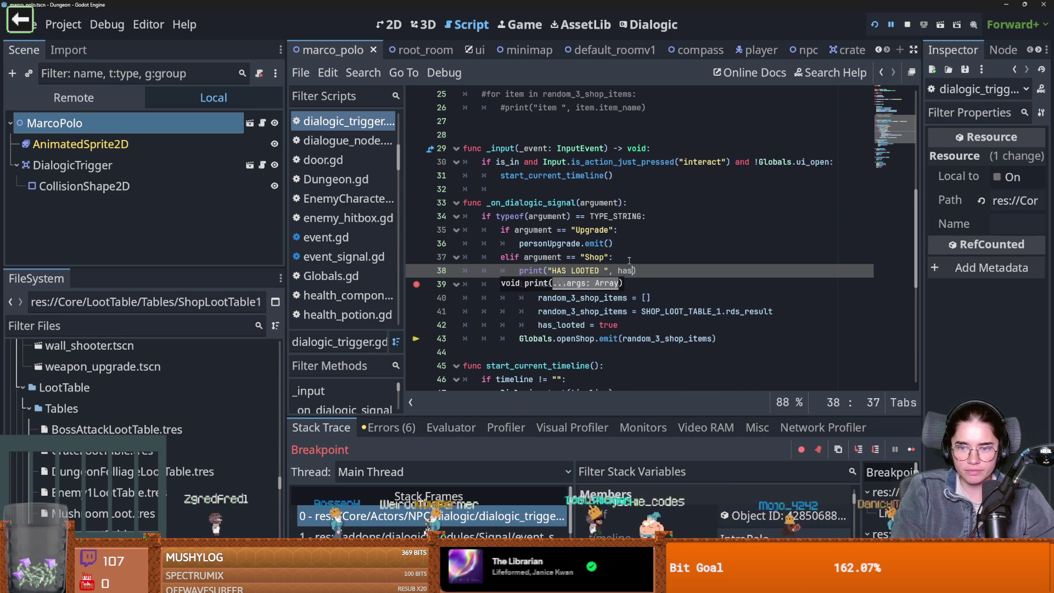
type("_")
key("Return")
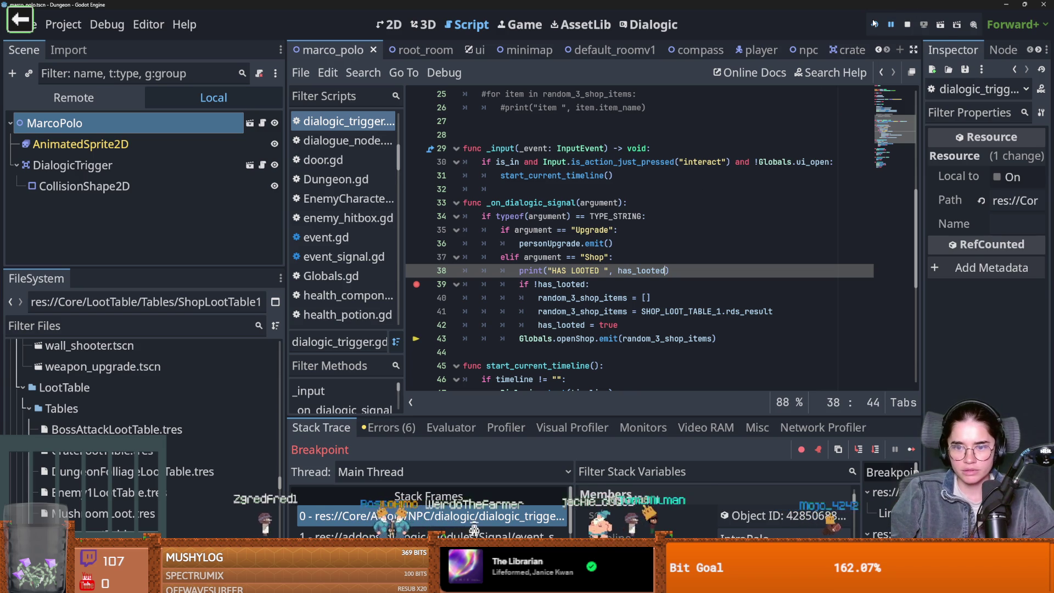
left_click(874, 23)
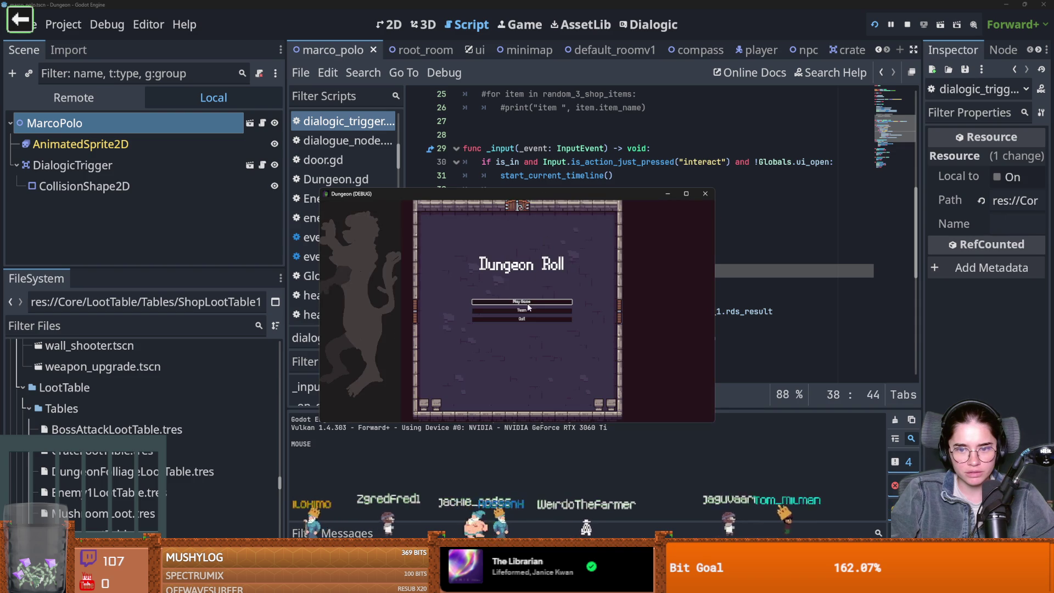
- Start a game as the Warrior, talk to Marco Polo and choose See Wares
left_click(527, 303)
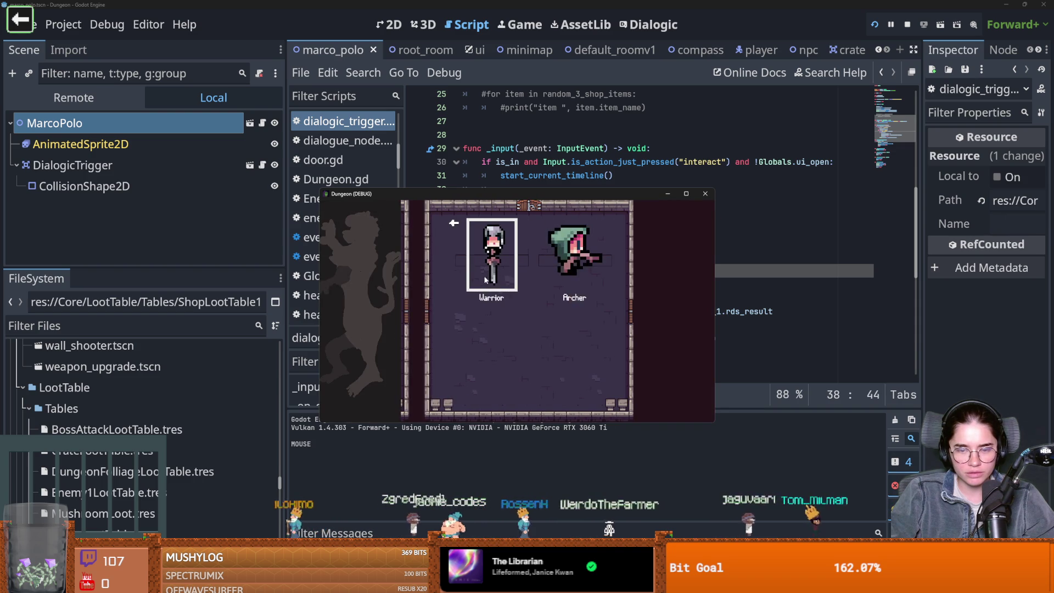
left_click(497, 286)
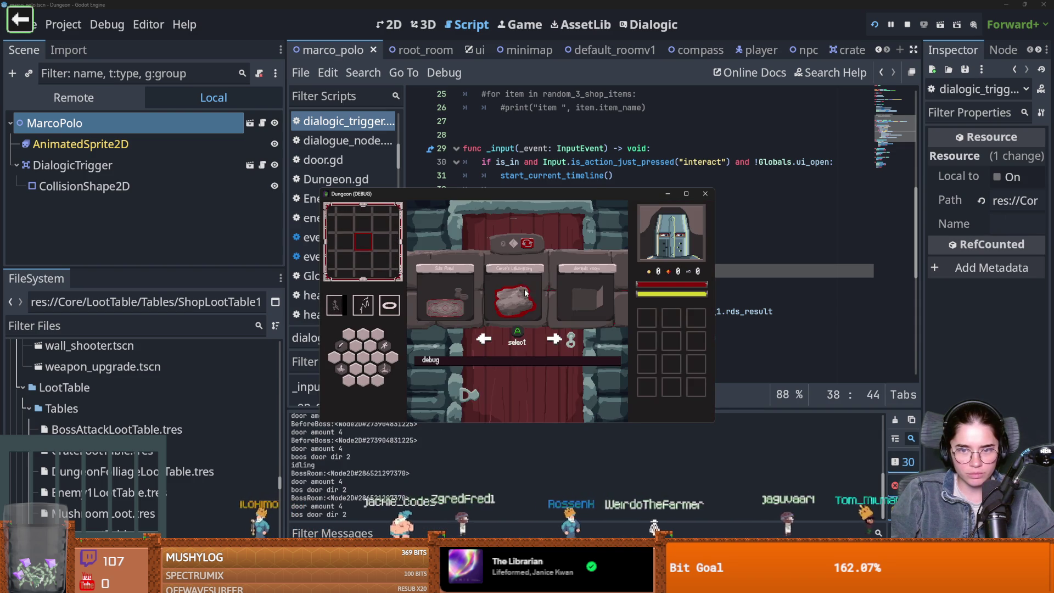
left_click(470, 295)
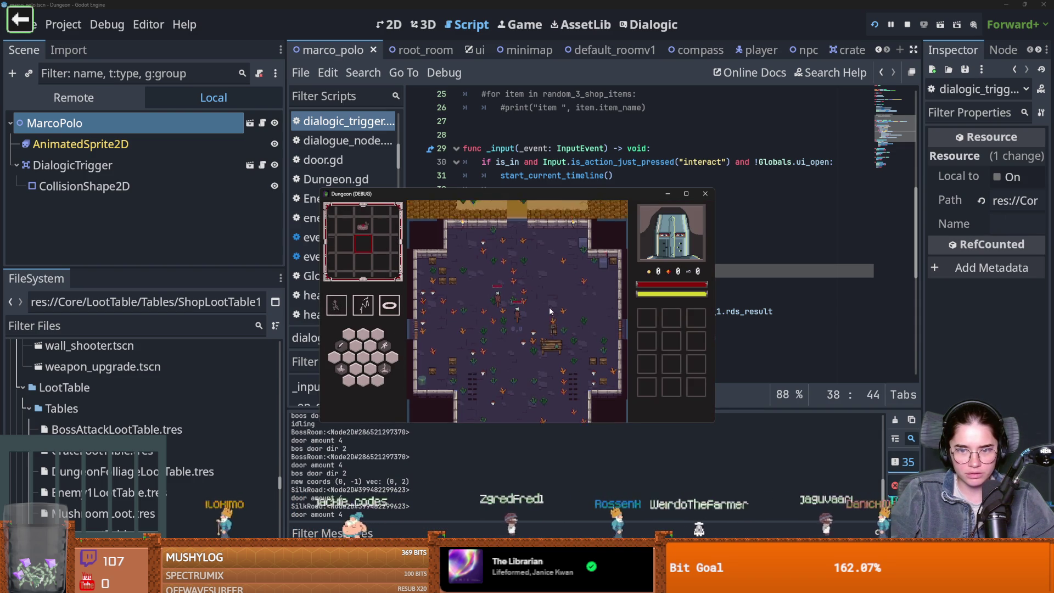
key("e")
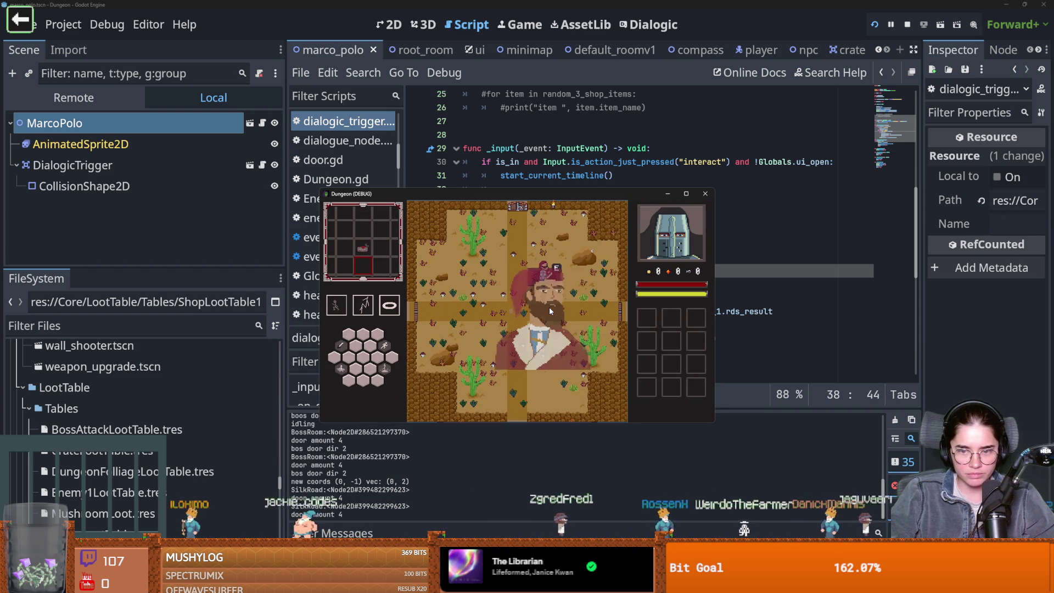
left_click(518, 303)
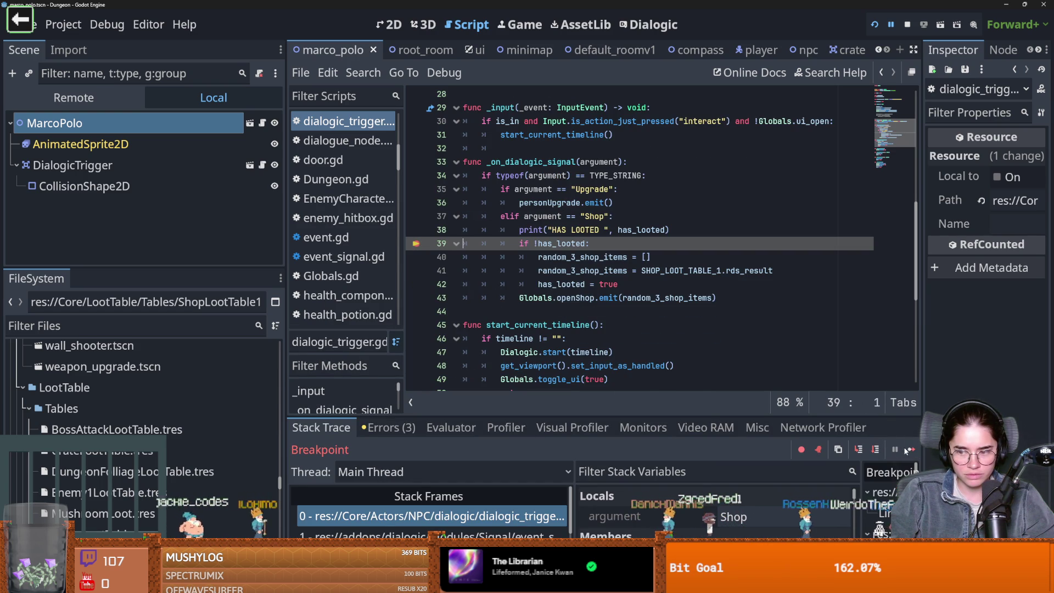
- Step over lines 39–42, resume into the shop, leave, and open Marco Polo's wares again
left_click(875, 450)
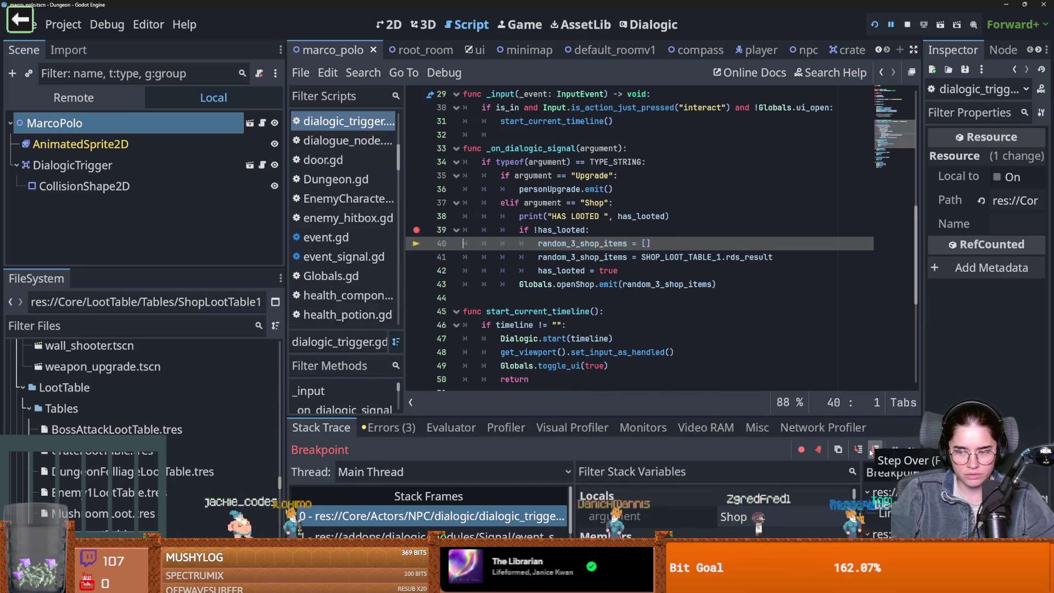
left_click(875, 450)
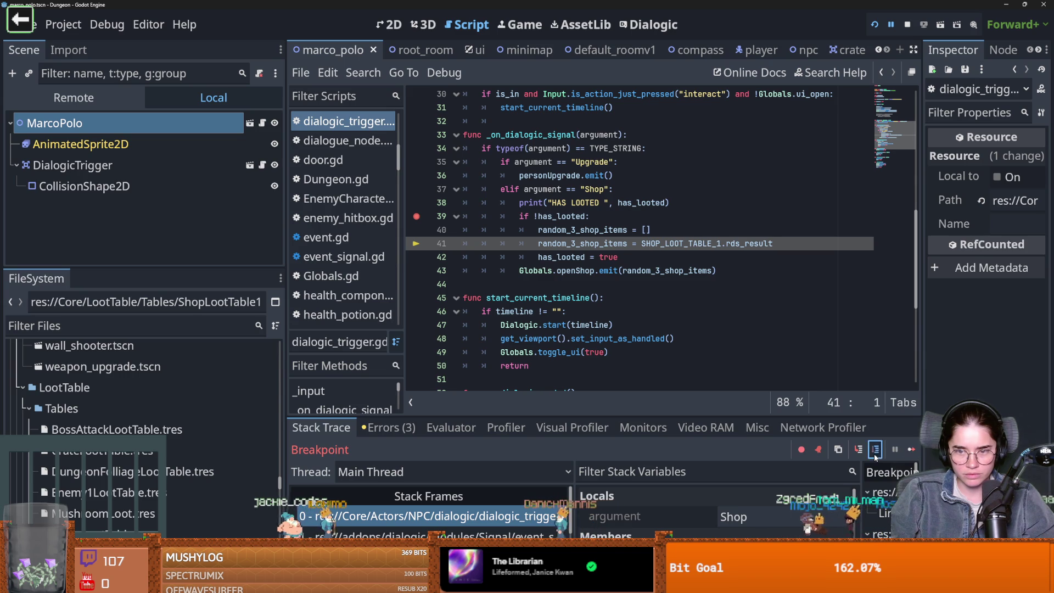
left_click(875, 450)
left_click(909, 449)
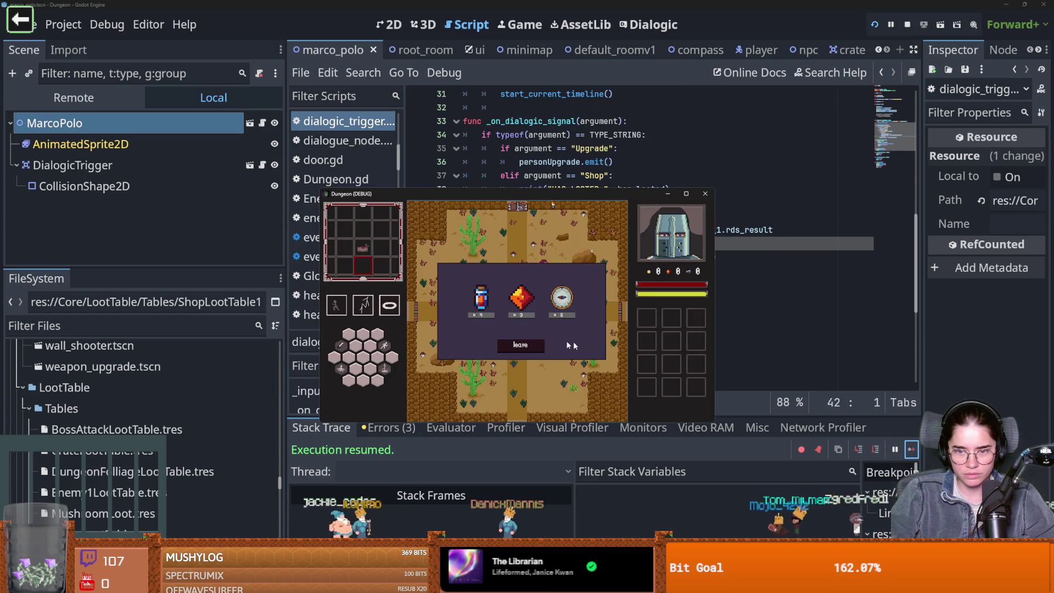
left_click(521, 345)
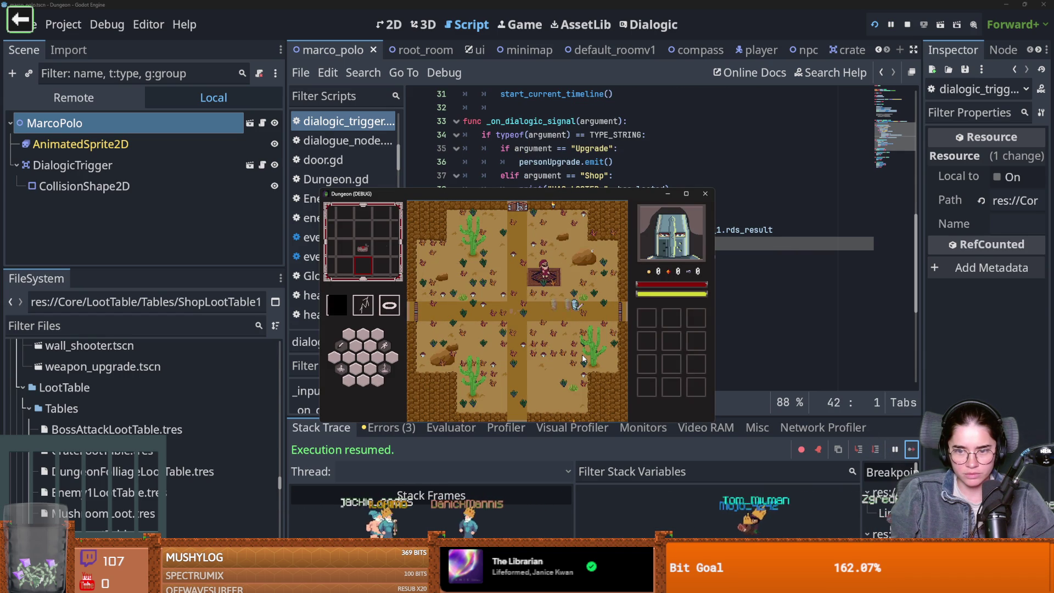
key("a")
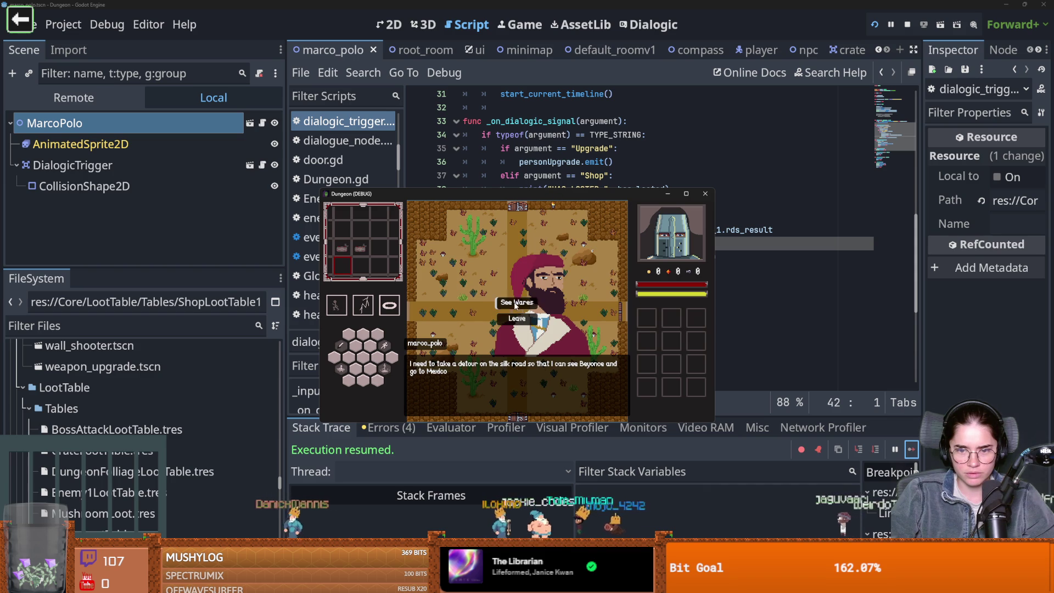
left_click(516, 302)
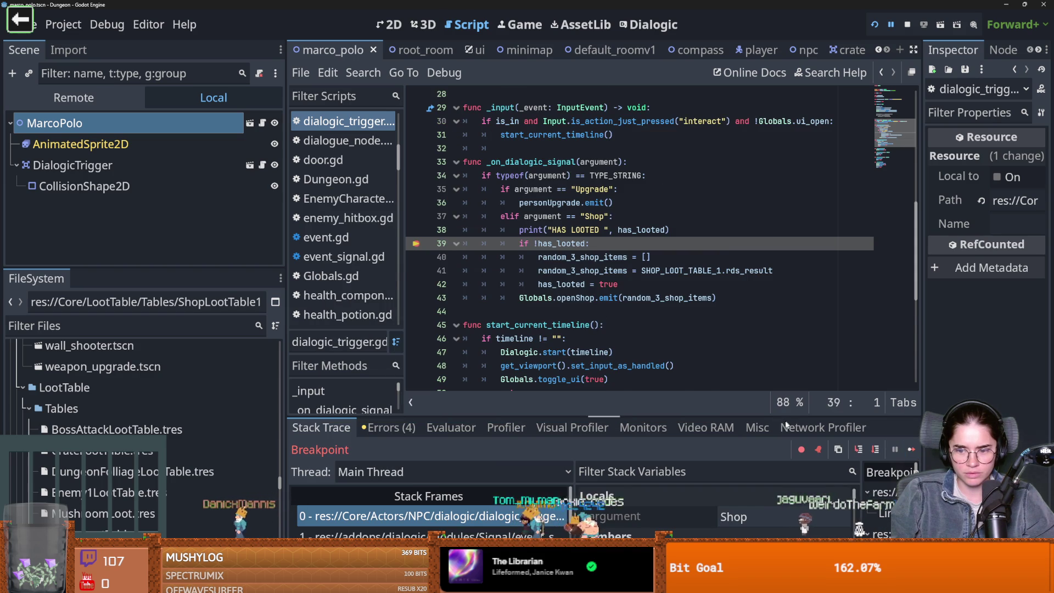
- Remove the line 39 breakpoint and show the debugger's Errors list
mouse_move(762, 416)
left_mouse_down()
mouse_move(753, 265)
mouse_move(753, 409)
left_mouse_up()
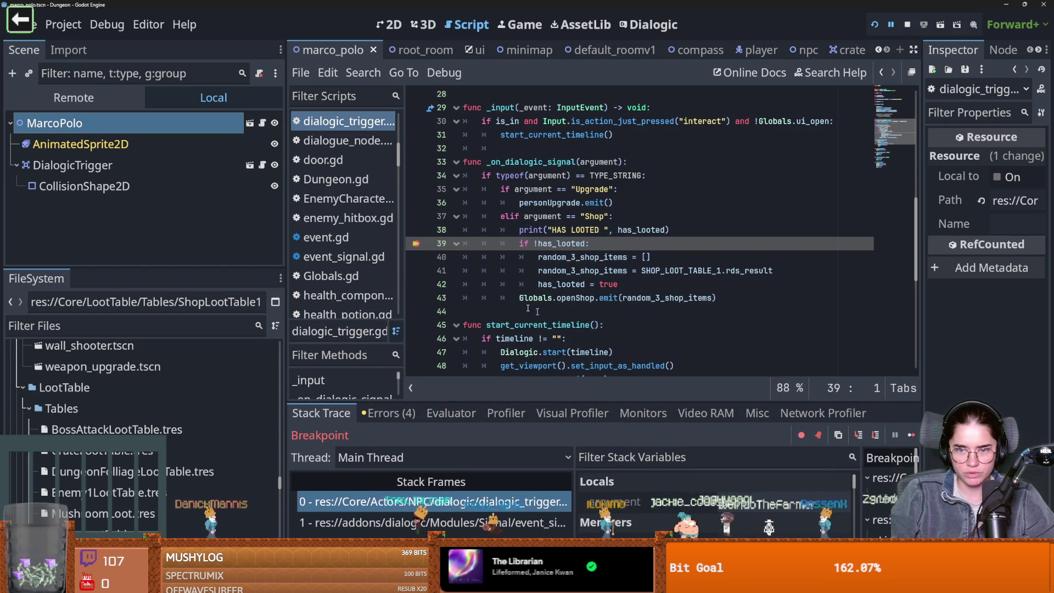
left_click(416, 244)
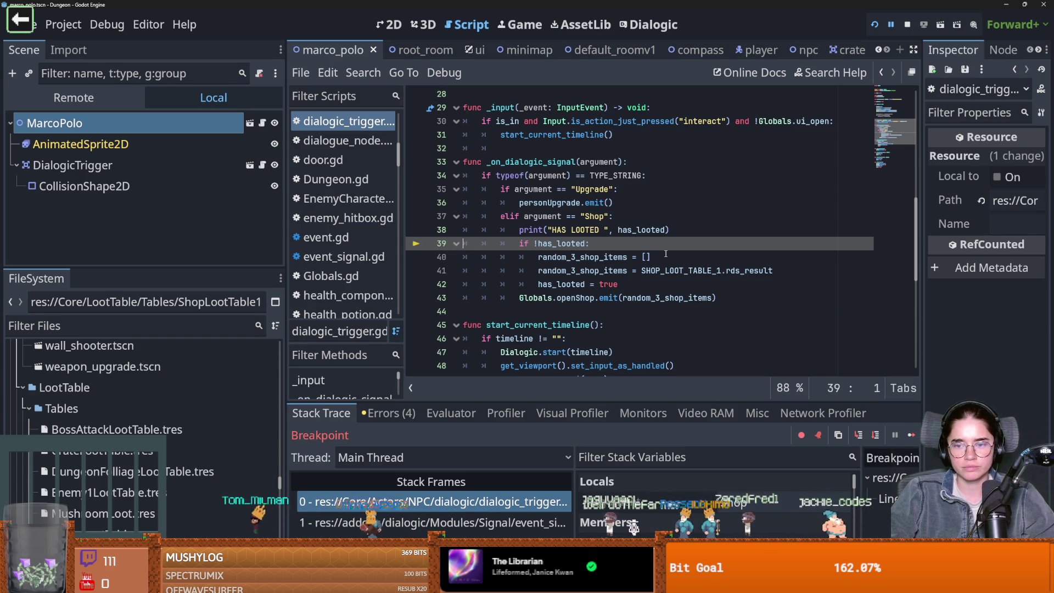
left_click(692, 408)
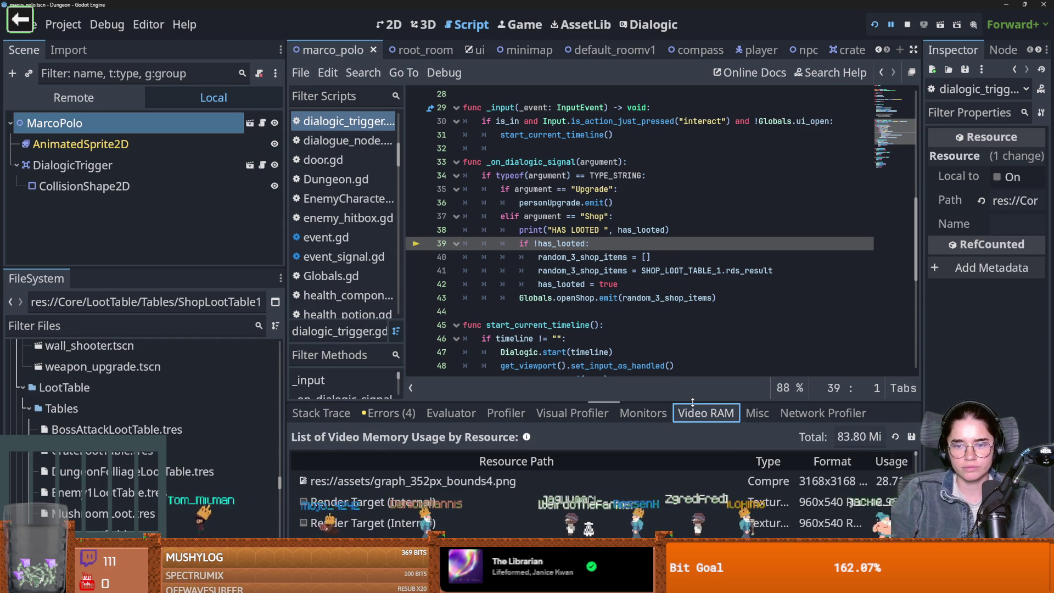
left_click(389, 413)
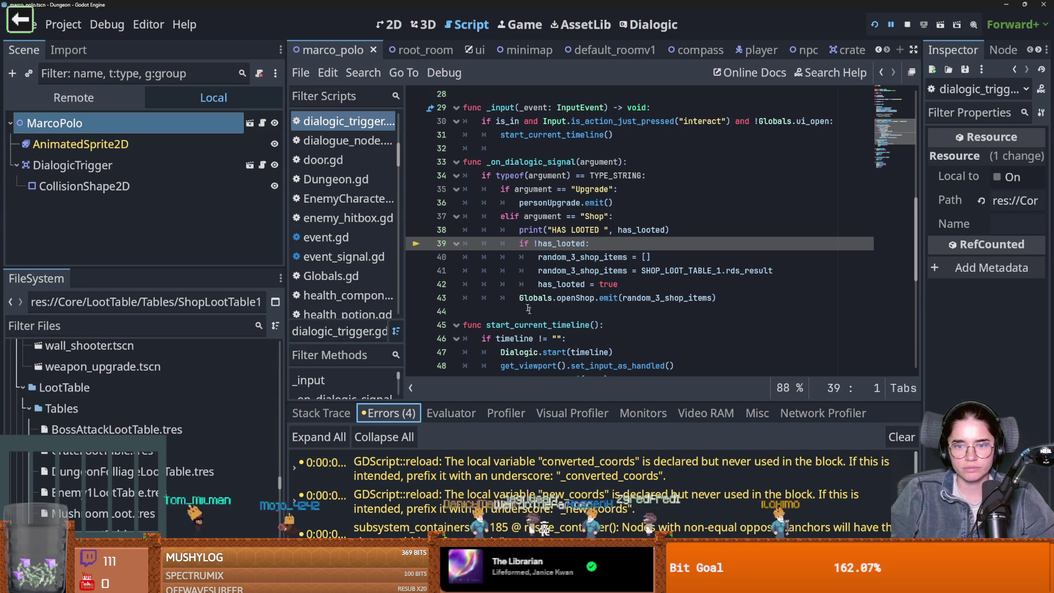
- In npc.gd, remove extra blank lines before _ready and select the dialogic_trigger variable
left_click(262, 123)
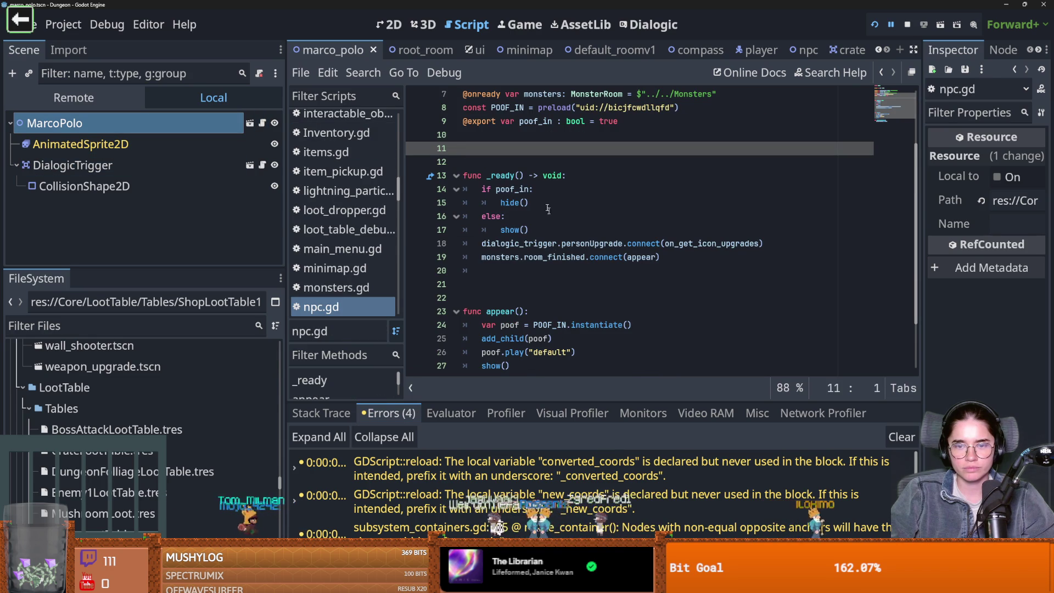
key("Delete")
key("BackSpace")
scroll(549, 211, "up", 2)
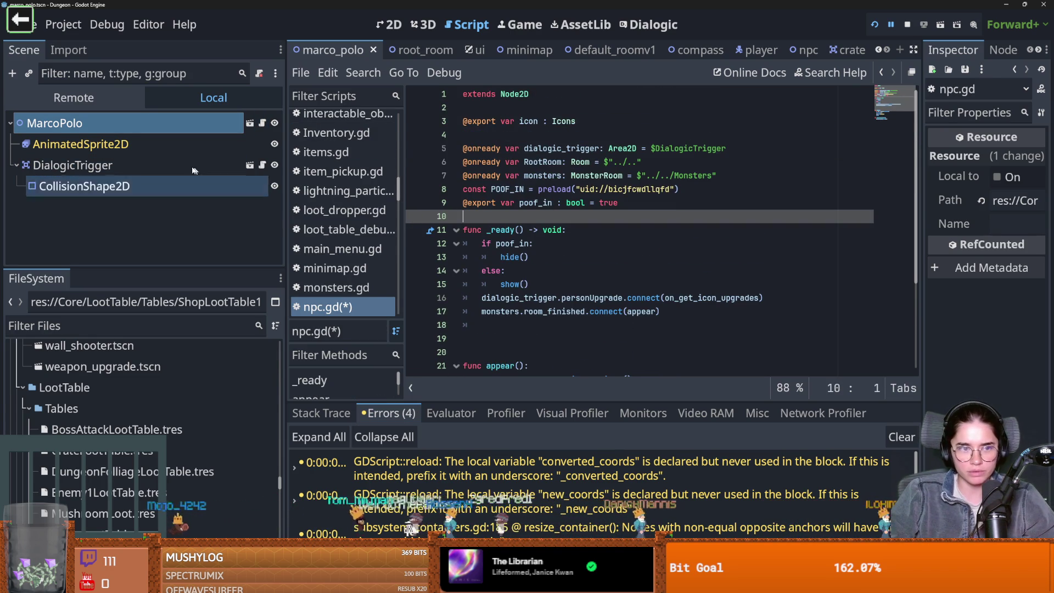
left_click(573, 149)
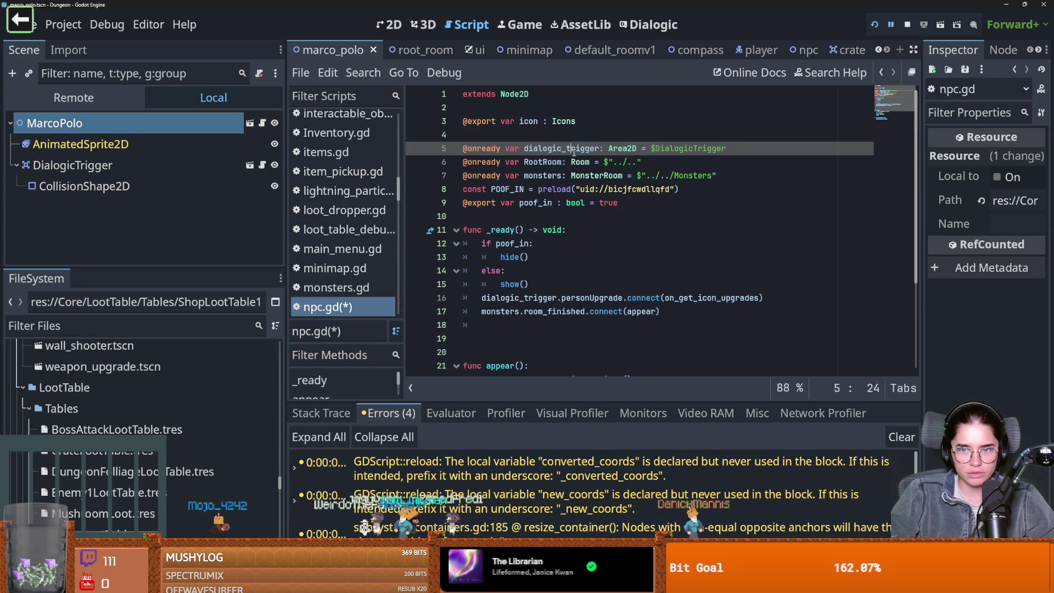
double_click(573, 149)
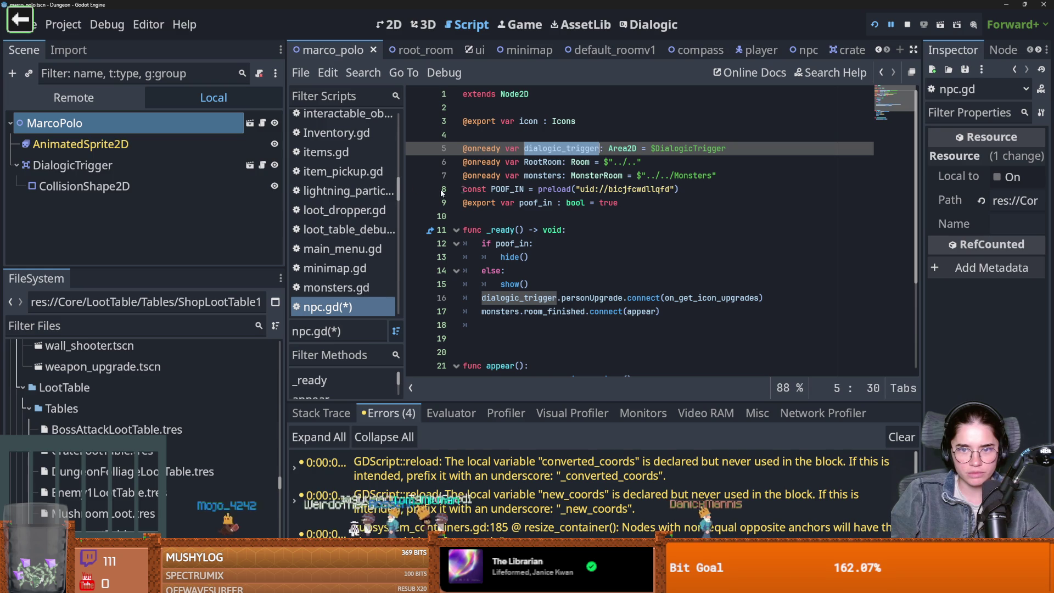
- Add dialogic_trigger.has_looted = false below show(), save, and clear the line-39 breakpoint
left_click(592, 289)
key("Return")
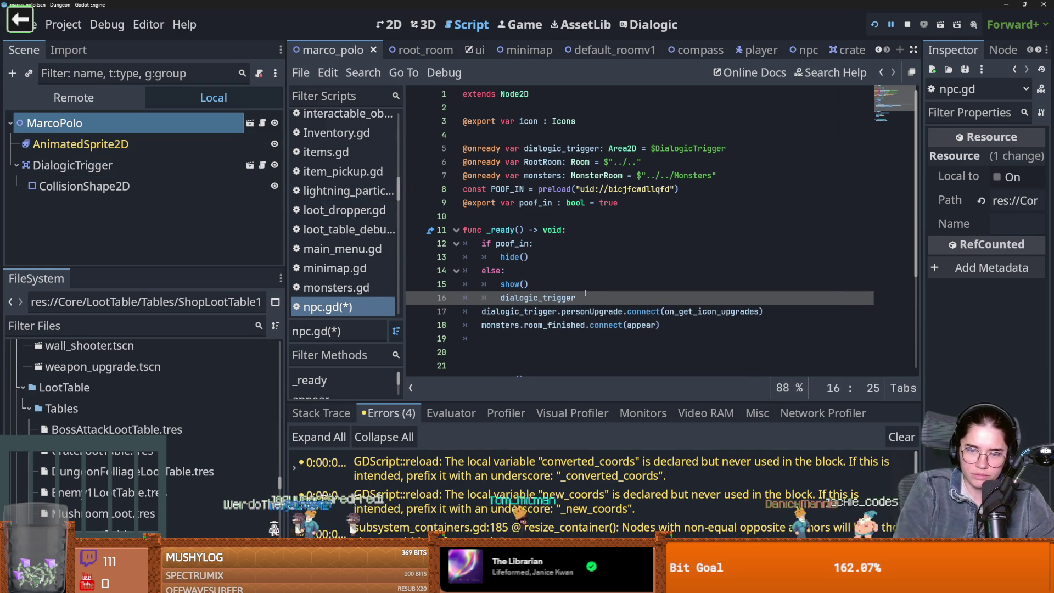
left_click(494, 297)
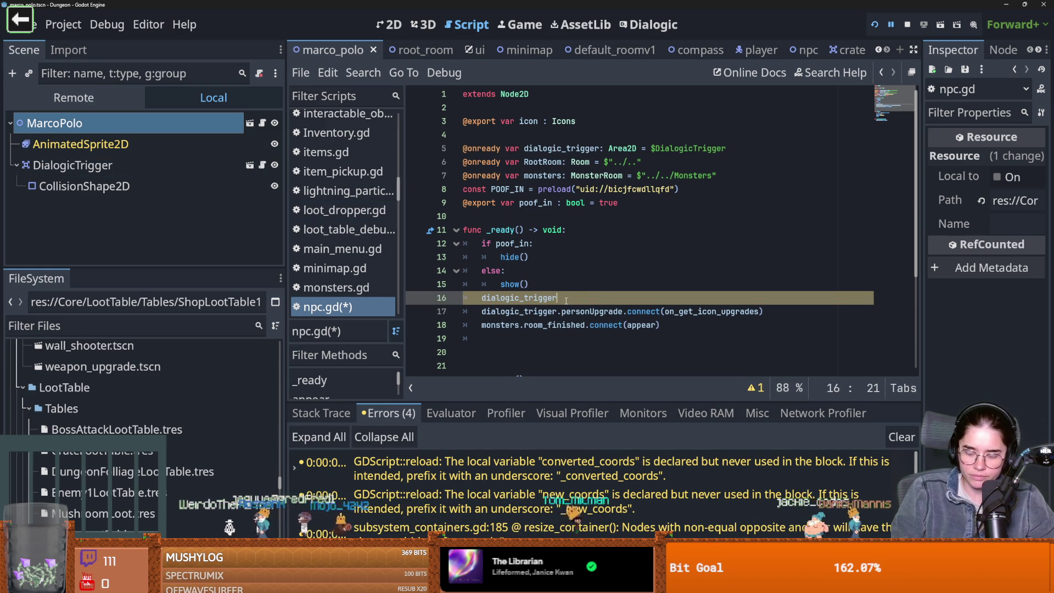
type(".has_looted")
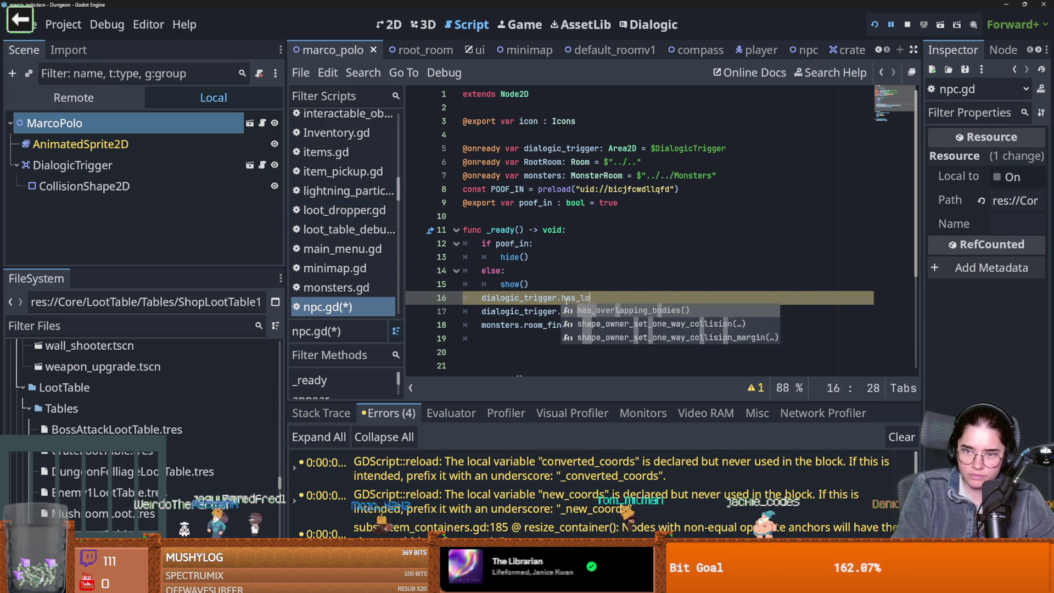
type(" = false")
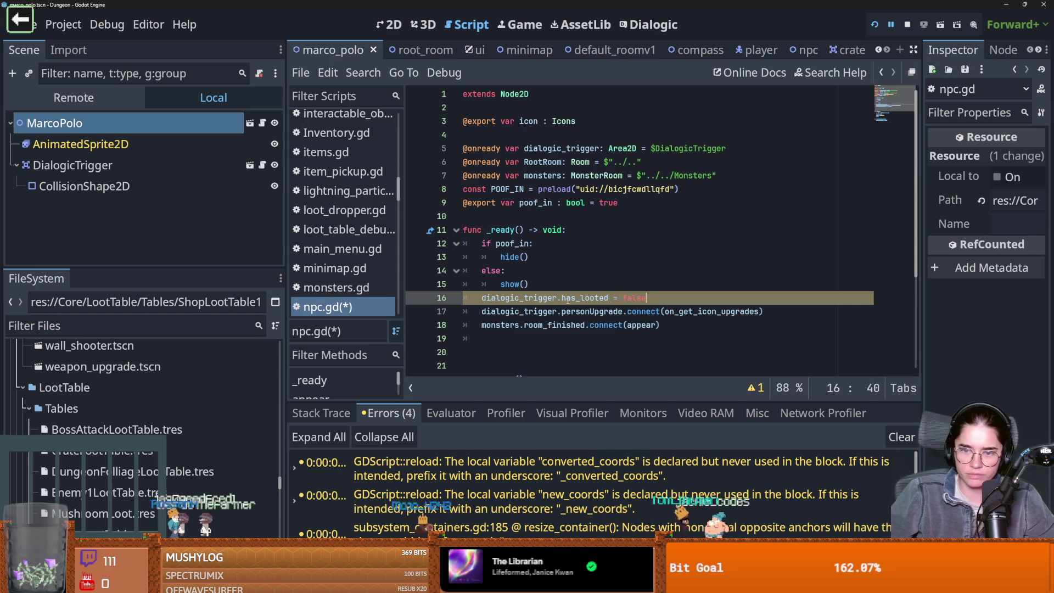
key("ctrl+s")
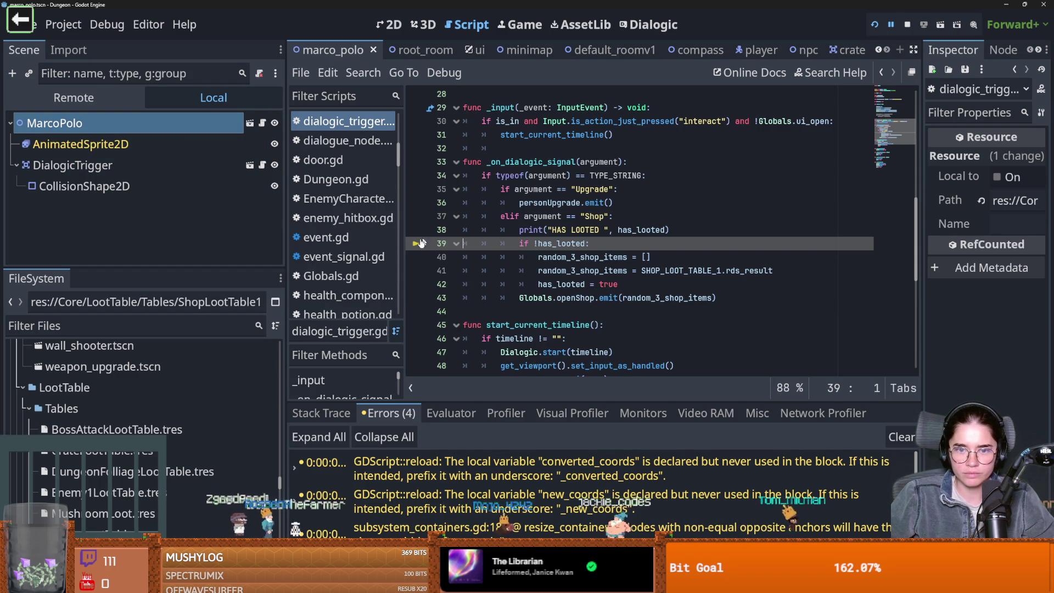
left_click(414, 244)
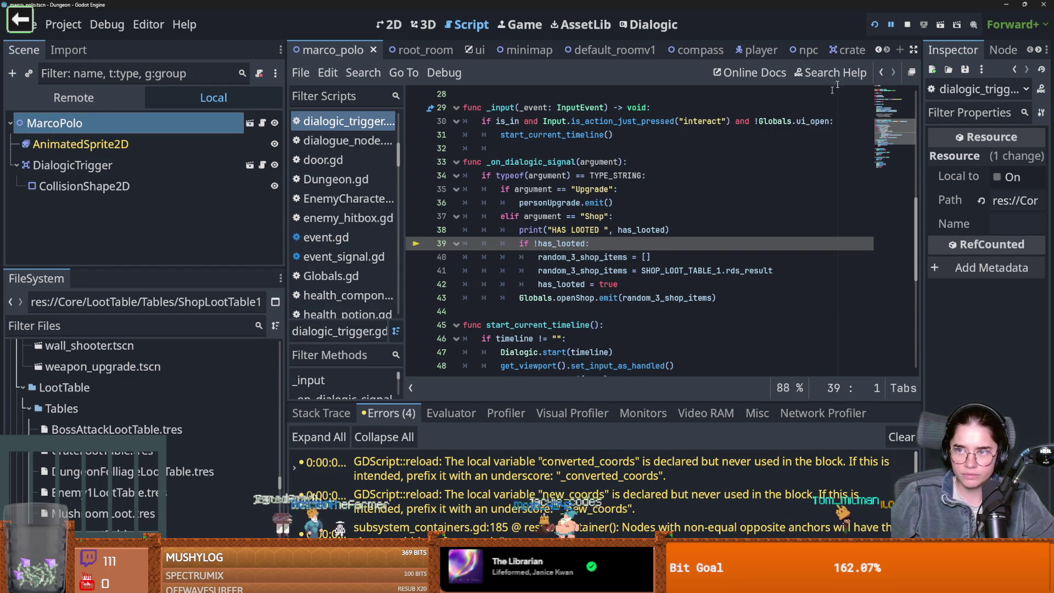
- Restart the game, play as the Warrior and dash out the top door
left_click(875, 25)
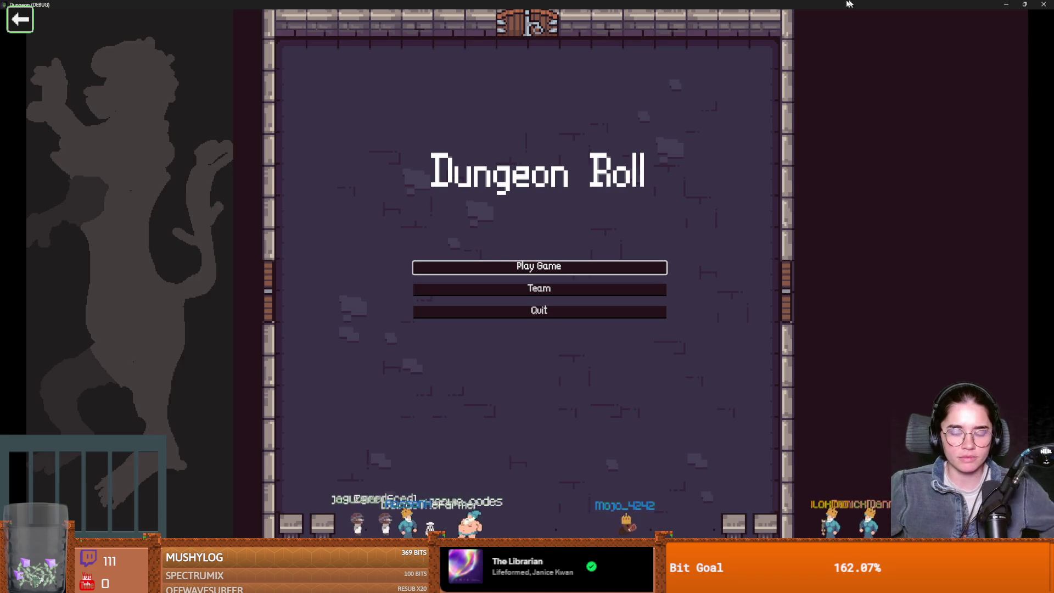
left_click(499, 268)
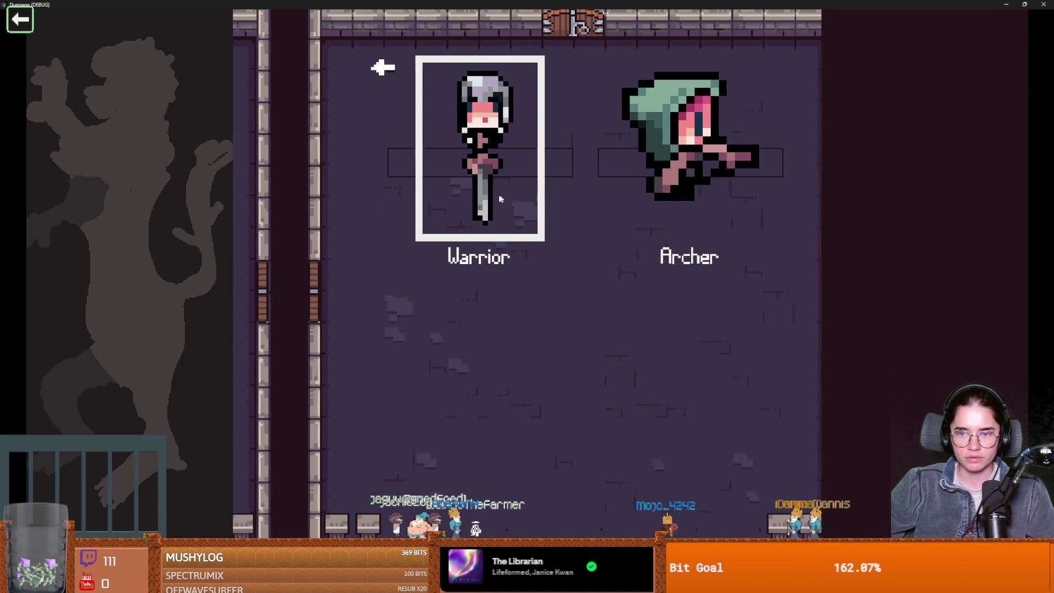
left_click(509, 215)
key("w")
key("space")
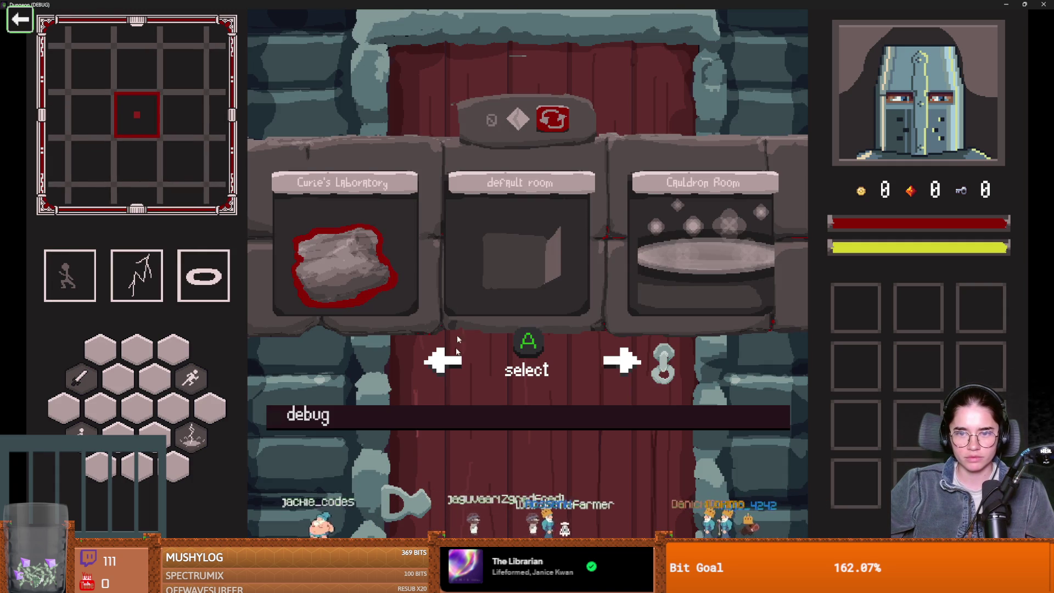
- Enter a room from the debug room list, open the merchant's shop, then leave it
left_click(390, 409)
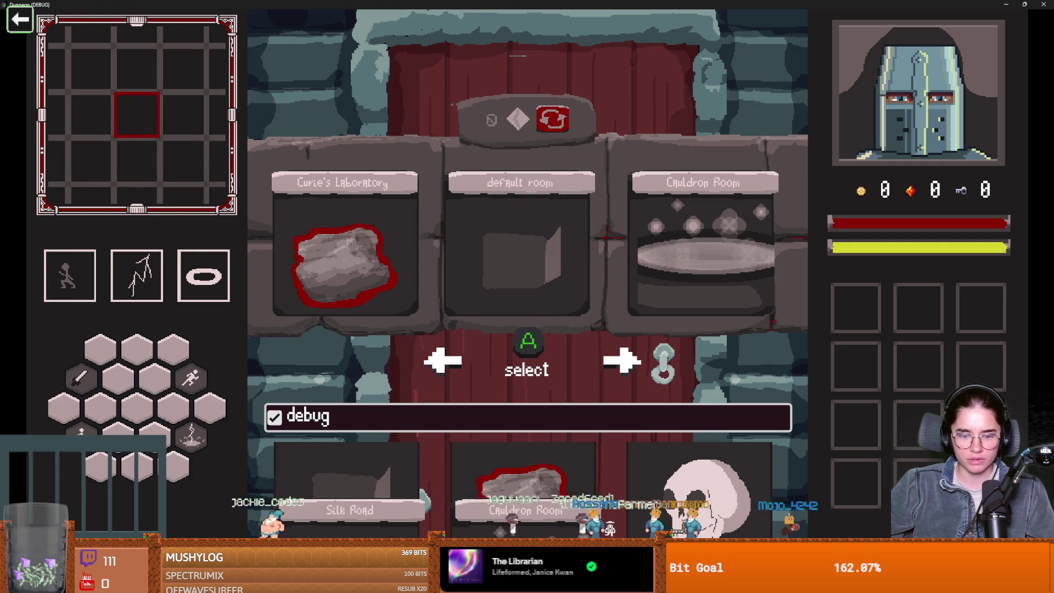
left_click(524, 367)
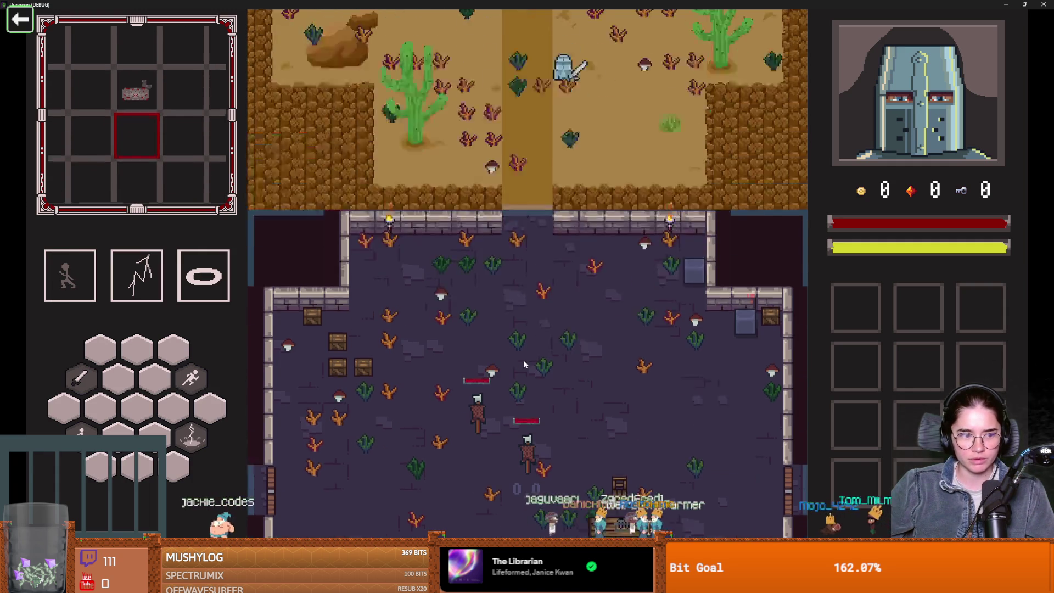
key("w")
key("e")
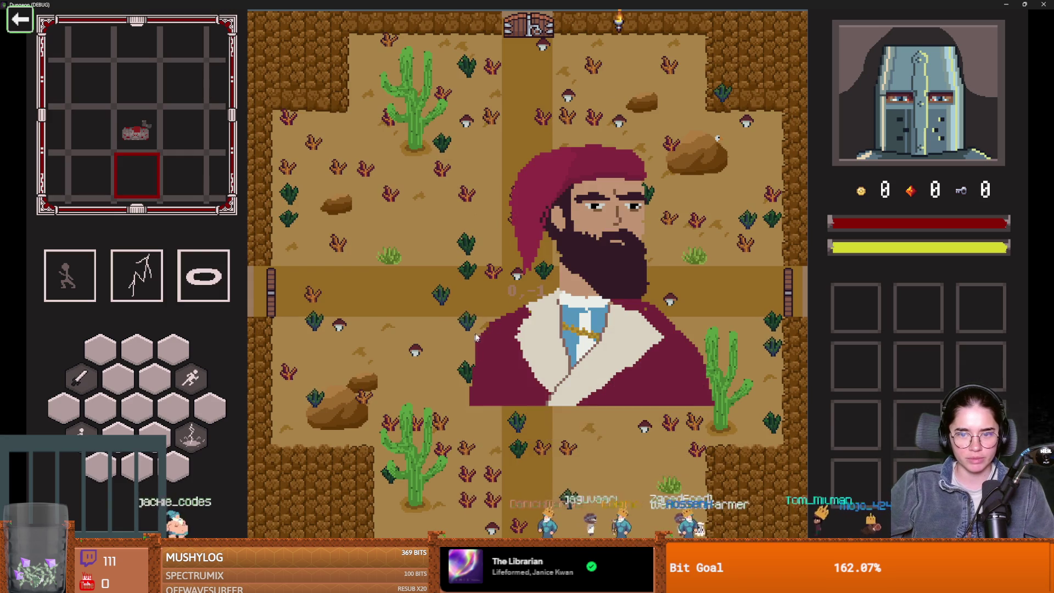
left_click(507, 275)
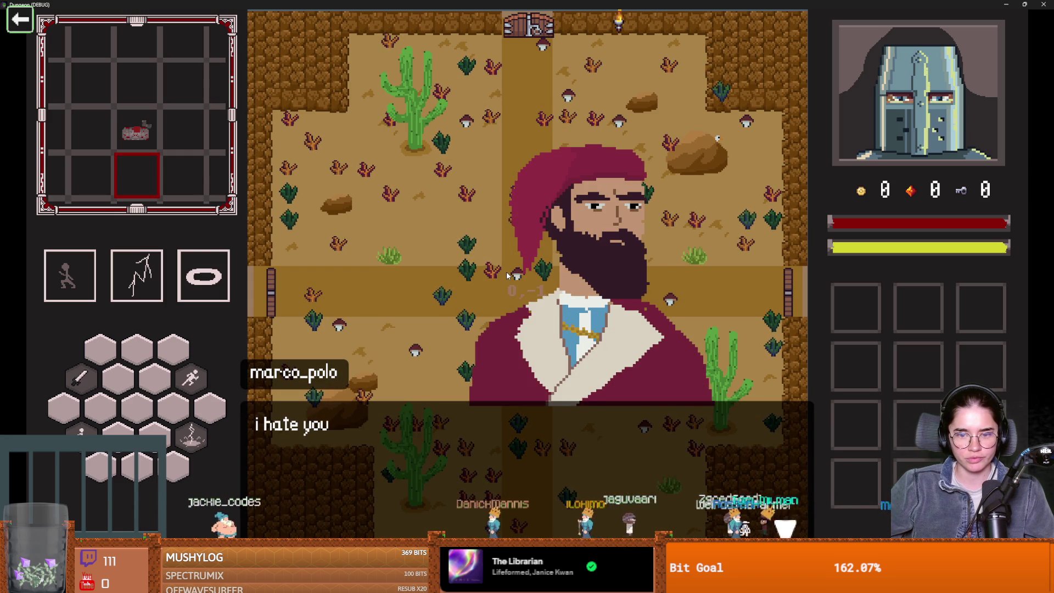
left_click(507, 275)
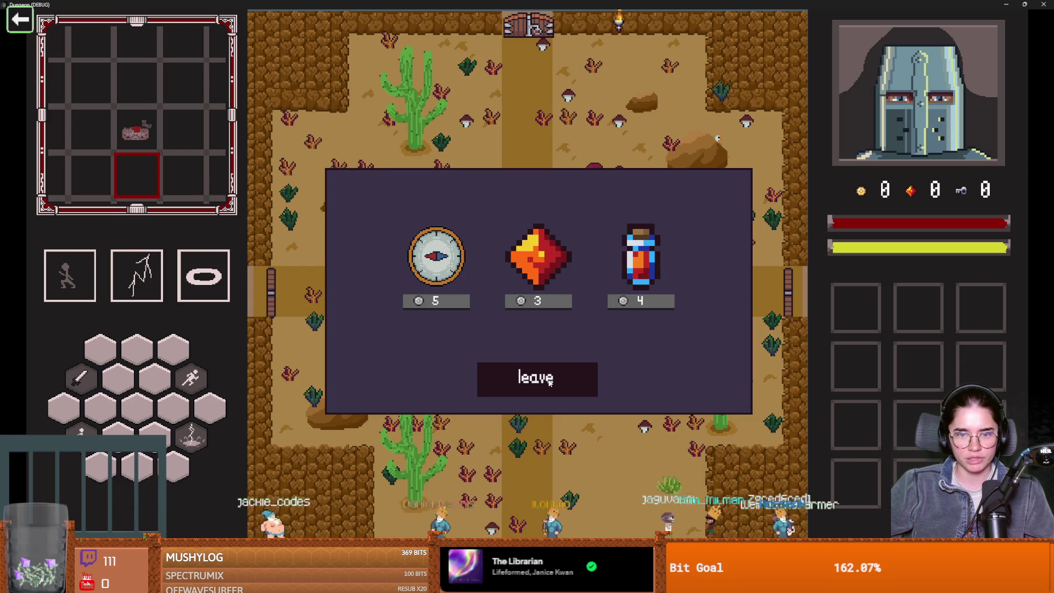
left_click(549, 381)
- Go east into the Silk Road room, open Marco Polo's wares, and shrink the game window
key("d")
key("space")
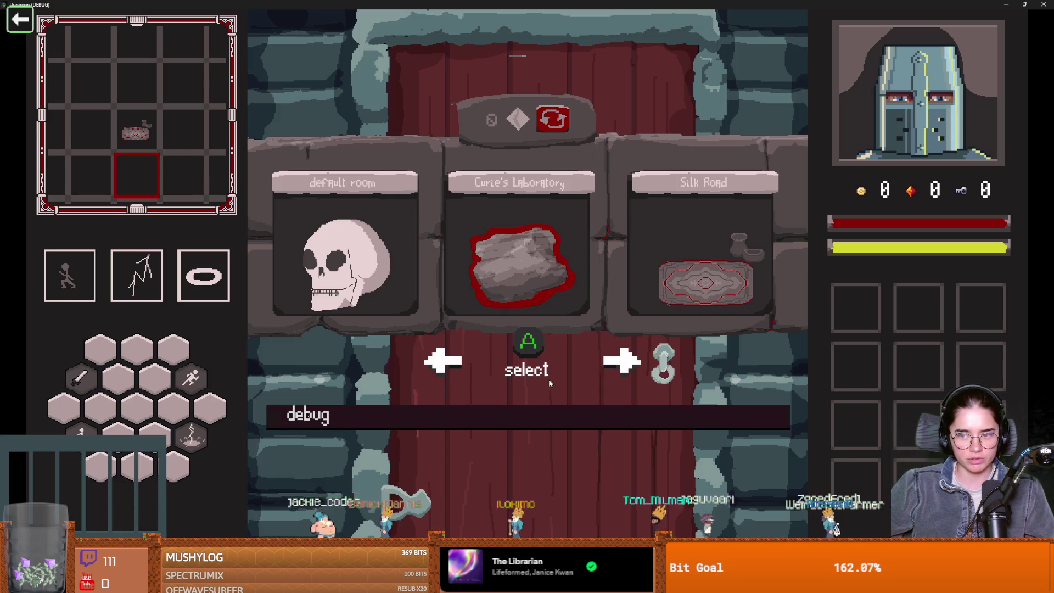
left_click(636, 278)
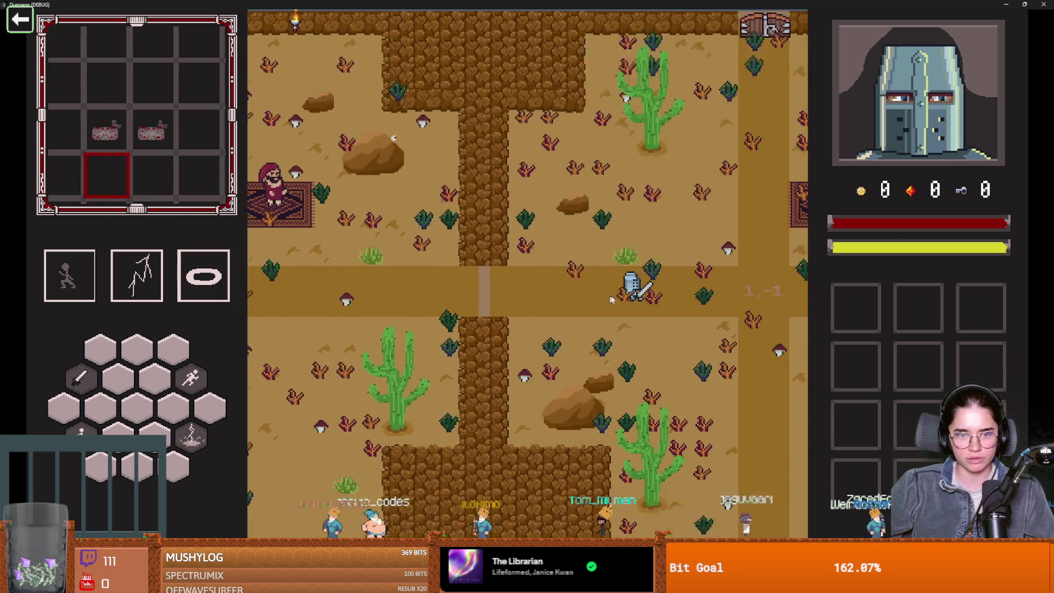
key("d")
key("space")
key("e")
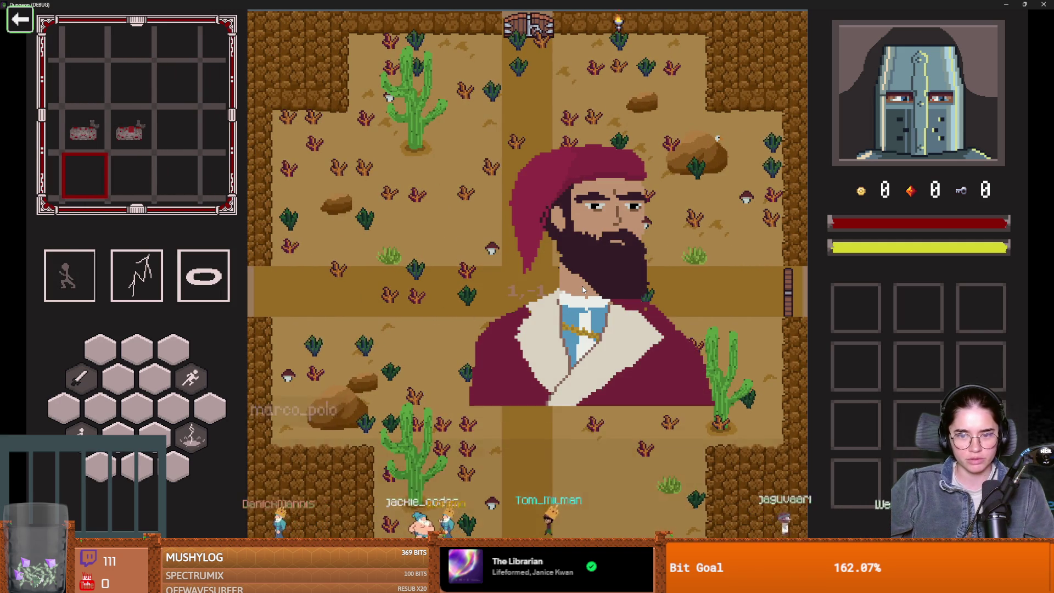
left_click(537, 278)
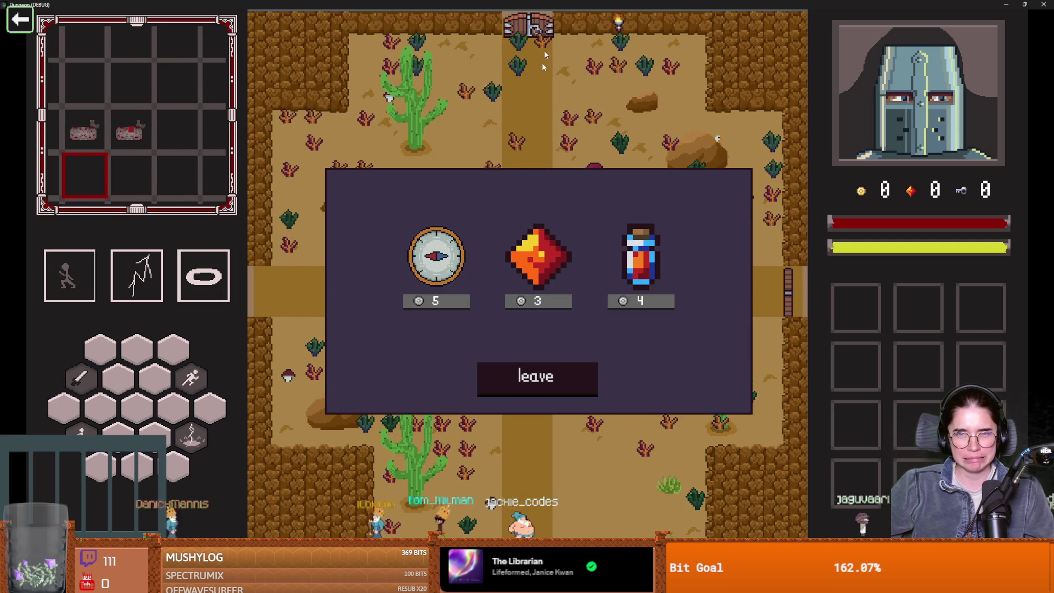
left_click_drag(523, 14, 481, 190)
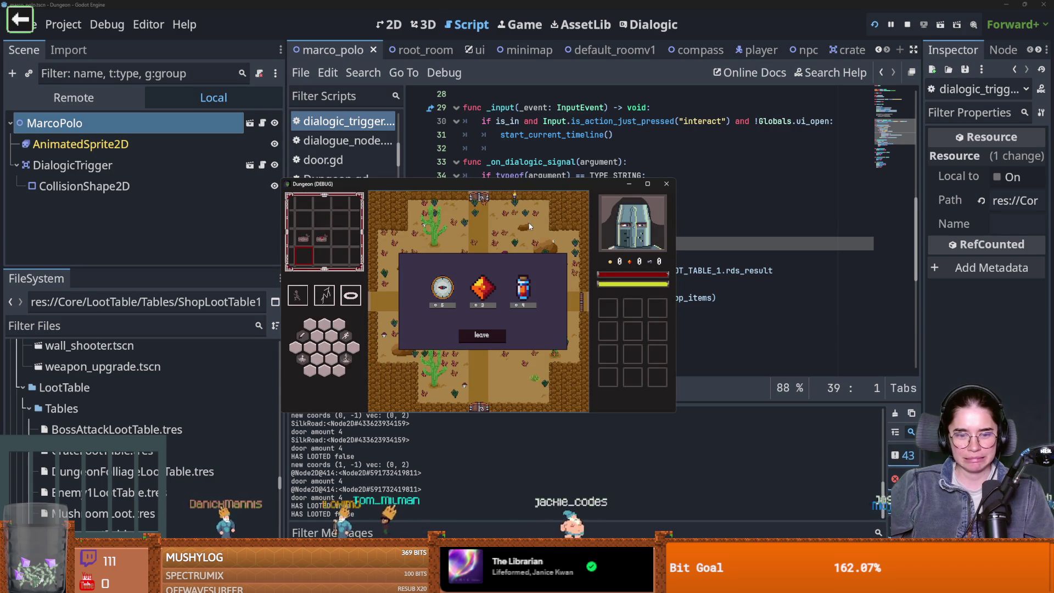
- Leave the shop, move to the next room, and open then close Marco Polo's shop
left_click_drag(527, 190, 310, 143)
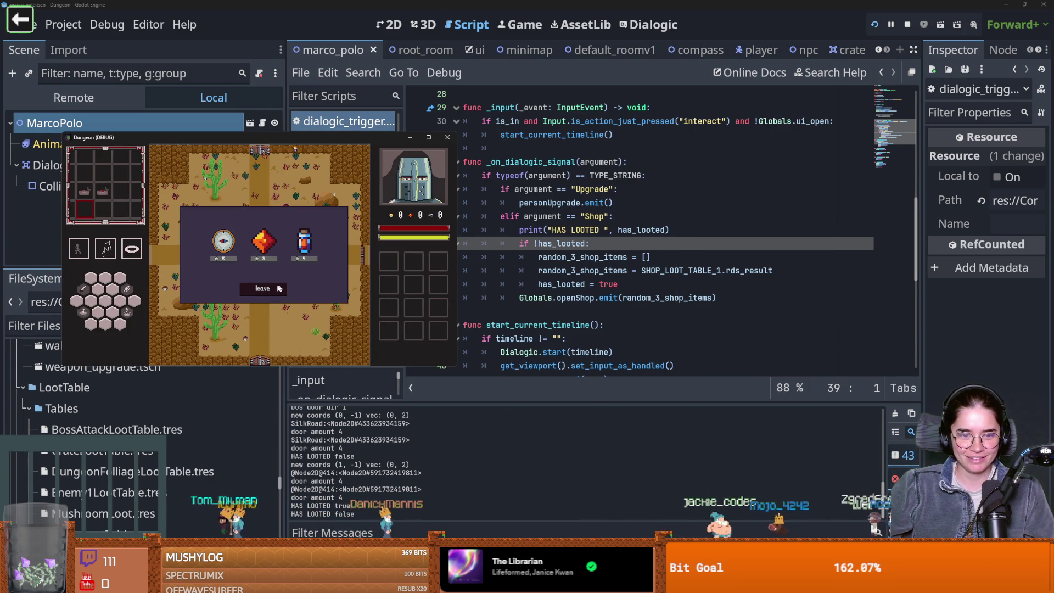
left_click(266, 289)
key("s")
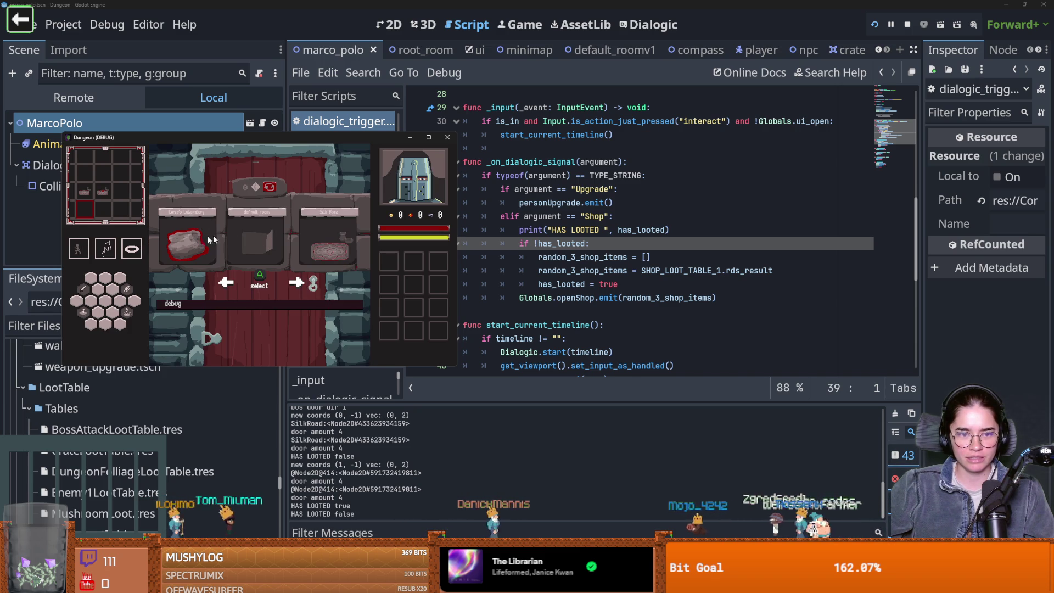
key("e")
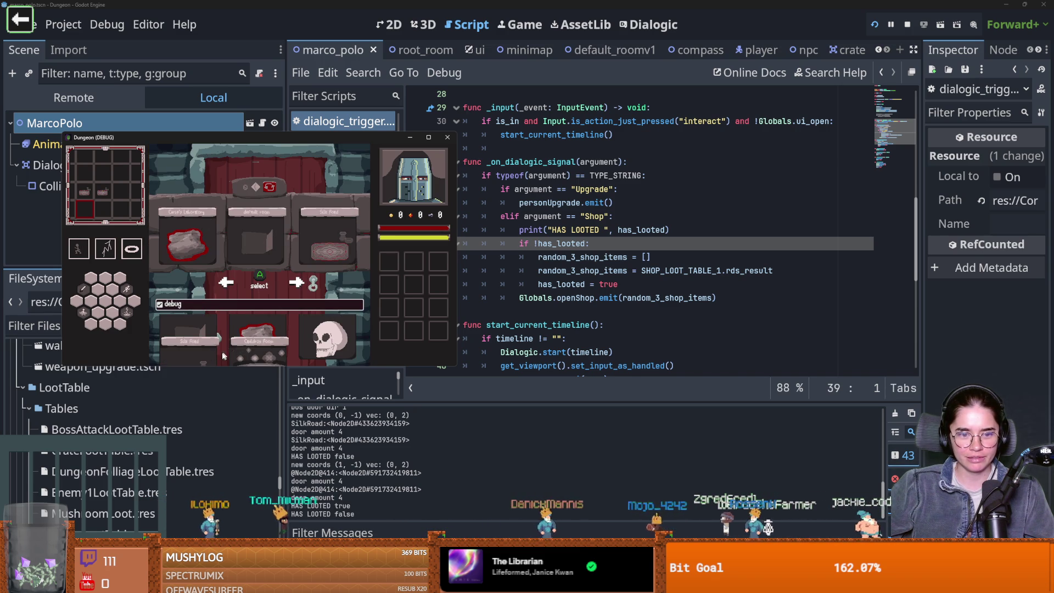
key("w")
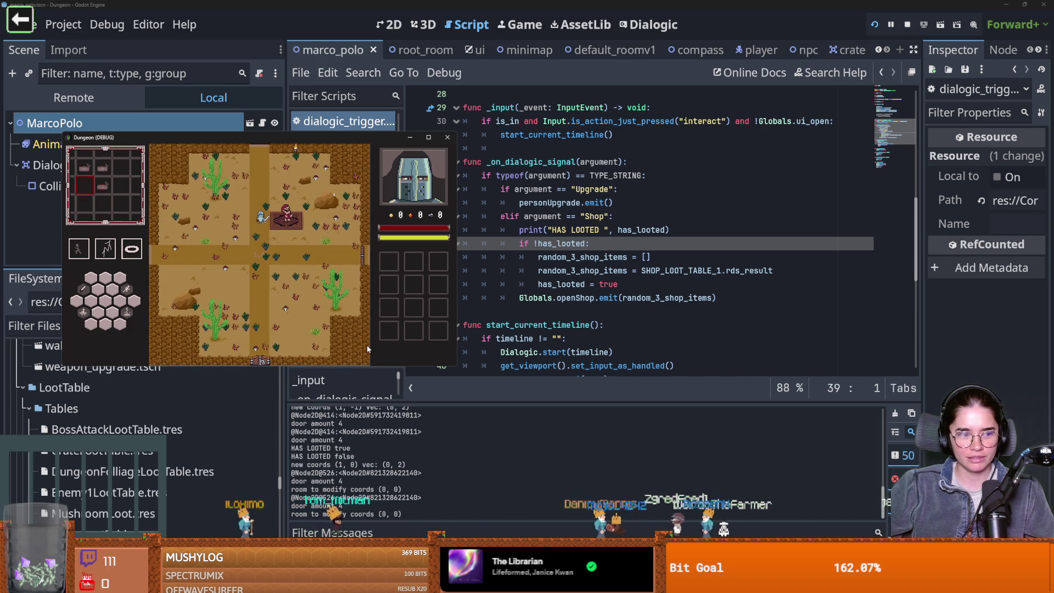
key("e")
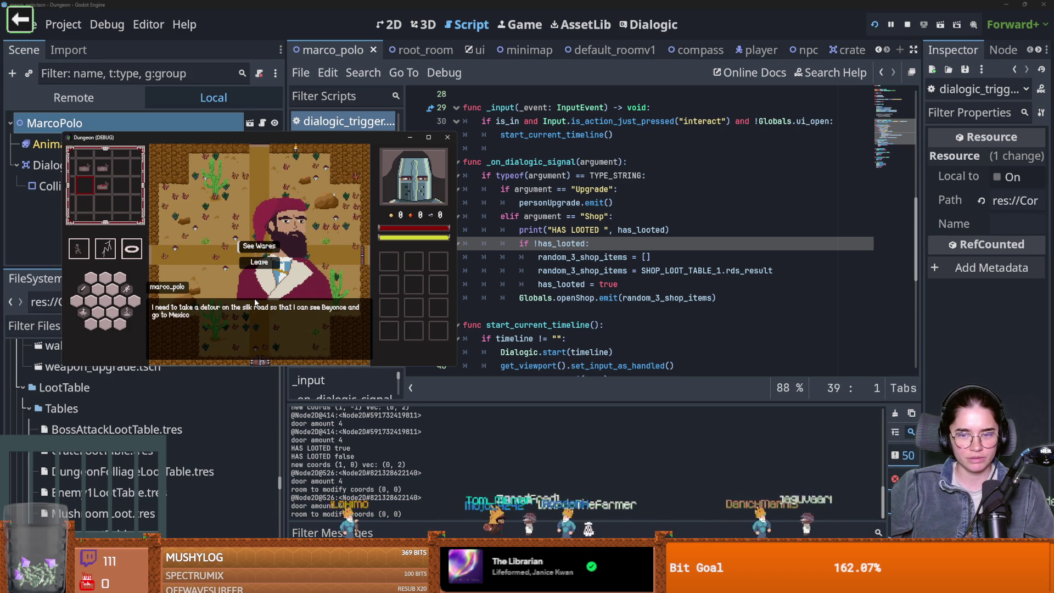
left_click(264, 246)
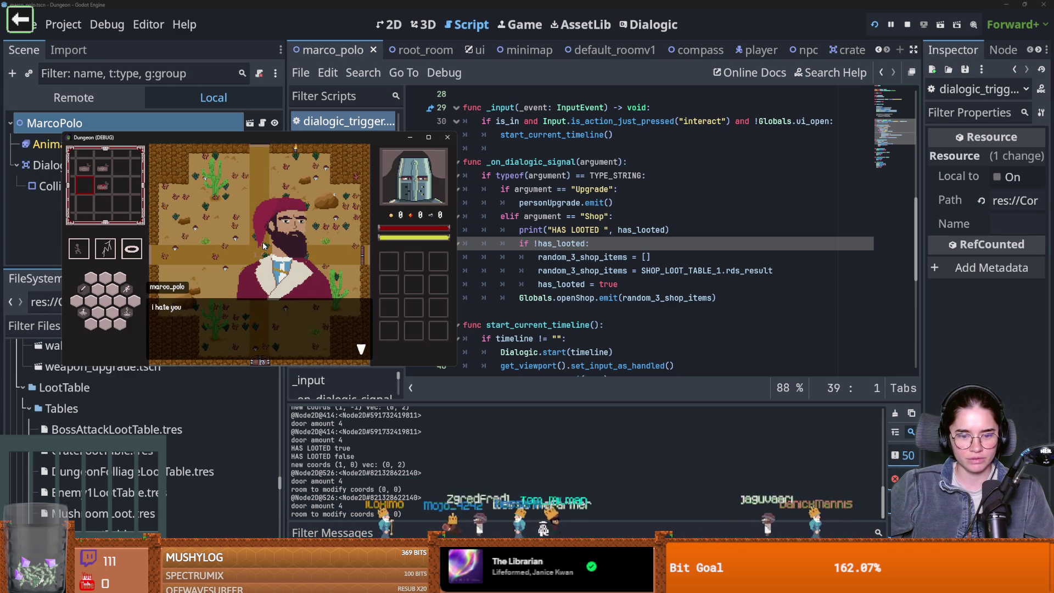
left_click(271, 252)
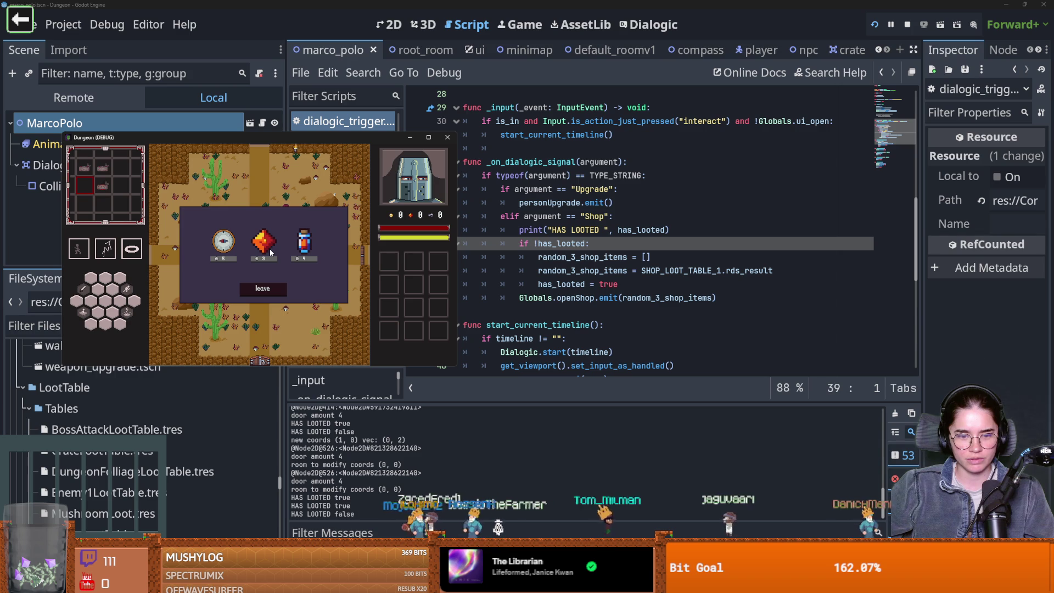
left_click(265, 289)
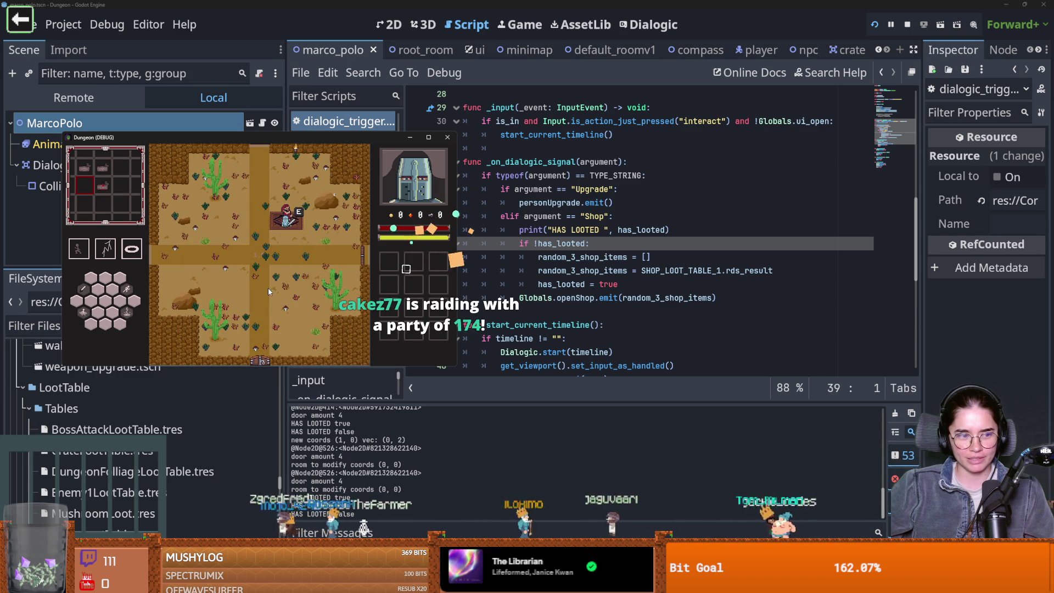
- Repeat the shop visit in another room, then stop the game with F8 and select the print statement
key("s")
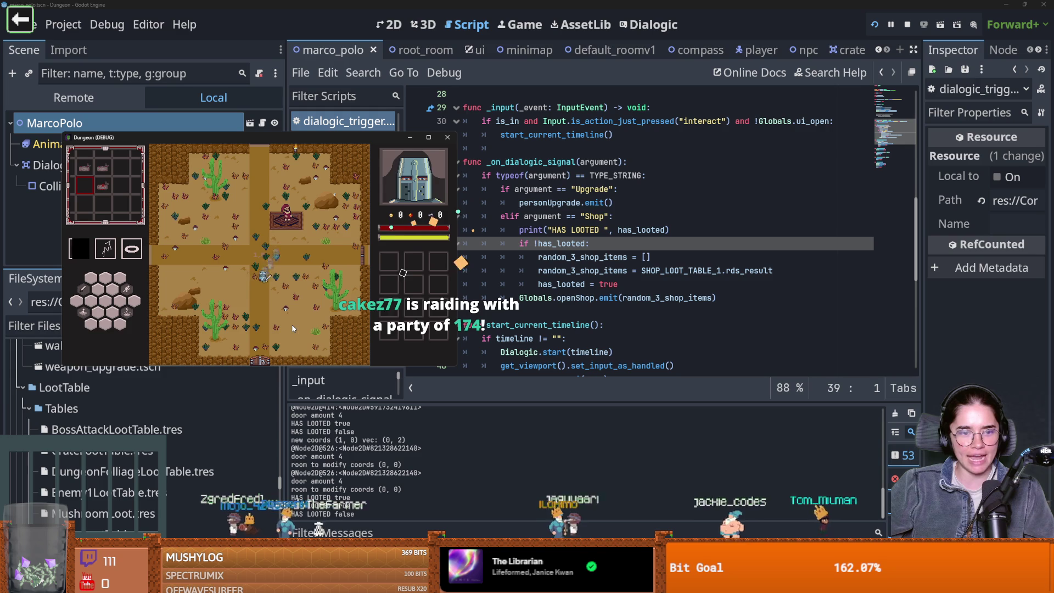
key("s")
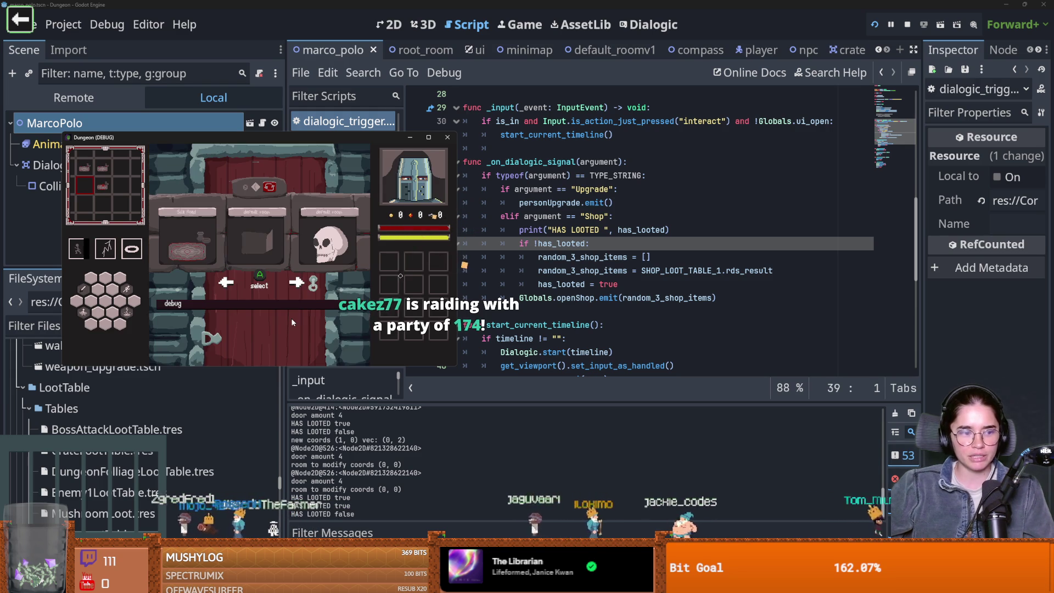
left_click(184, 251)
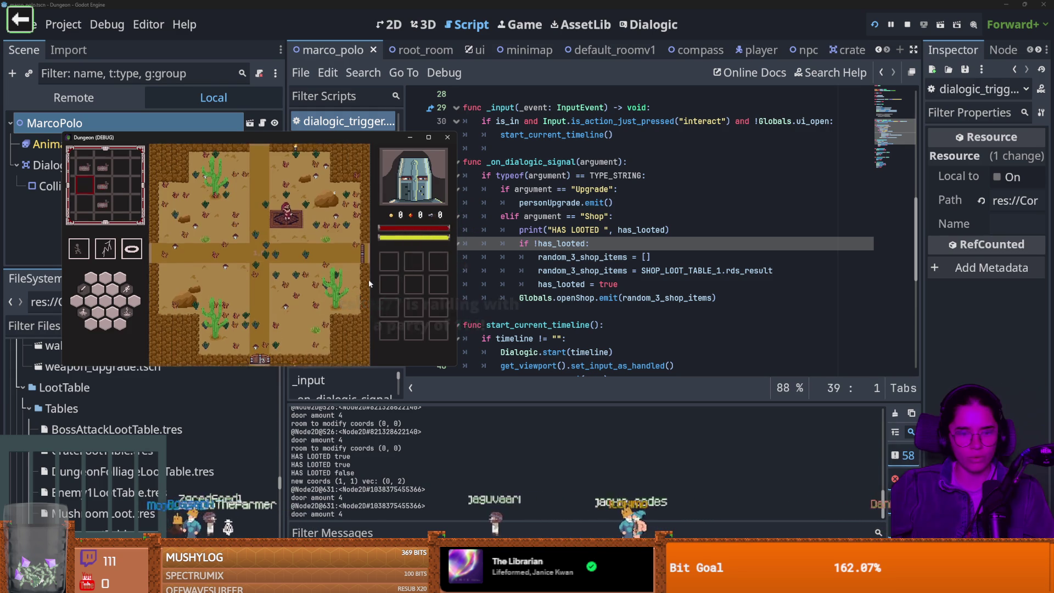
key("d")
key("e")
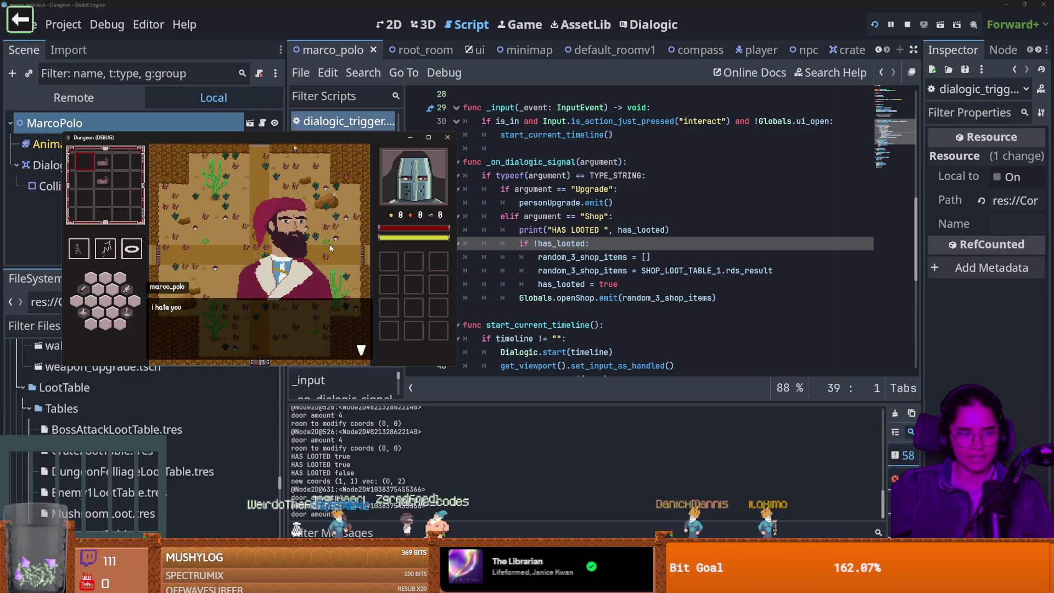
left_click(271, 247)
left_click(274, 290)
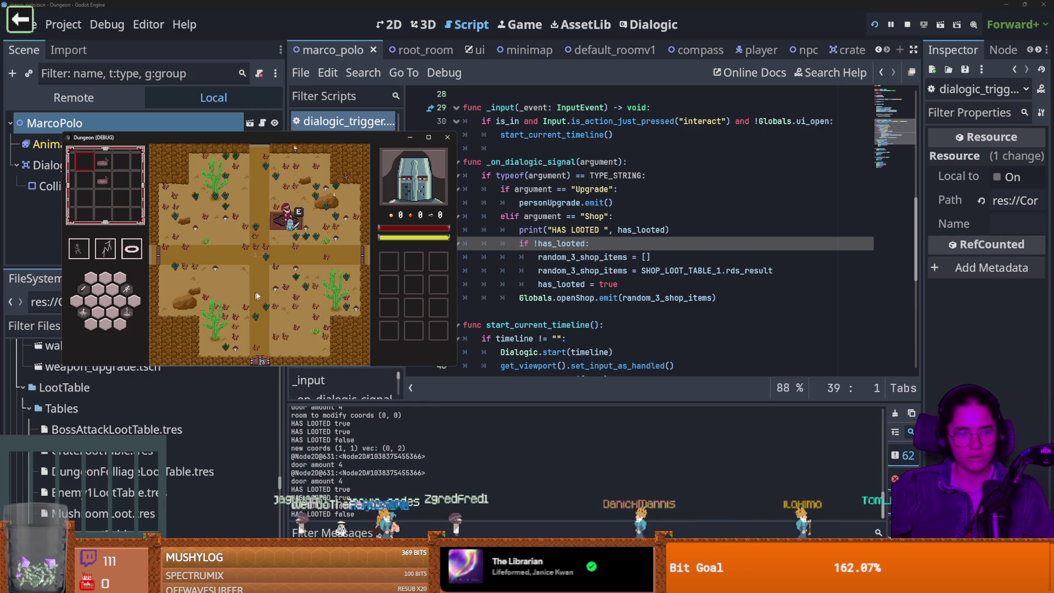
key("s")
key("a")
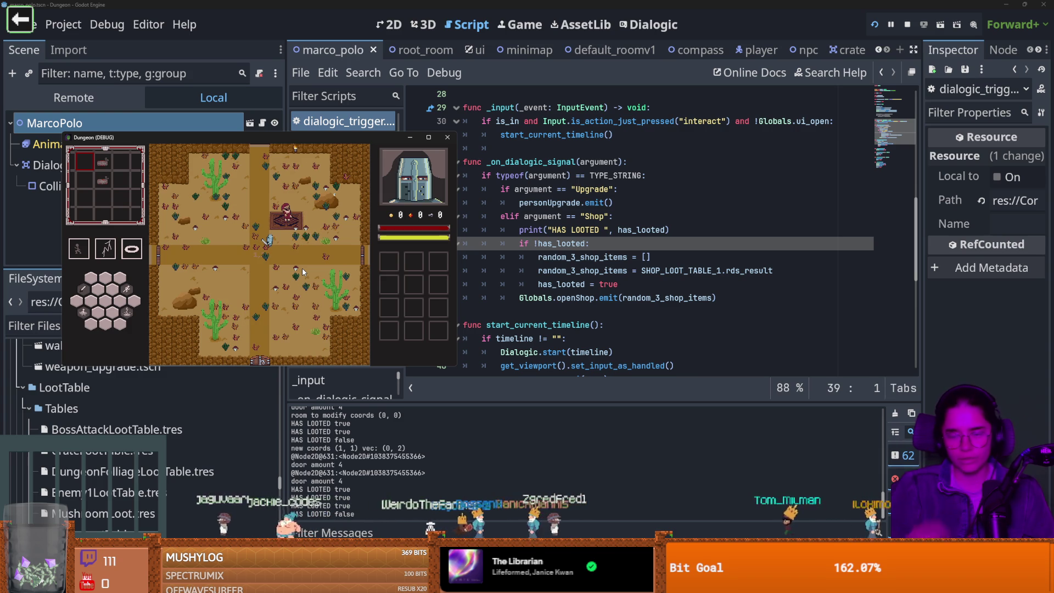
key("F8")
left_click_drag(669, 229, 482, 229)
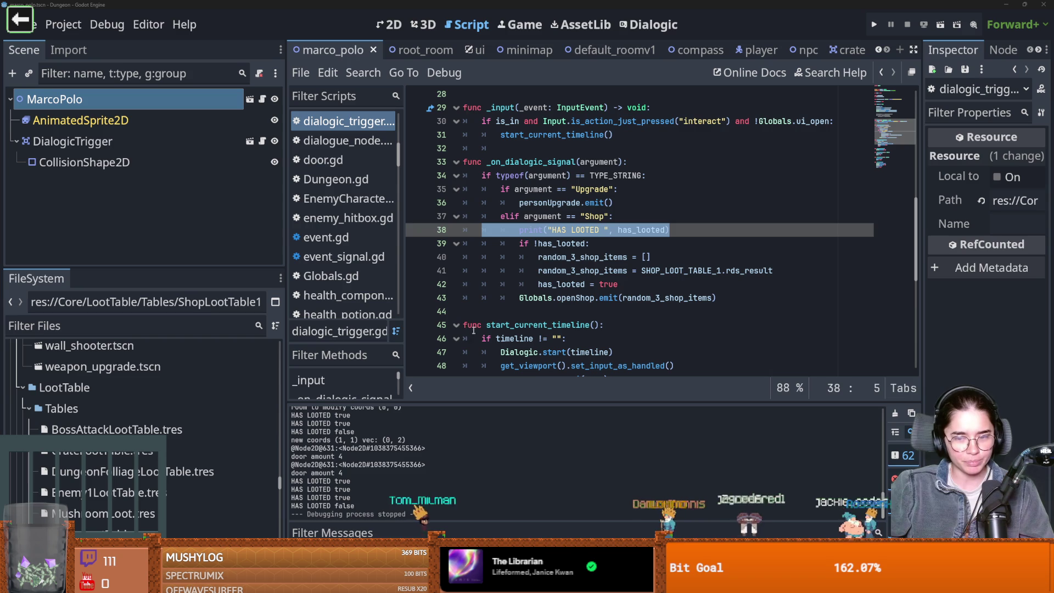
- Delete the HAS LOOTED print on line 38 and the empty line it leaves
left_click(542, 281)
key("ctrl+s")
left_click_drag(669, 229, 400, 233)
key("BackSpace")
key("BackSpace")
key("ctrl+s")
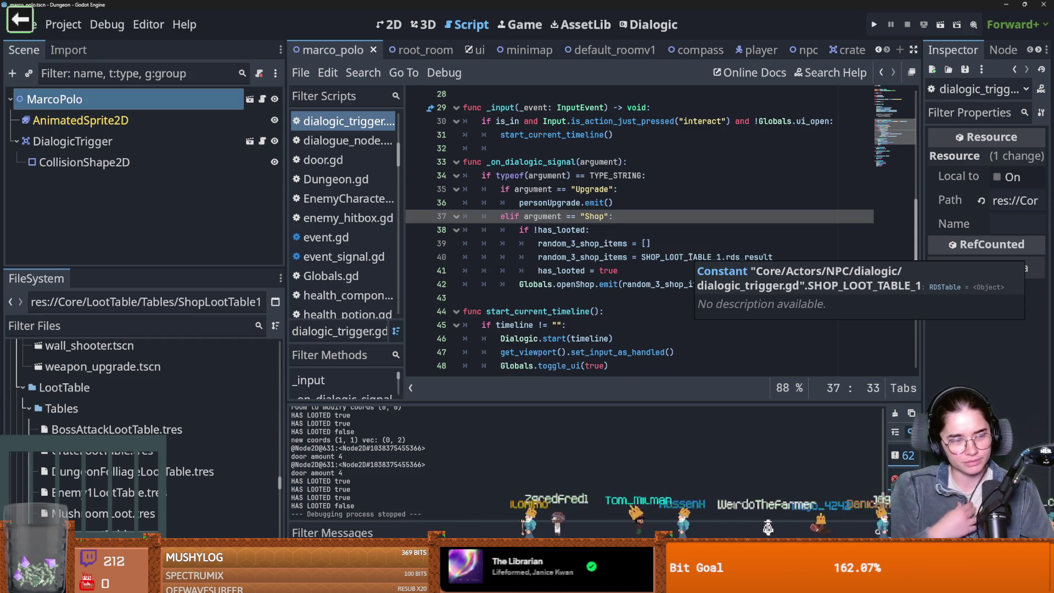
- Review where has_looted is used in the Shop branch and save dialogic_trigger.gd
left_click(595, 272)
key("ctrl+s")
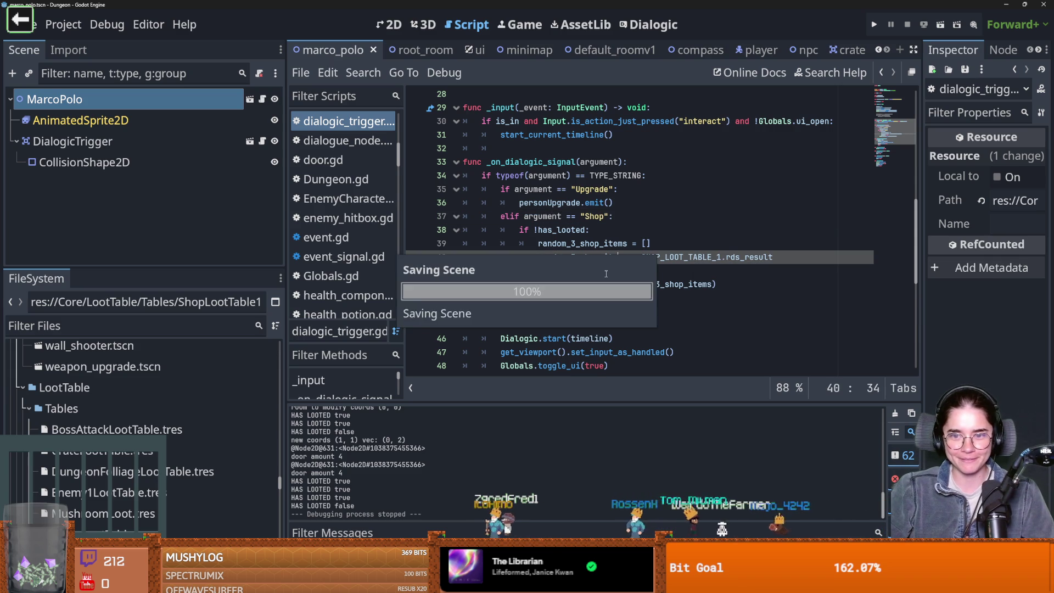
double_click(564, 230)
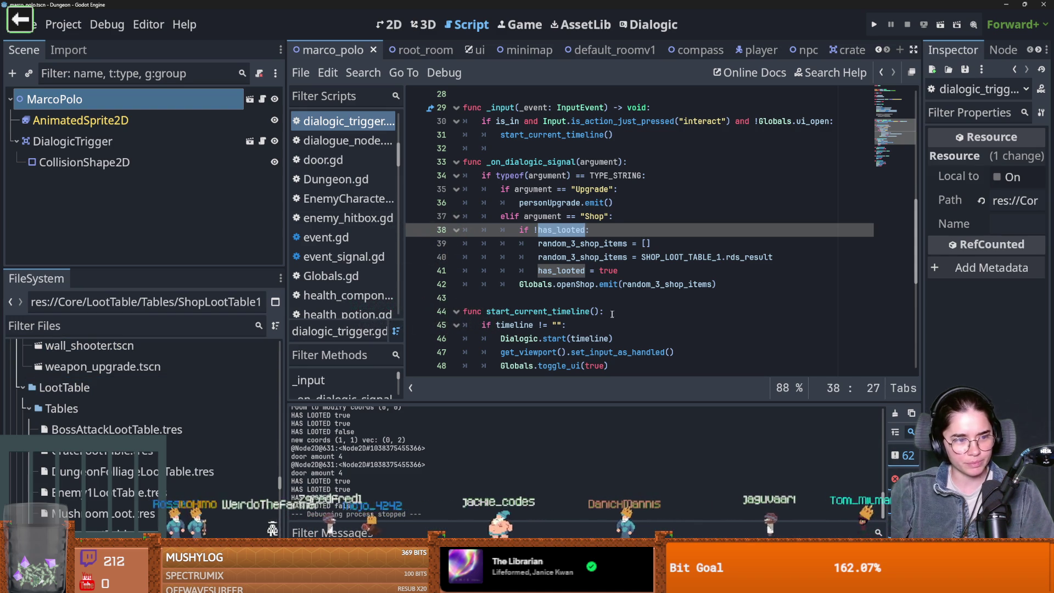
left_click(611, 284)
key("ctrl+s")
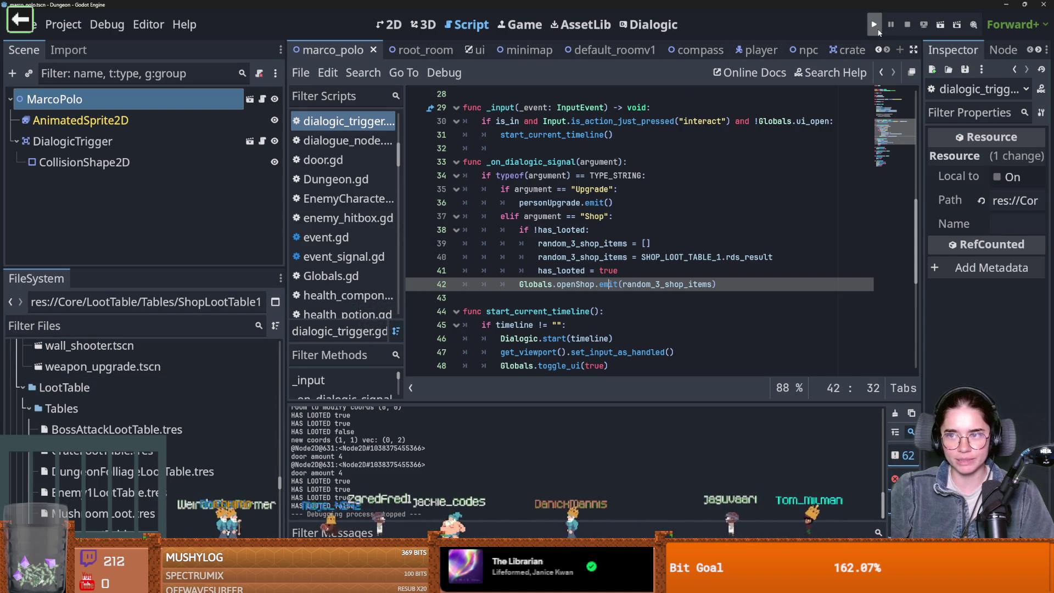
- Run the project with F5, start a game as the Warrior and walk around
key("F5")
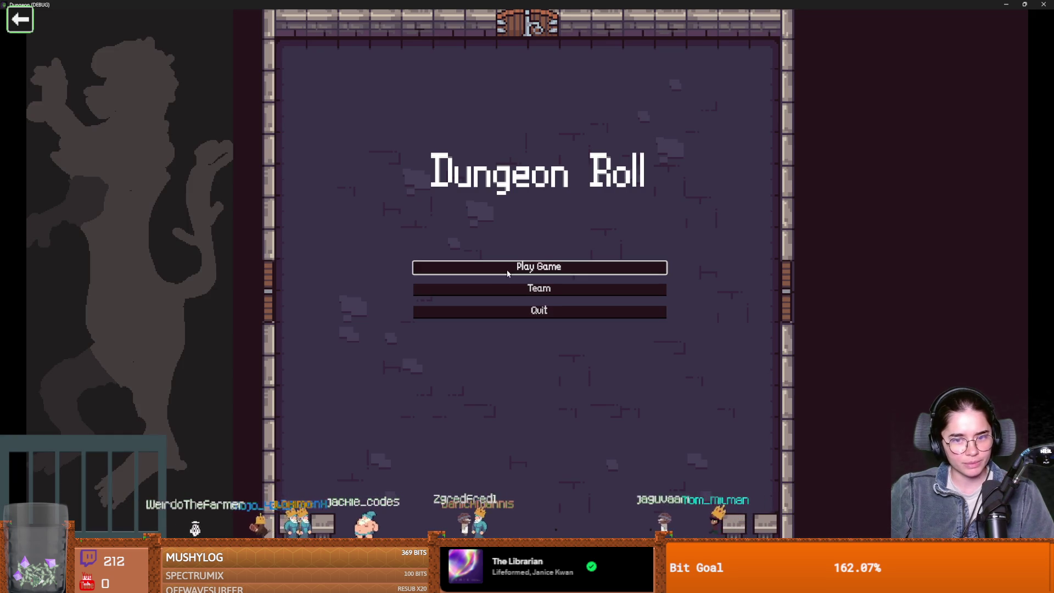
left_click(507, 273)
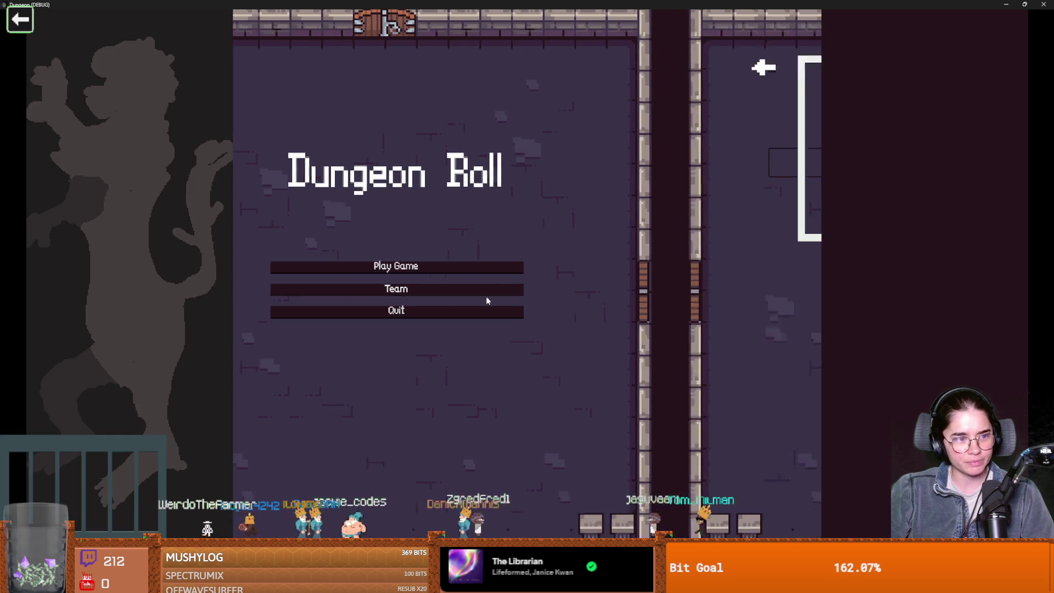
left_click(418, 254)
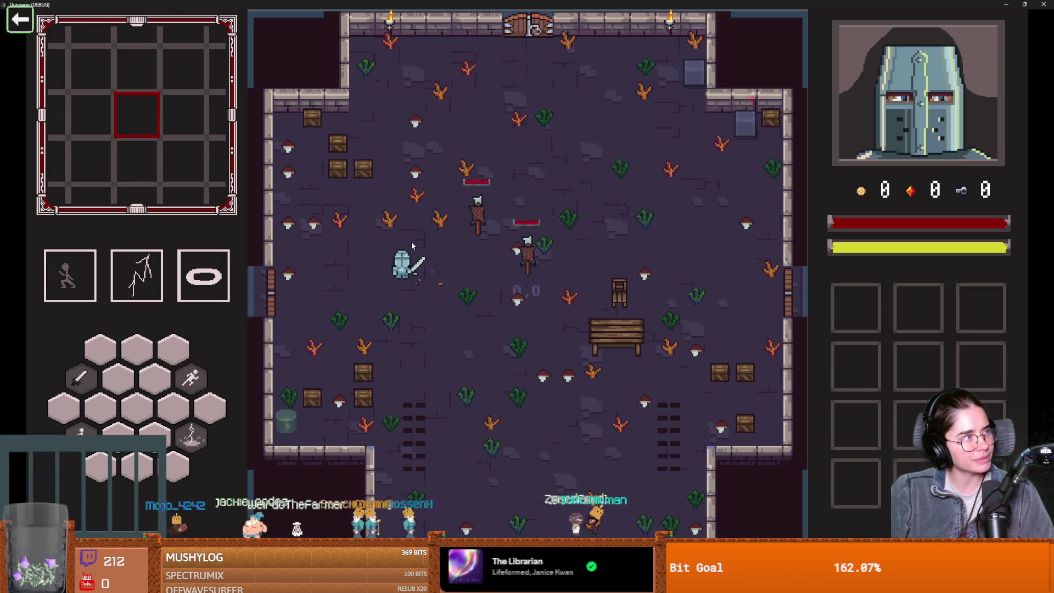
key("w")
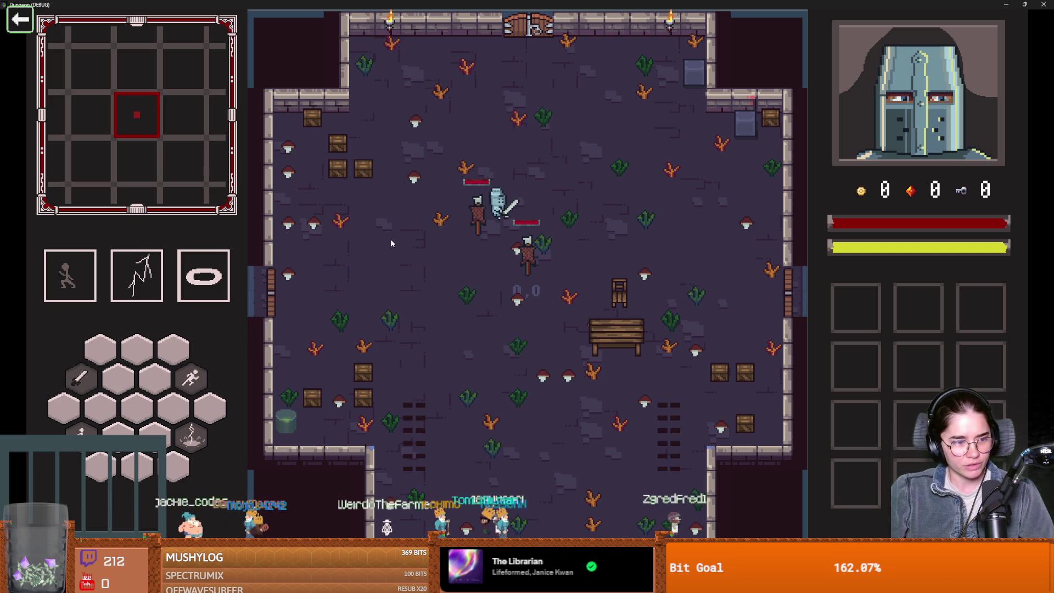
key("s")
key("a")
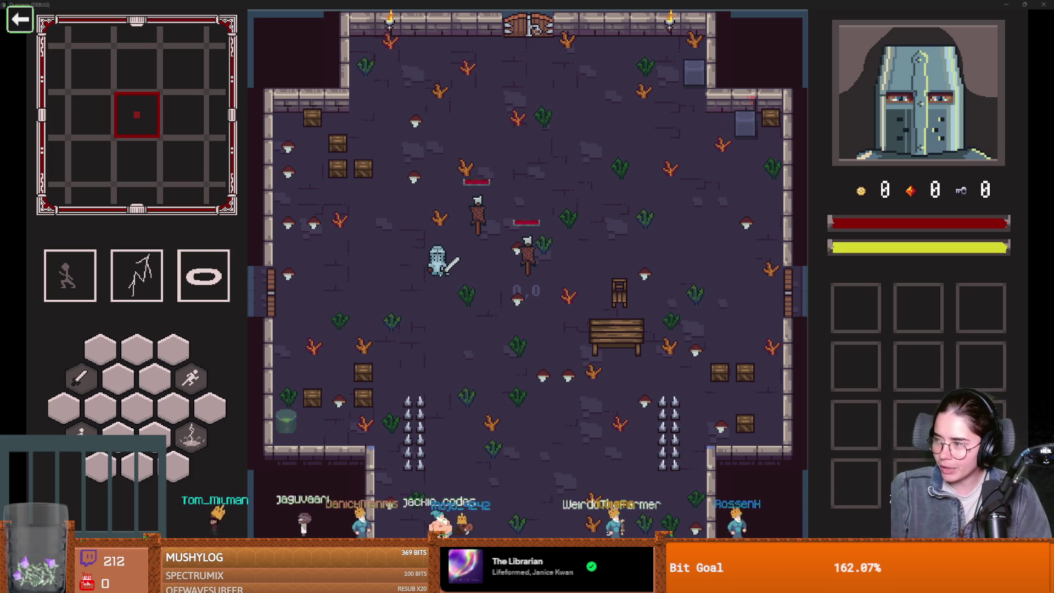
- Move viewer avatars into the room, dodge-roll and slash, then shrink the game window
mouse_move(450, 522)
left_mouse_down()
mouse_move(435, 434)
mouse_move(398, 401)
mouse_move(522, 416)
mouse_move(613, 477)
mouse_move(610, 397)
mouse_move(710, 368)
mouse_move(694, 519)
left_mouse_up()
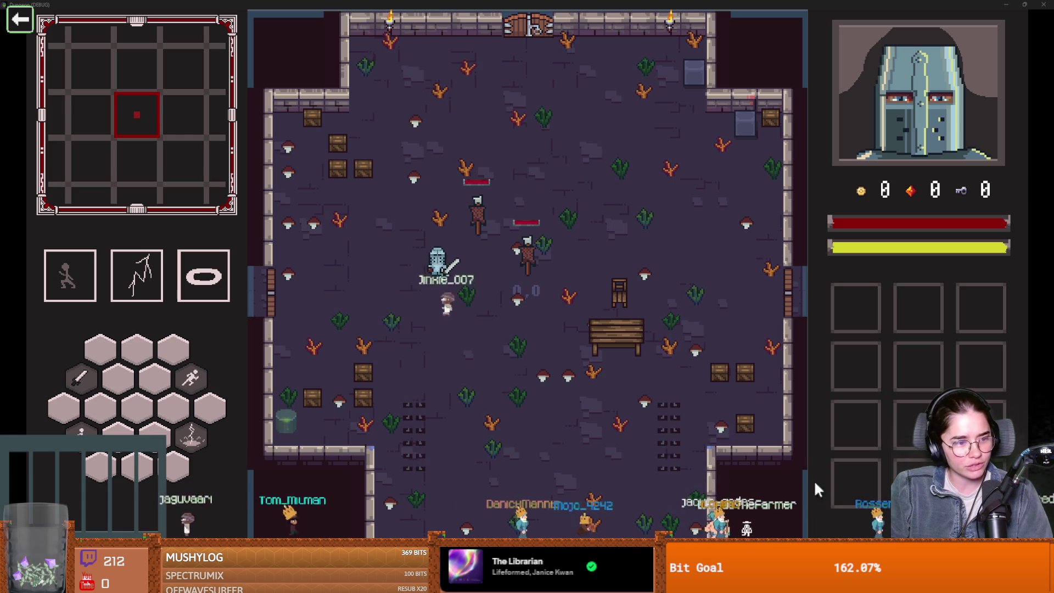
mouse_move(877, 522)
left_mouse_down()
mouse_move(418, 377)
mouse_move(35, 489)
mouse_move(60, 493)
left_mouse_up()
mouse_move(208, 518)
left_mouse_down()
mouse_move(365, 419)
mouse_move(657, 404)
mouse_move(555, 393)
mouse_move(876, 258)
left_mouse_up()
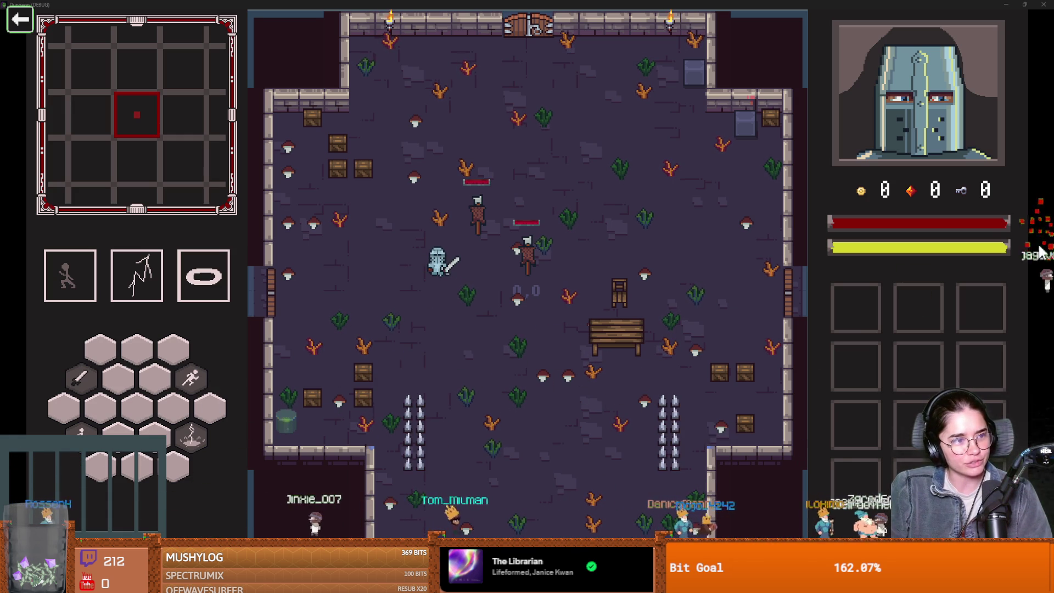
left_click_drag(862, 324, 473, 286)
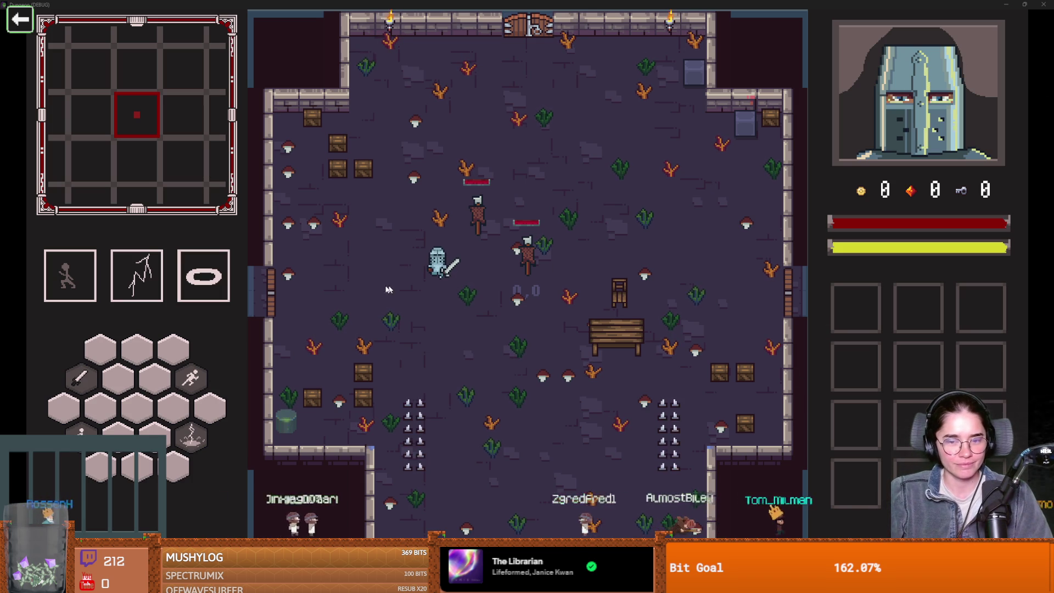
key("s")
key("space")
left_click(538, 314)
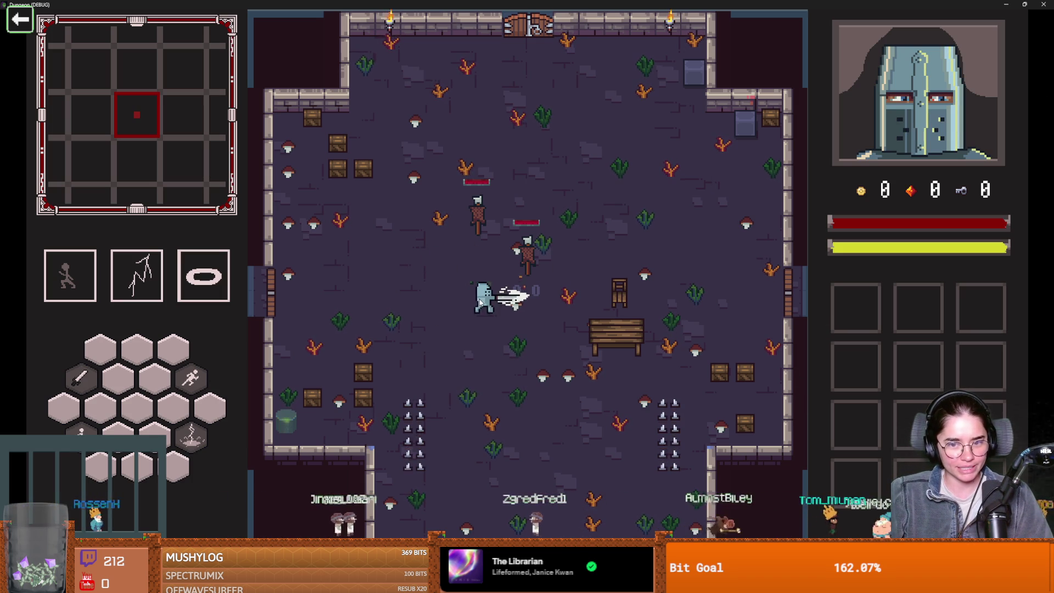
left_click_drag(653, 5, 476, 249)
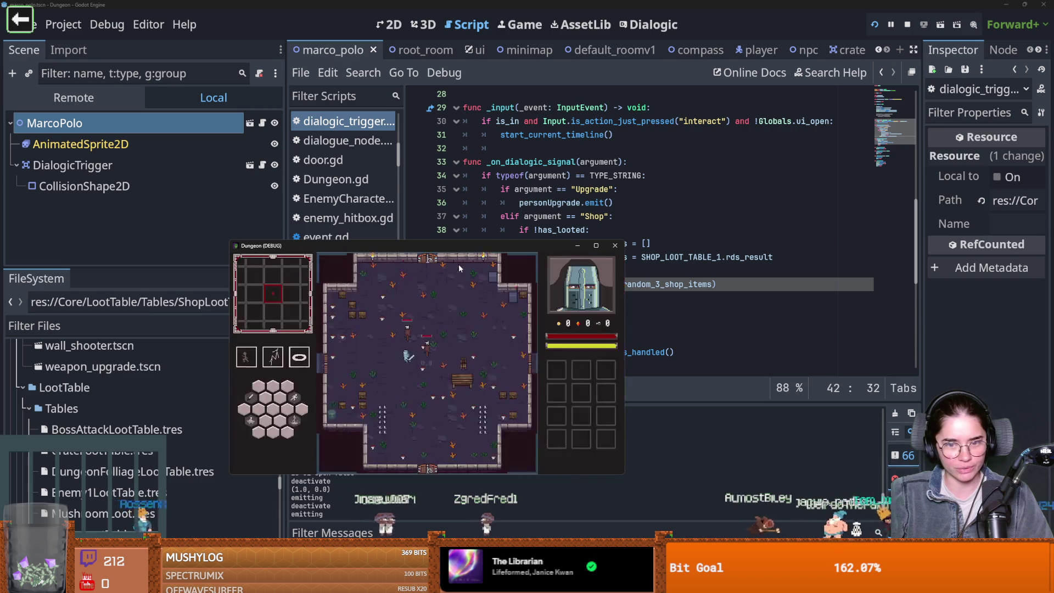
- Maximize the game window and fight around the room's left side with moves and slashes
double_click(475, 247)
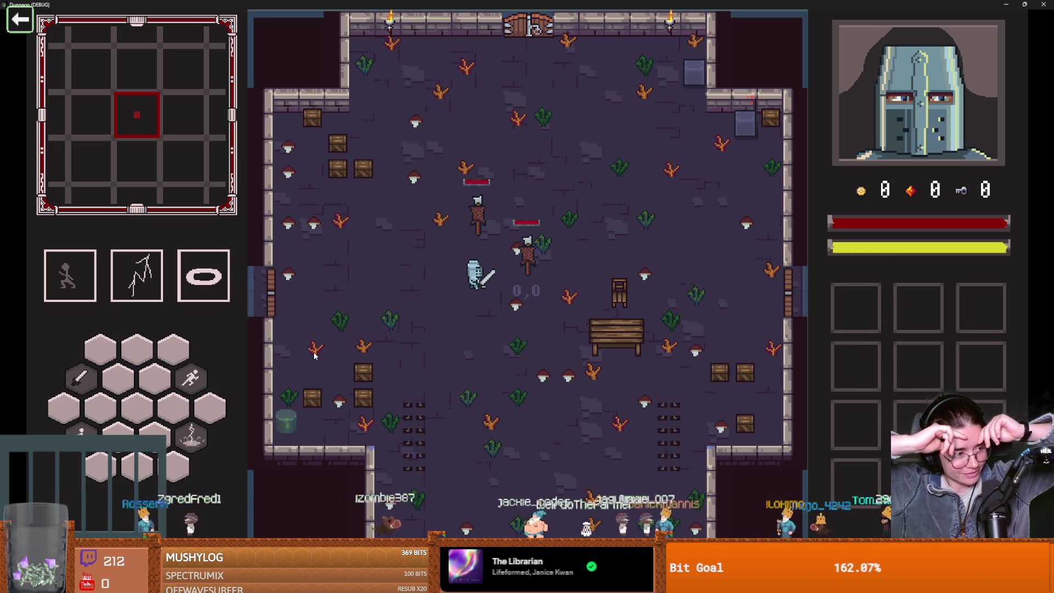
key("a")
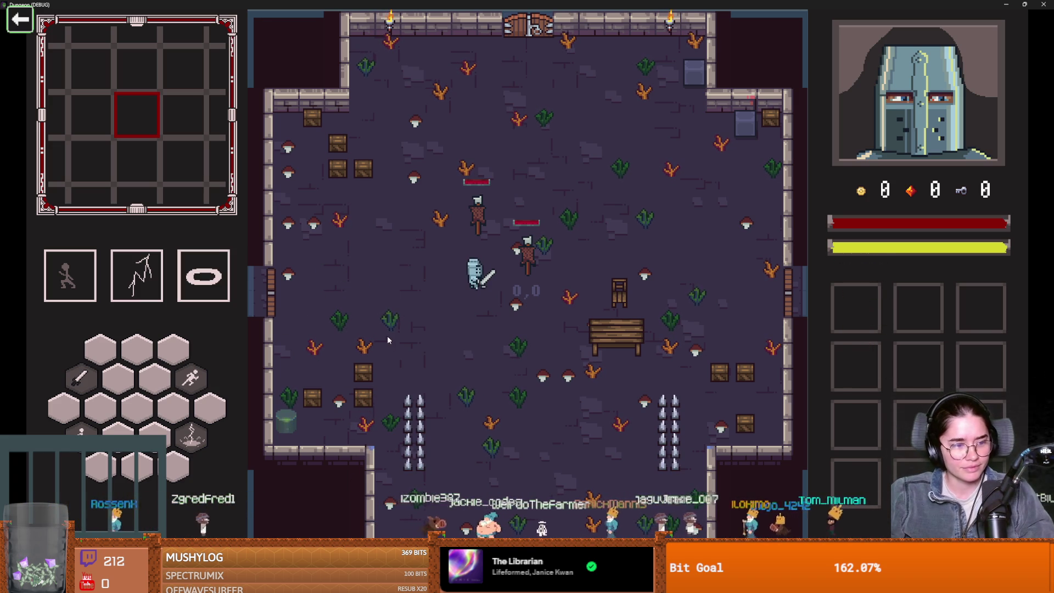
key("d")
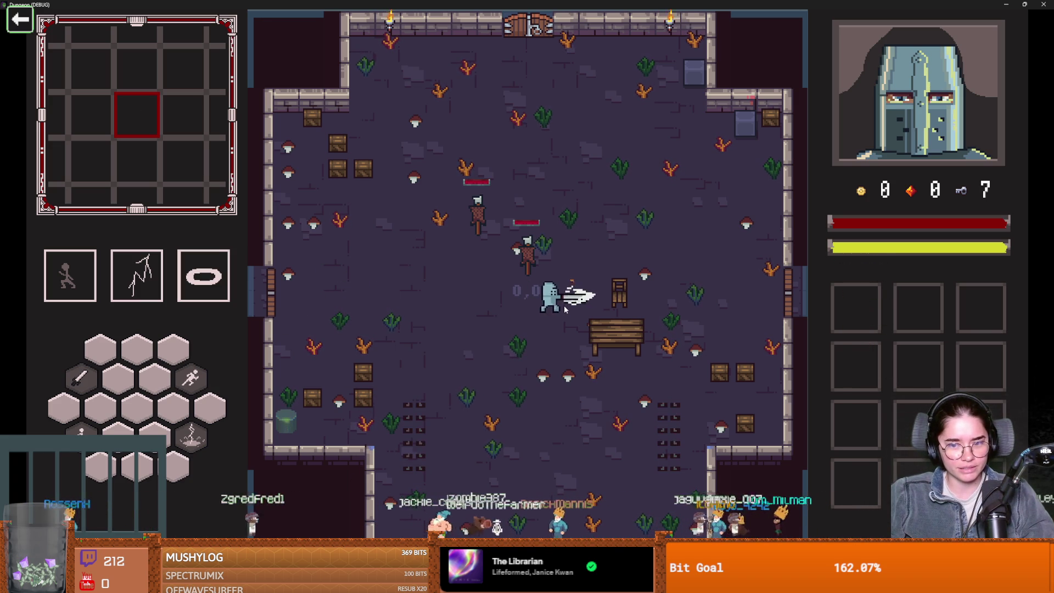
key("s")
key("a")
left_click(484, 368)
left_click(420, 360)
key("w")
left_click(351, 352)
key("w")
key("a")
left_click(305, 195)
left_click(302, 165)
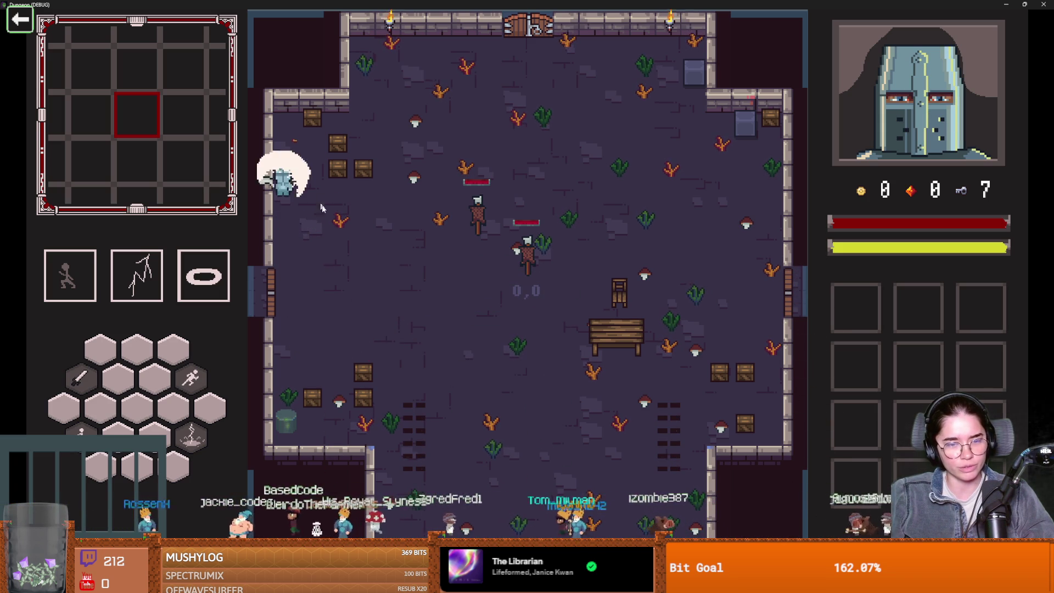
- Keep moving and attacking, ending near the top door above the target dummies
key("s")
key("d")
left_click(374, 226)
key("d")
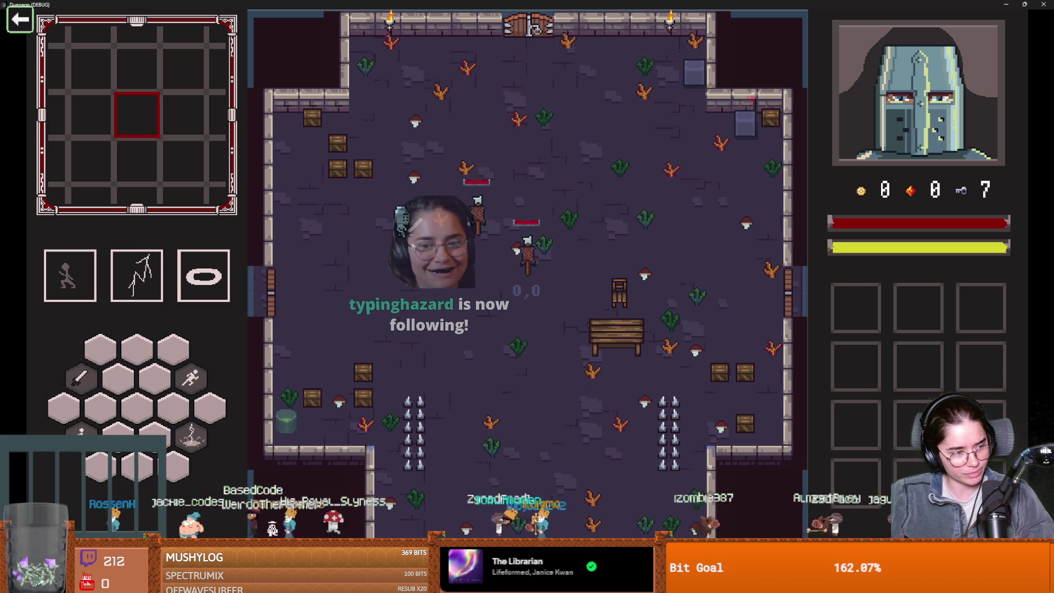
key("w")
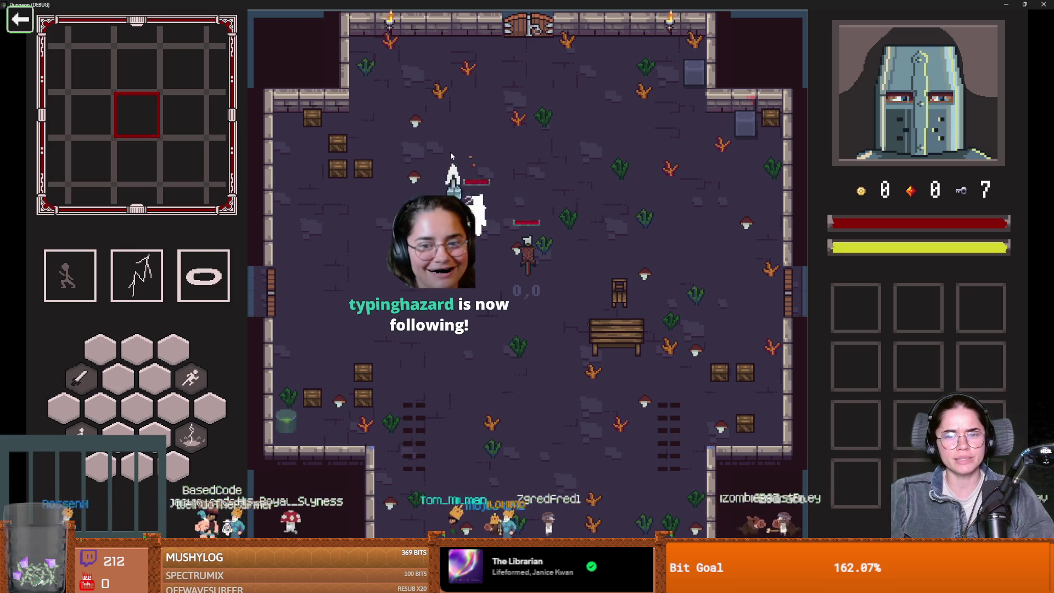
key("a")
key("w")
key("a")
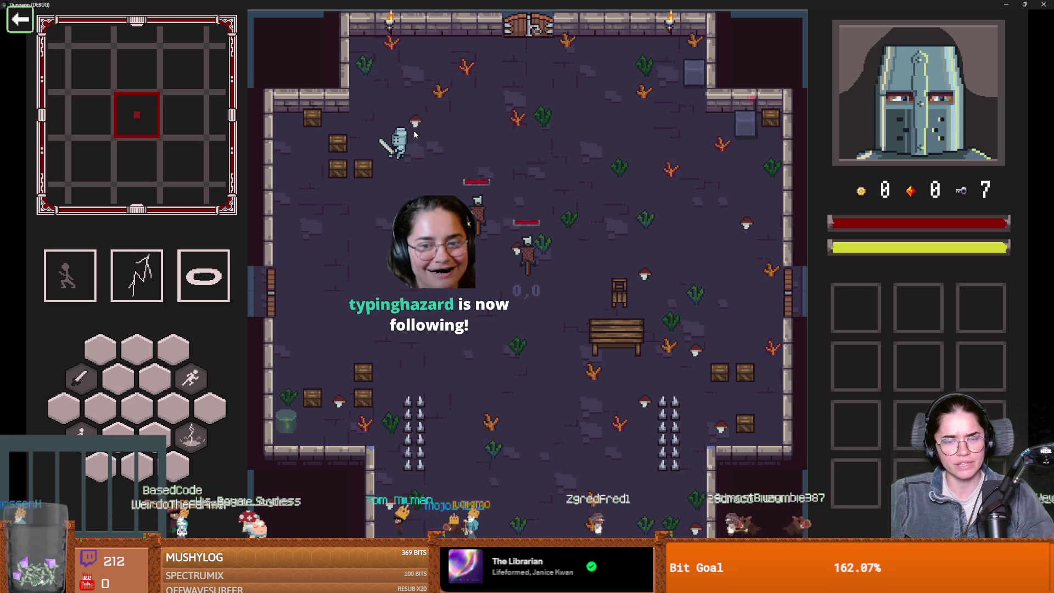
key("d")
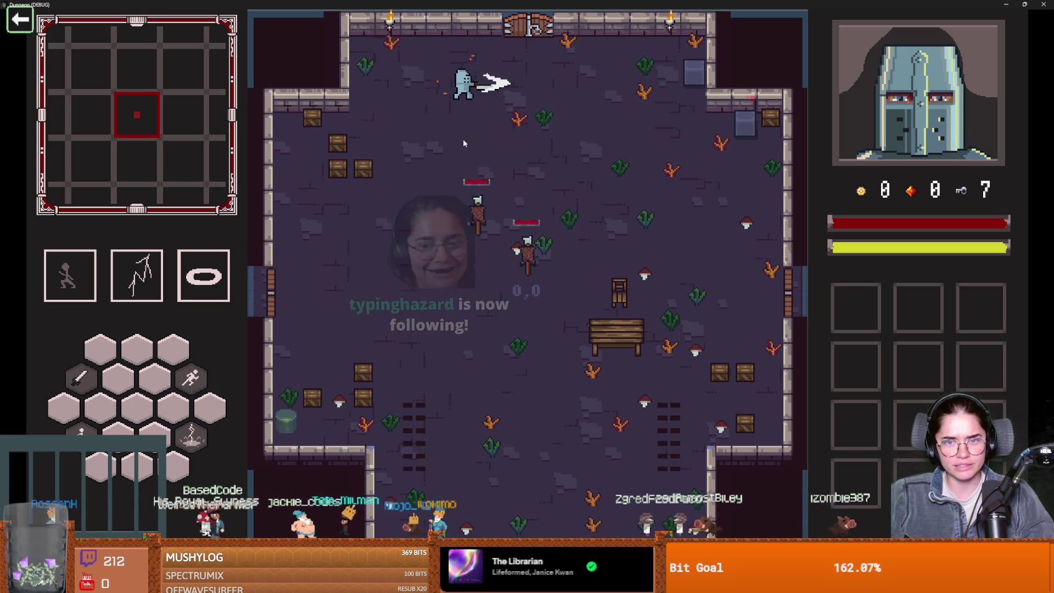
key("s")
key("d")
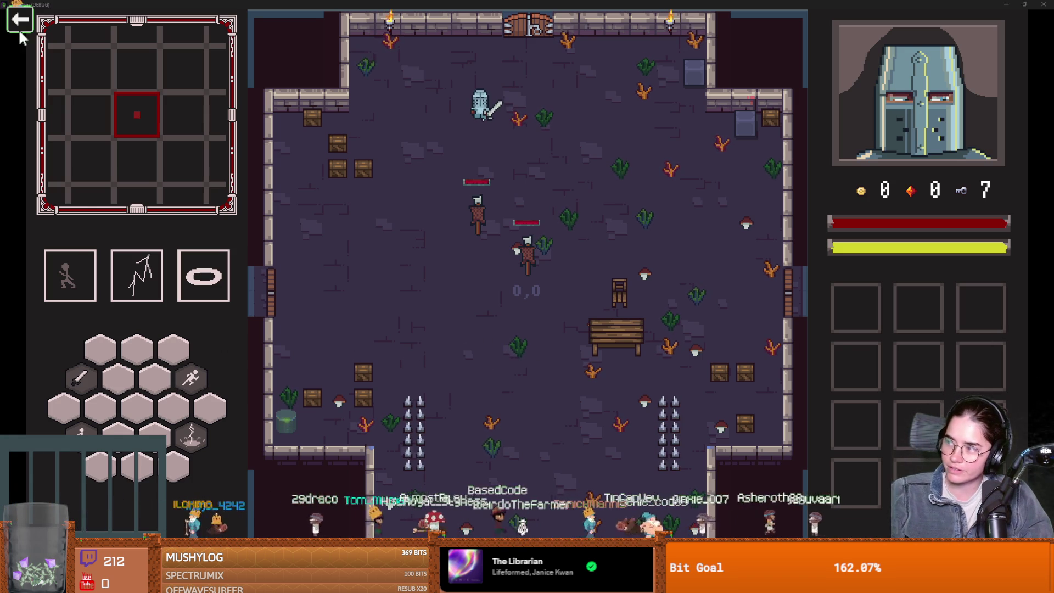
- Quit the dungeon game, briefly play the cannon game, then load the dungeon game again
key("Escape")
left_click(430, 278)
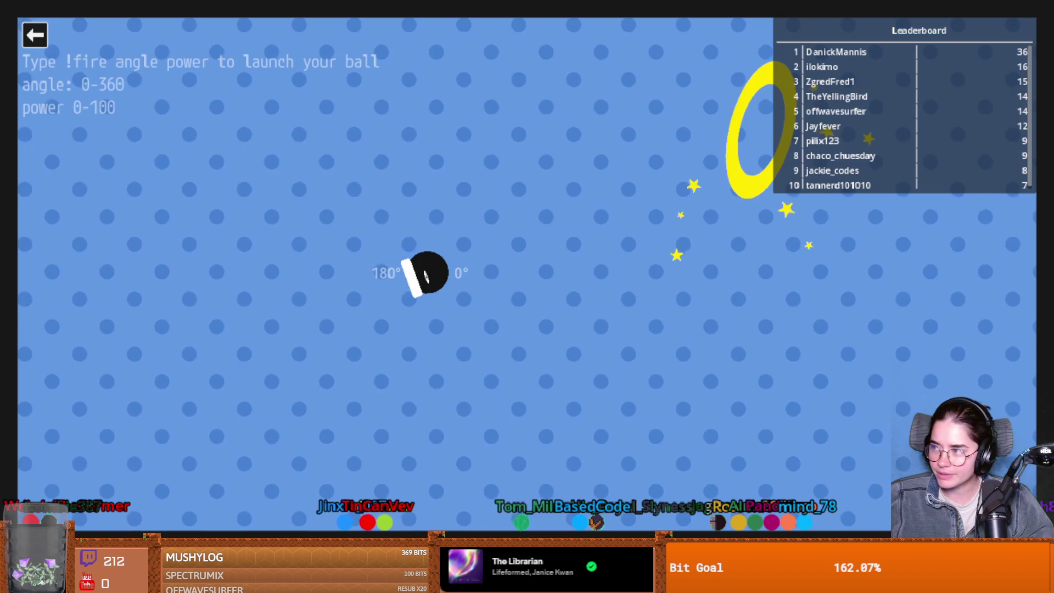
left_click(35, 35)
left_click(285, 292)
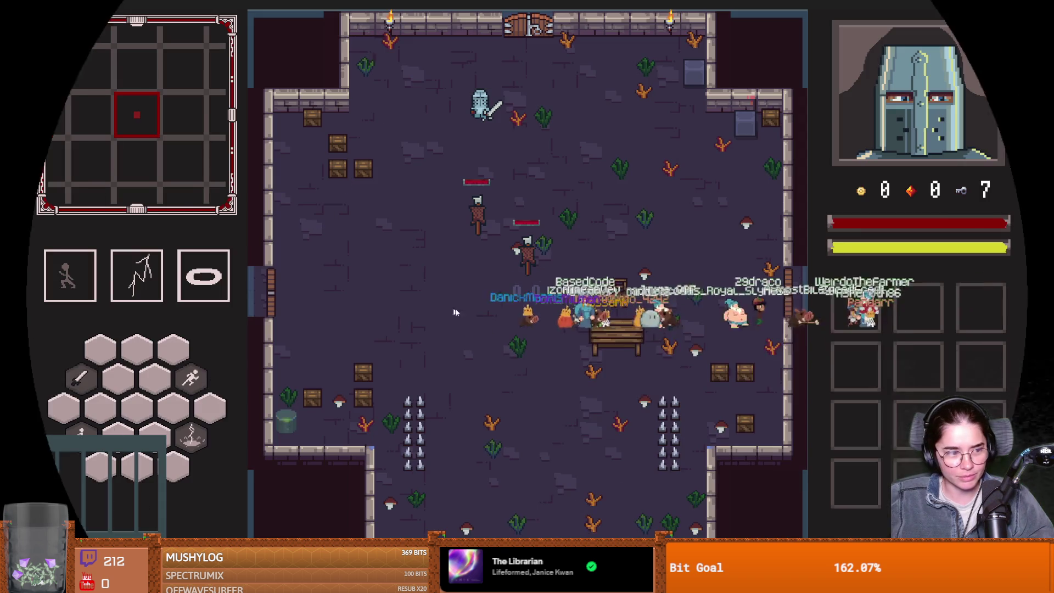
- Walk the knight to the two training dummies and hit each one
key("s")
left_click(502, 267)
key("s")
key("d")
left_click(564, 218)
key("w")
key("a")
key("s")
- Dash the knight up the room and walk through the starting room's top door
key("w")
key("space")
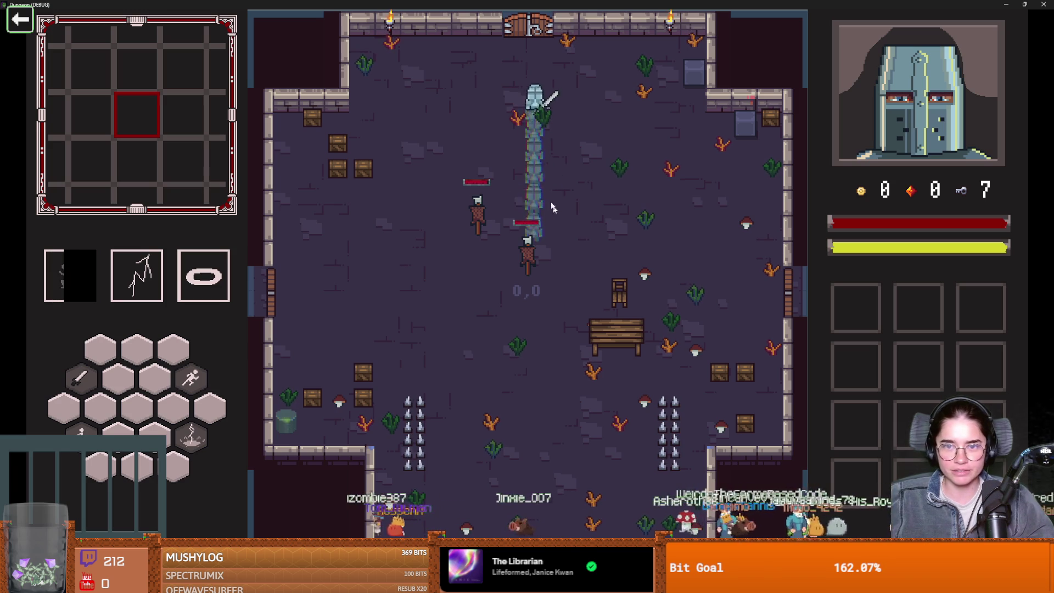
key("a")
key("w")
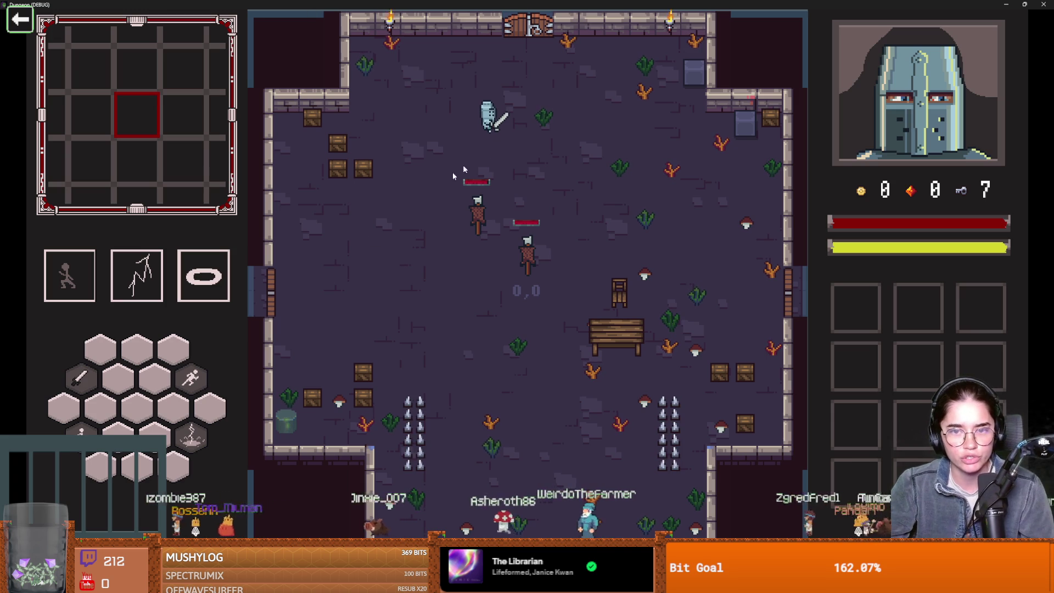
key("w")
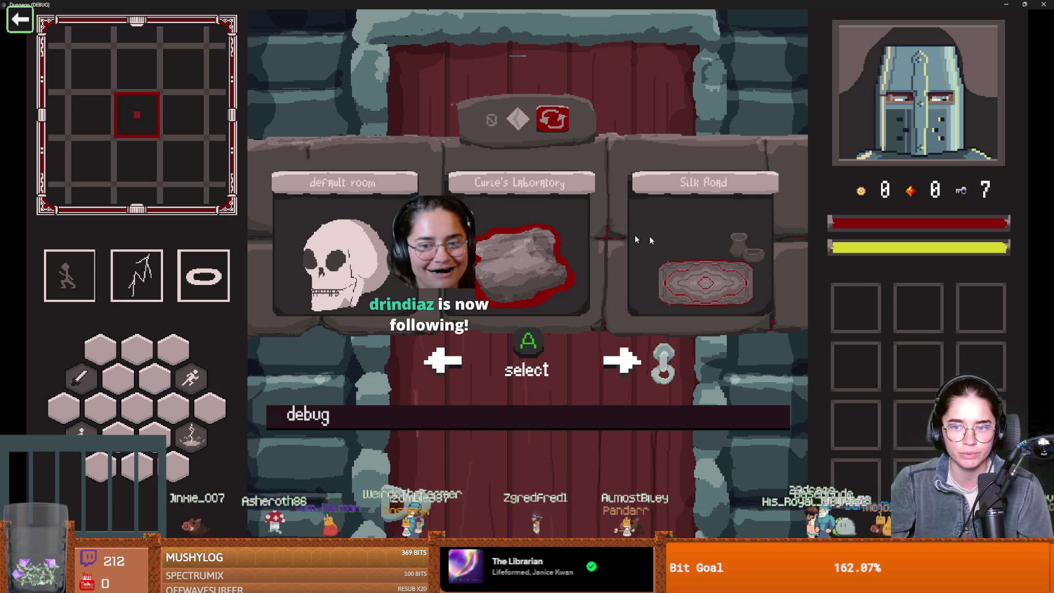
- Choose the default room as the next room and dash the knight into it
left_click(357, 243)
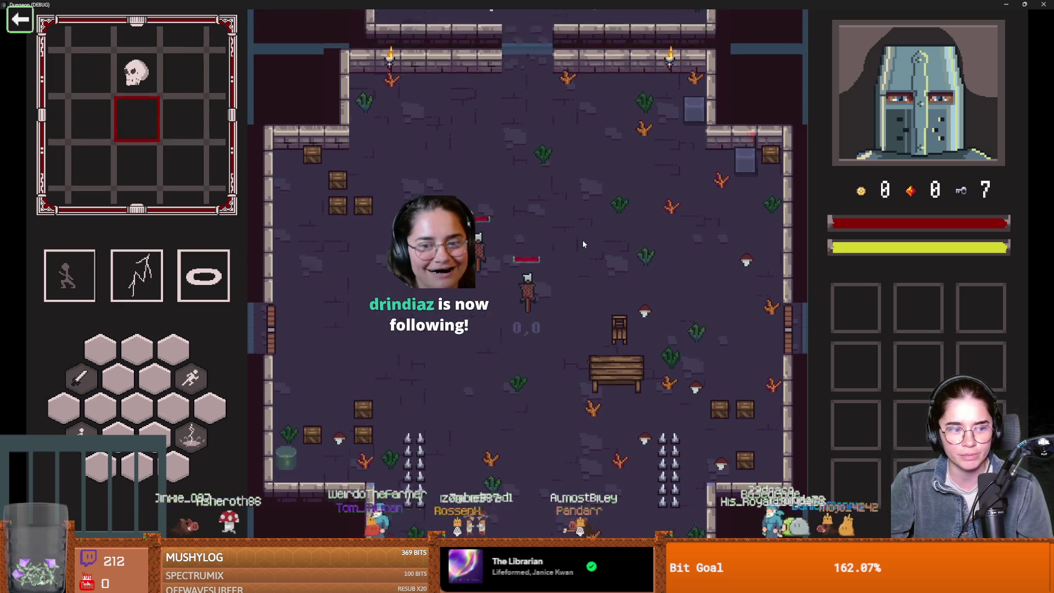
key("w")
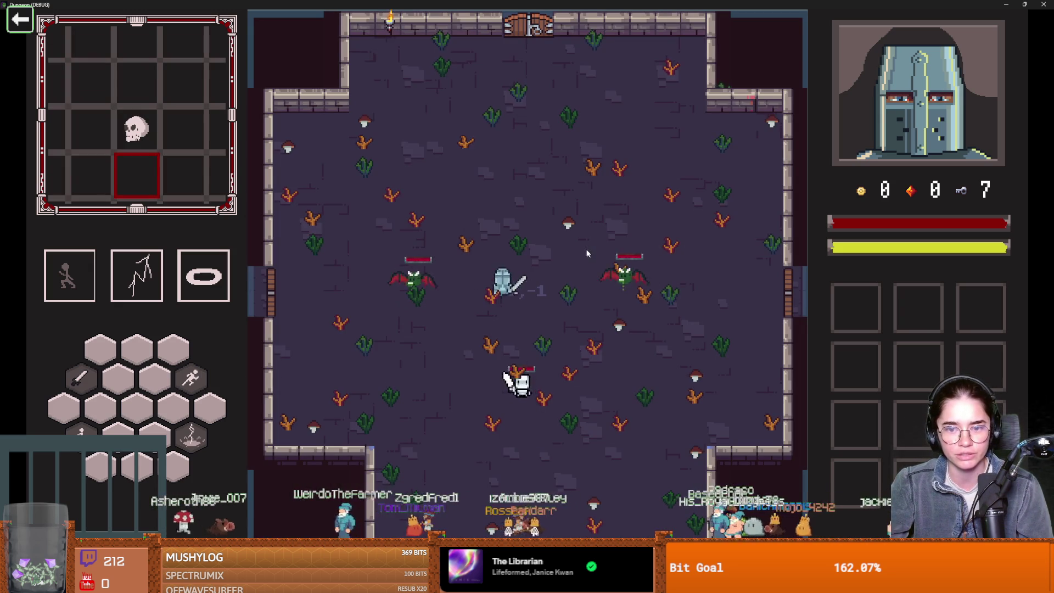
key("space")
key("a")
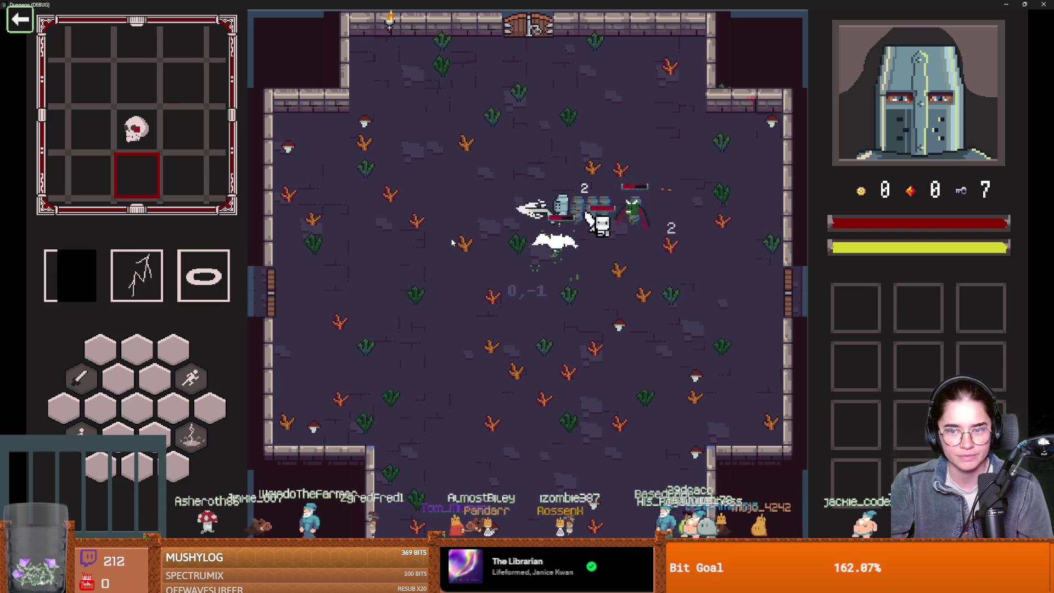
- Dash right, then left, slashing at the bats
key("s")
key("d")
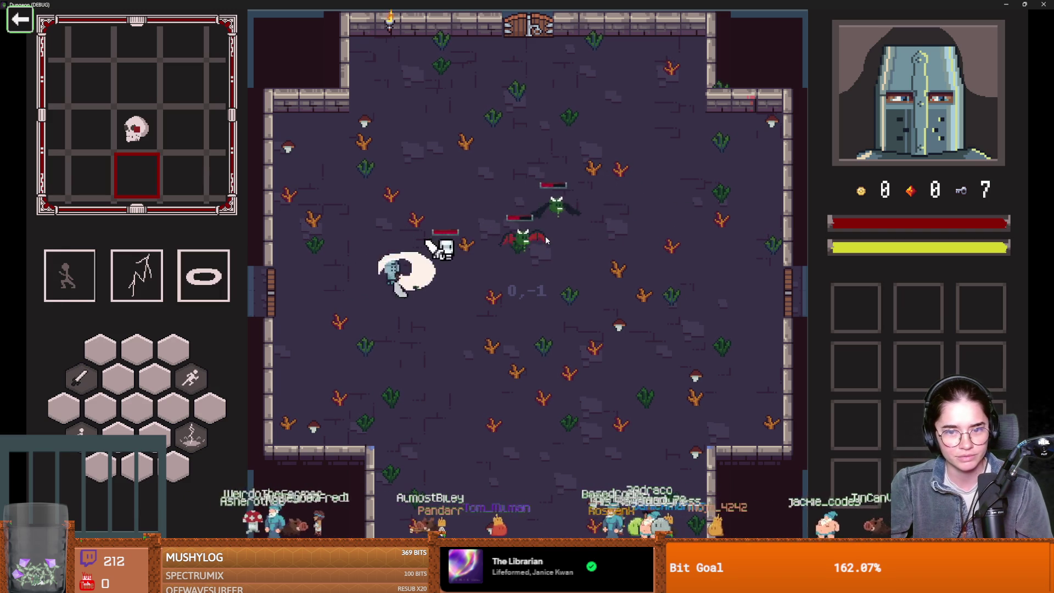
key("space")
key("d")
key("a")
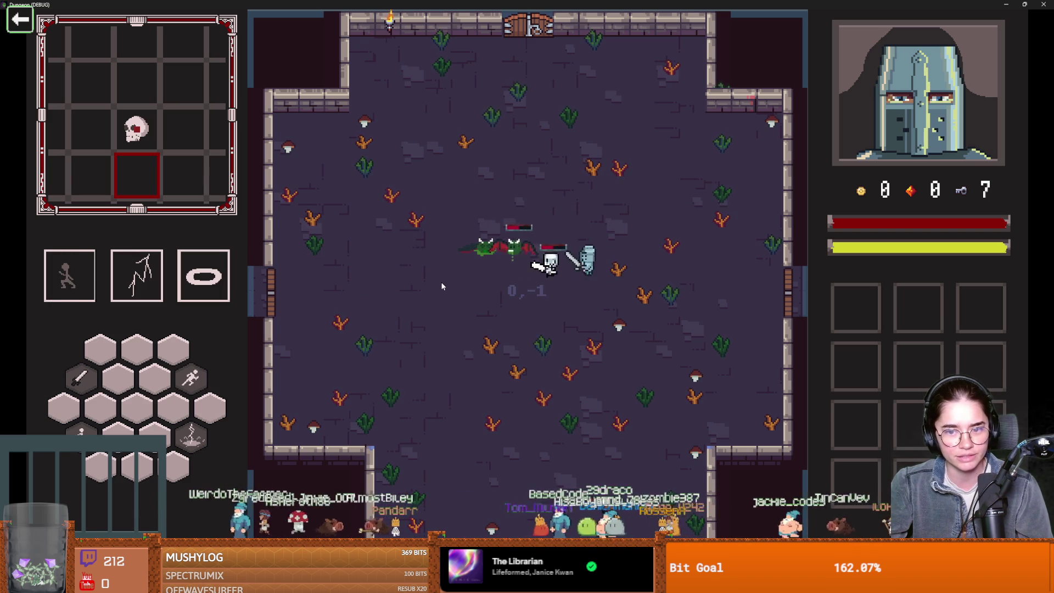
key("space")
- Circle the knight around the room, dash down-right, then move up toward the top
key("w")
key("a")
key("s")
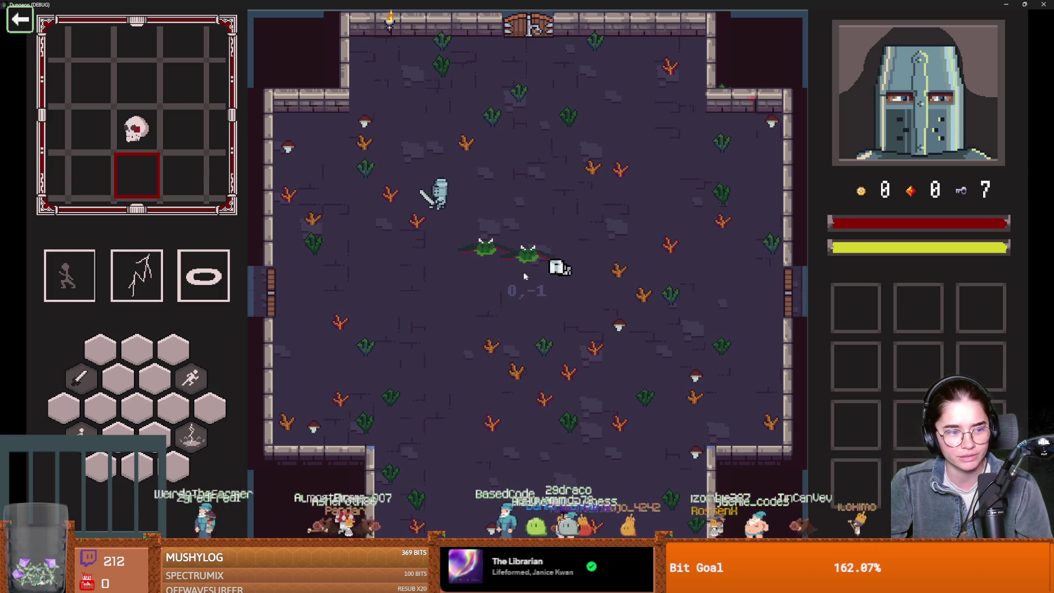
key("s")
key("d")
key("space")
key("w")
key("d")
- Check the dungeon map and try the top door, declining to unlock it
key("Tab")
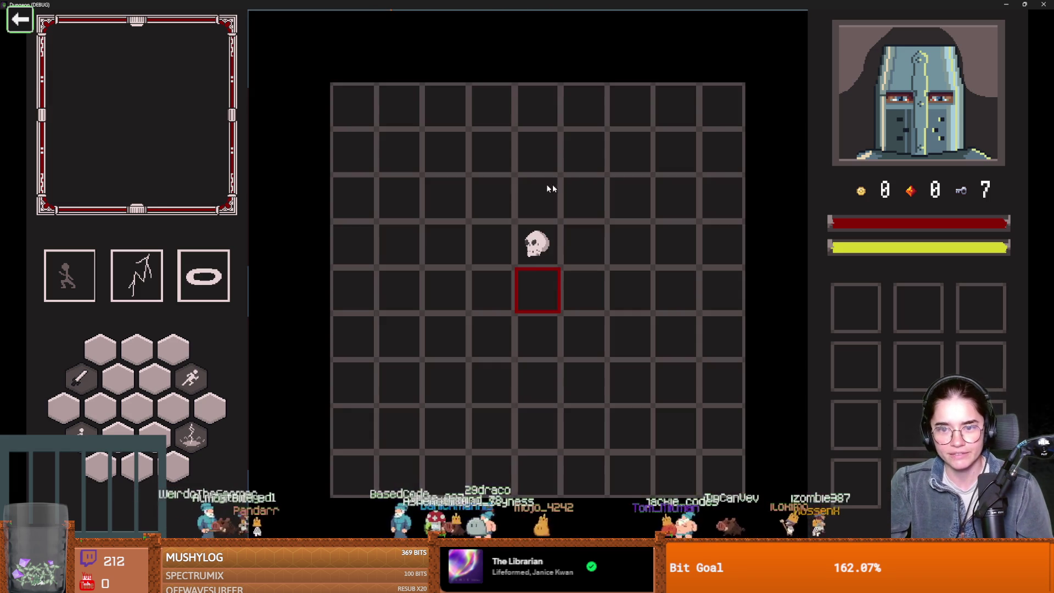
key("Tab")
key("w")
key("space")
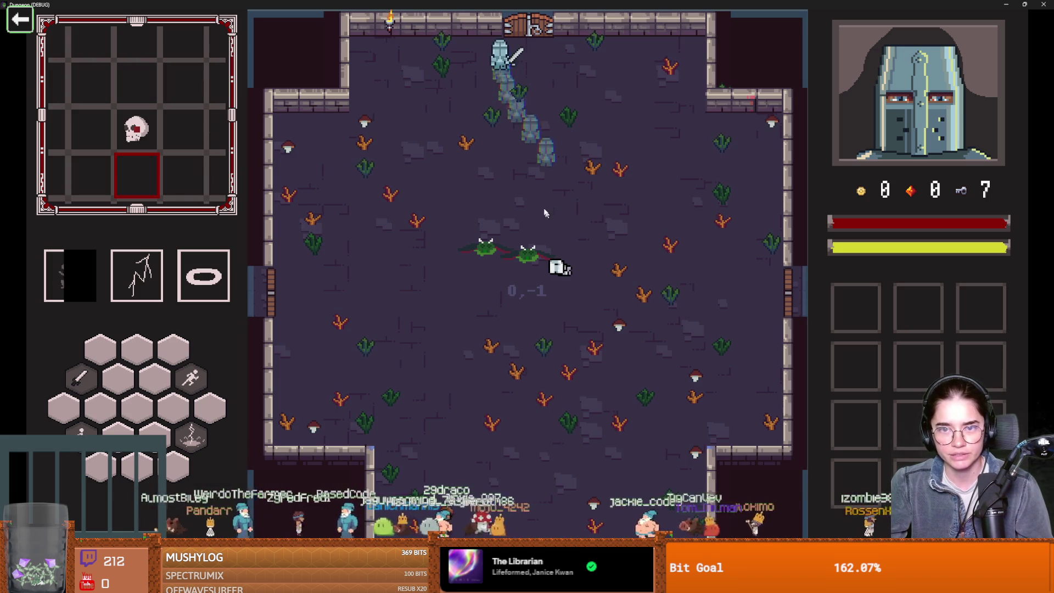
key("Tab")
key("Tab")
key("w")
left_click(603, 302)
- Head to the east door and pick Silk Road as the next room
key("s")
key("space")
key("d")
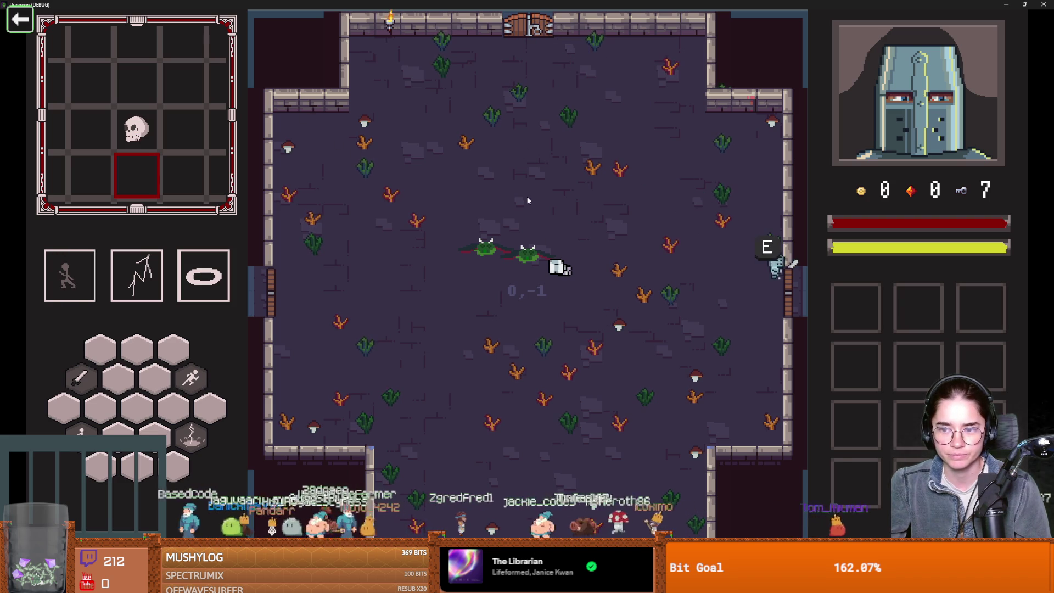
key("e")
left_click(512, 255)
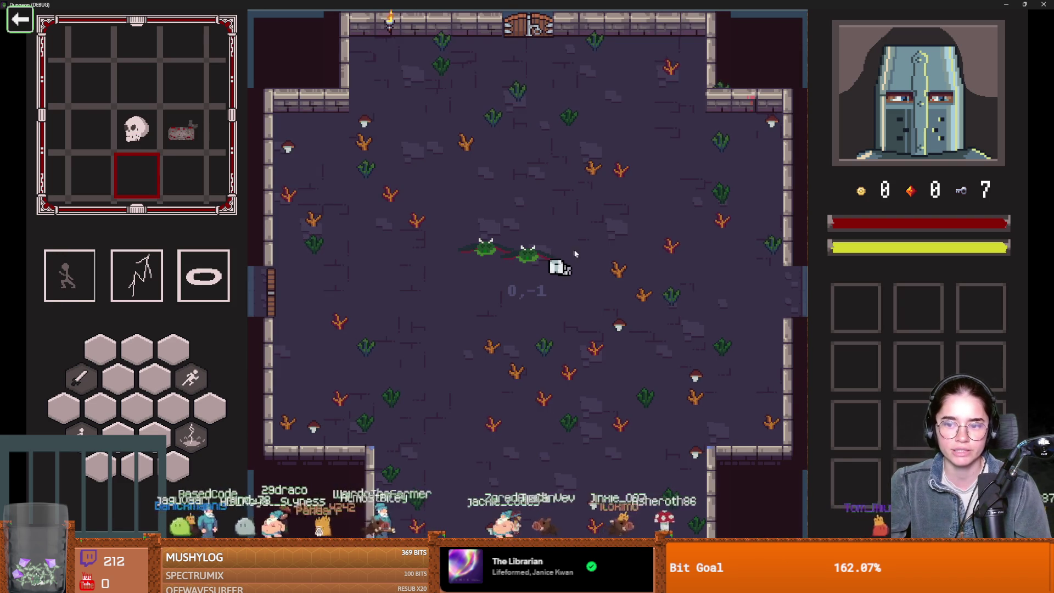
- Enter the Silk Road room, talk to the rug merchant, view his wares, then leave
key("d")
key("d")
key("space")
key("w")
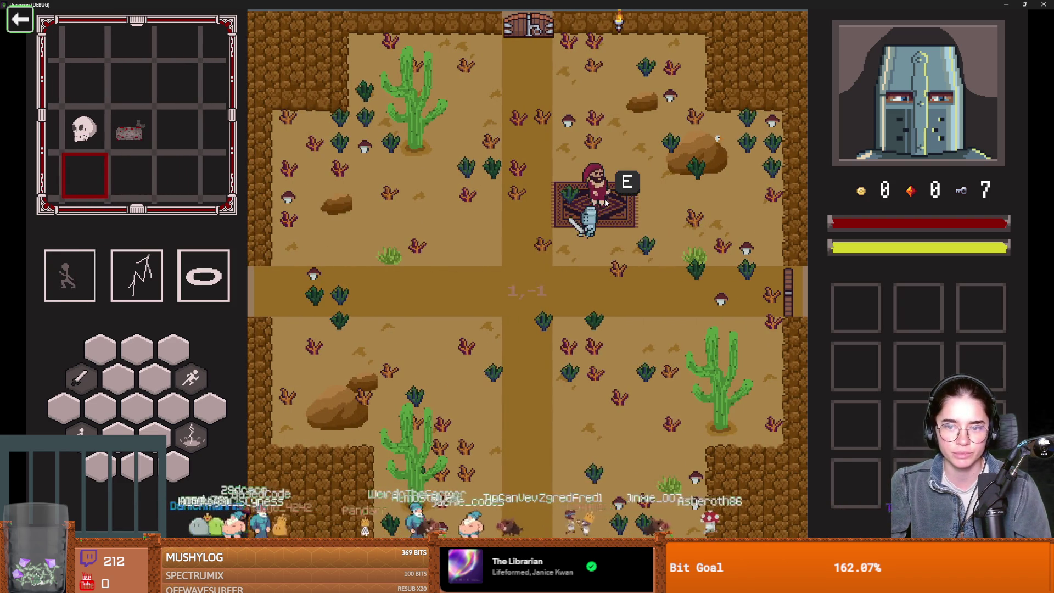
key("e")
left_click(539, 265)
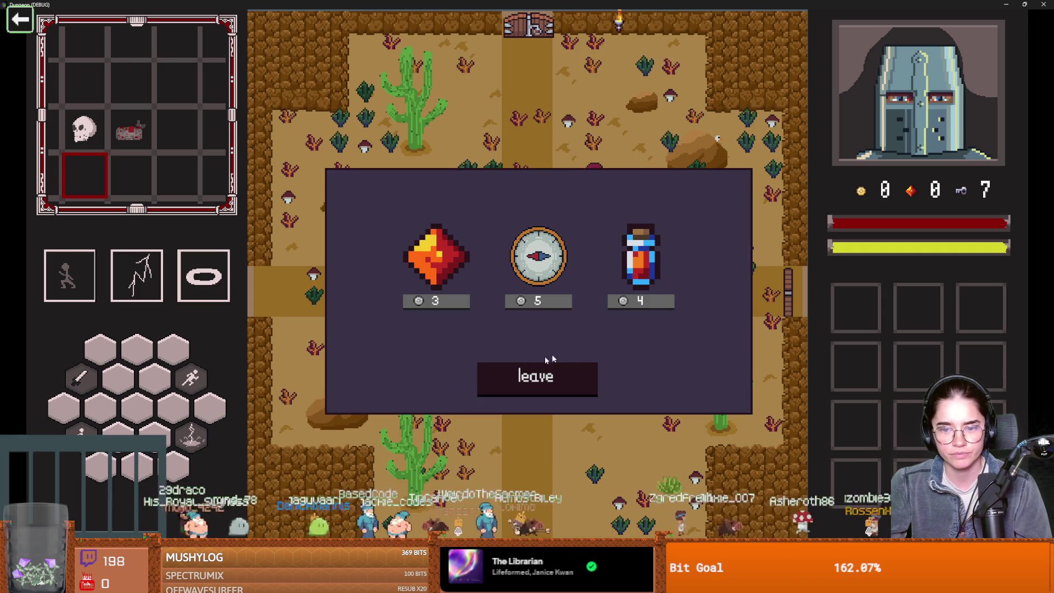
left_click(535, 379)
- Check the dungeon map, then talk to the merchant again and reopen his shop
key("s")
key("Tab")
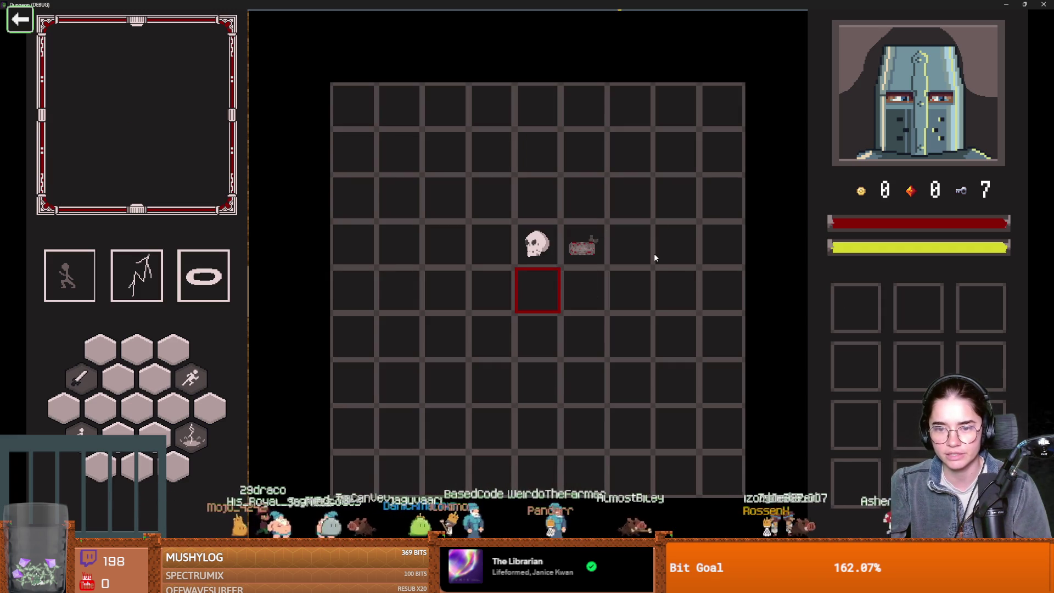
key("Tab")
key("w")
key("e")
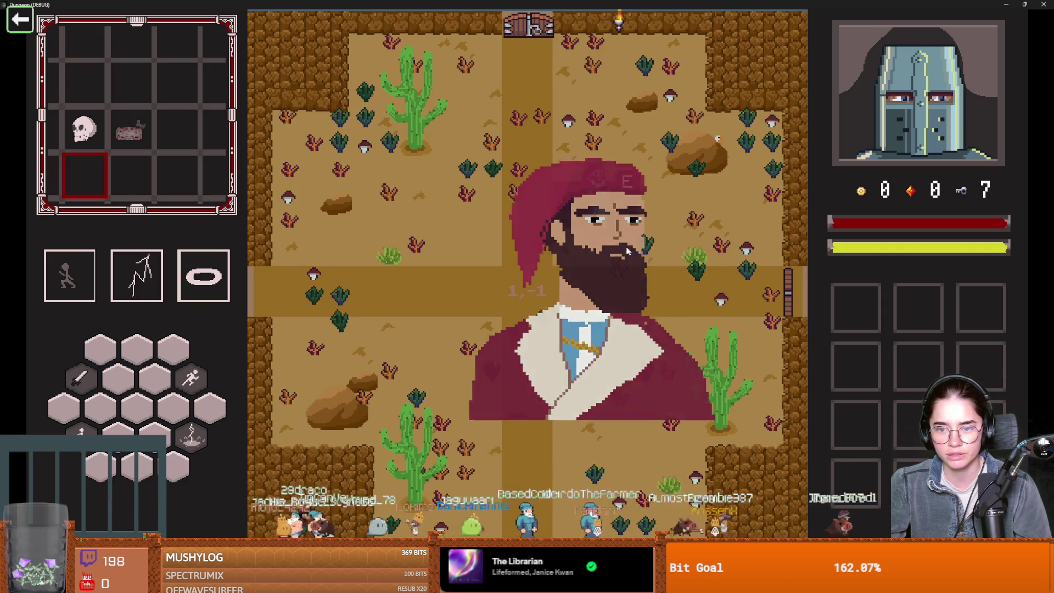
left_click(498, 265)
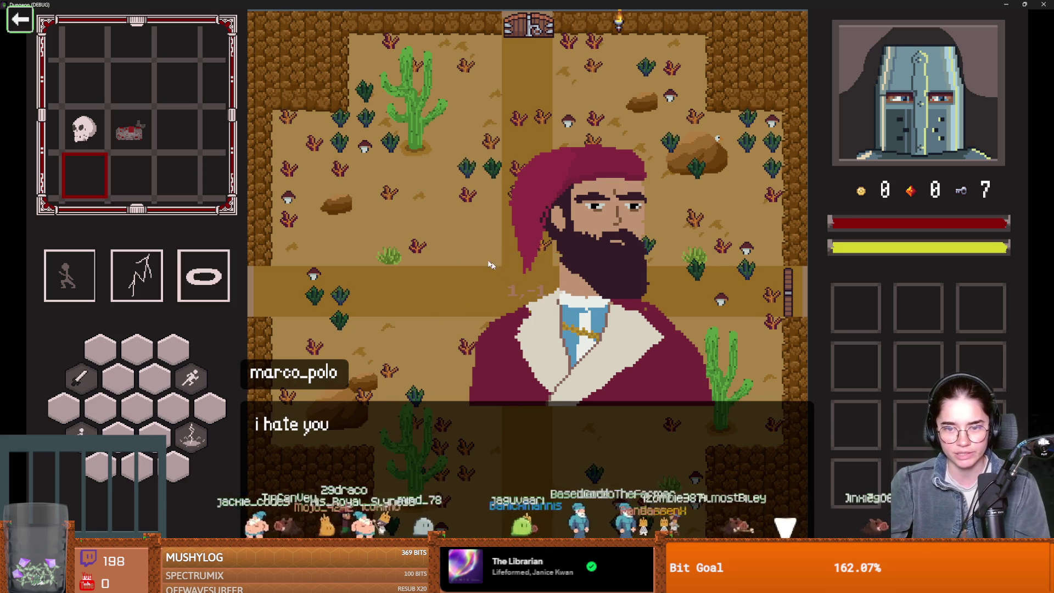
left_click(500, 301)
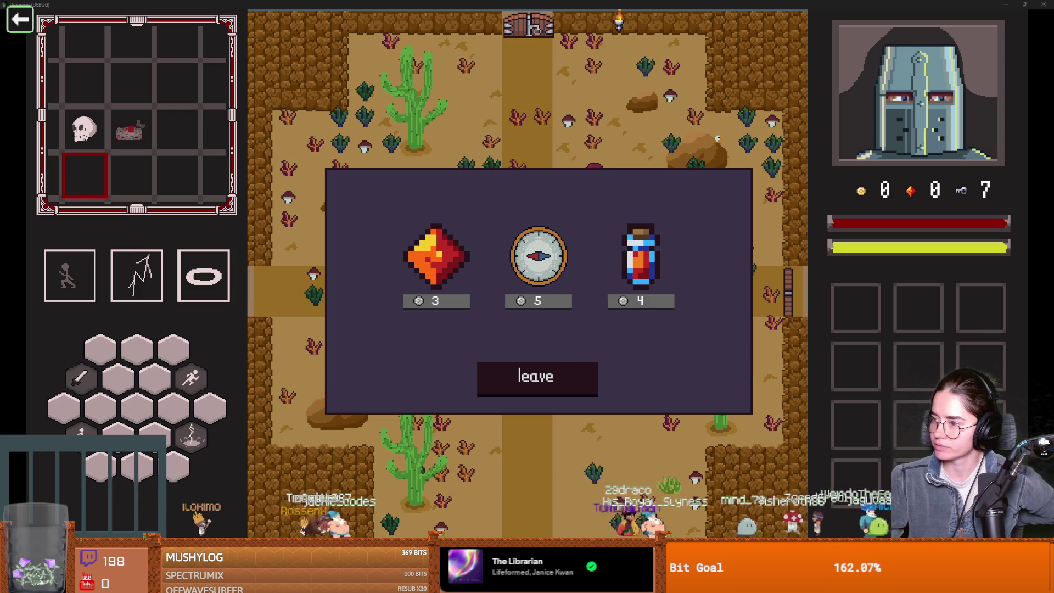
- Switch to the Based Stream Tools page, scroll to Feature Highlights and Join the Waitlist, and screenshot
key("alt+Tab")
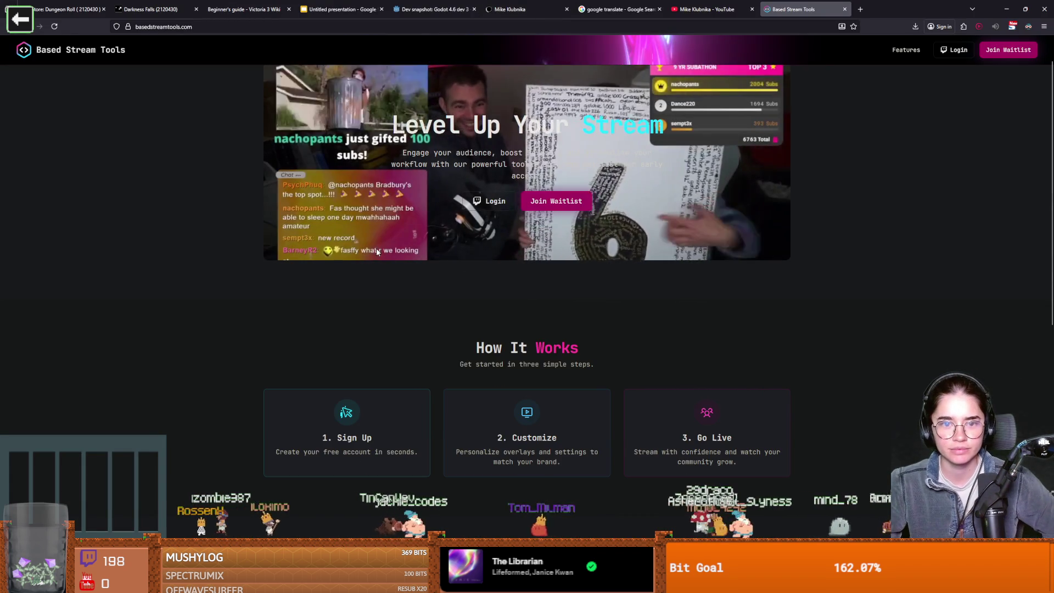
scroll(555, 246, "up", 1)
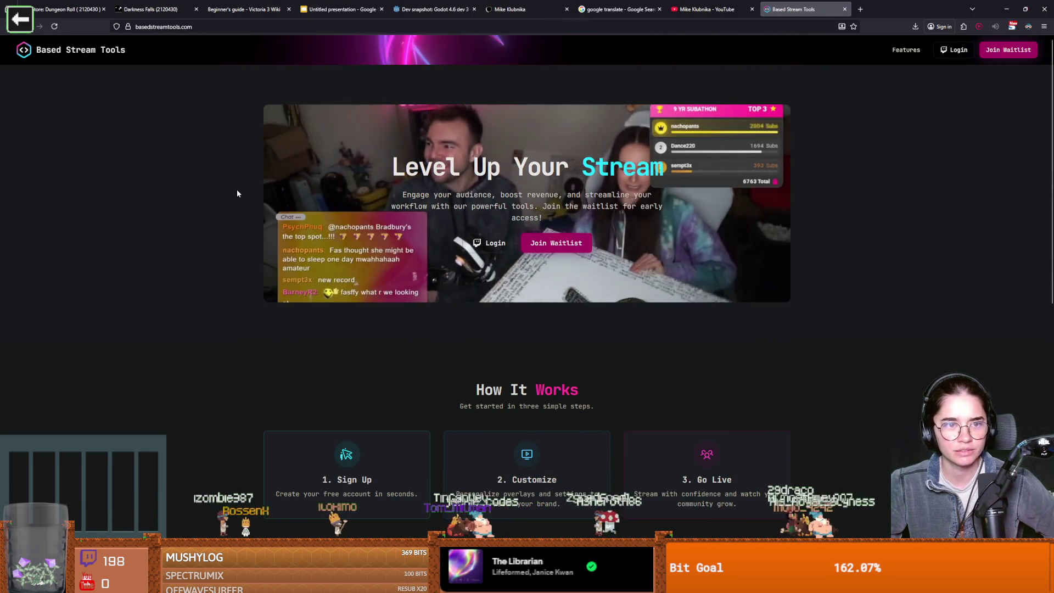
scroll(228, 187, "down", 7)
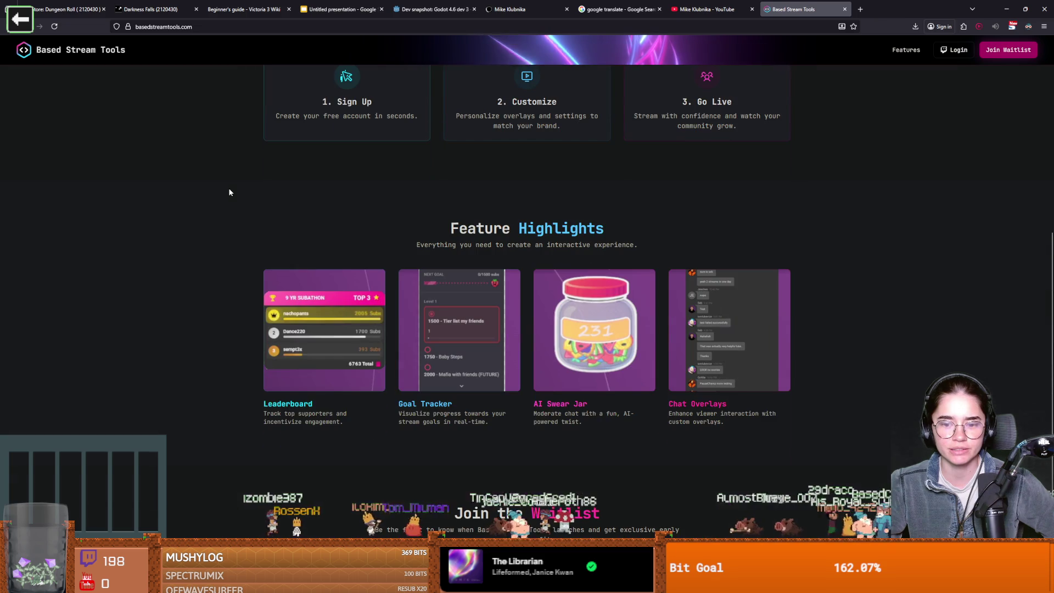
scroll(230, 192, "up", 5)
scroll(229, 192, "up", 3)
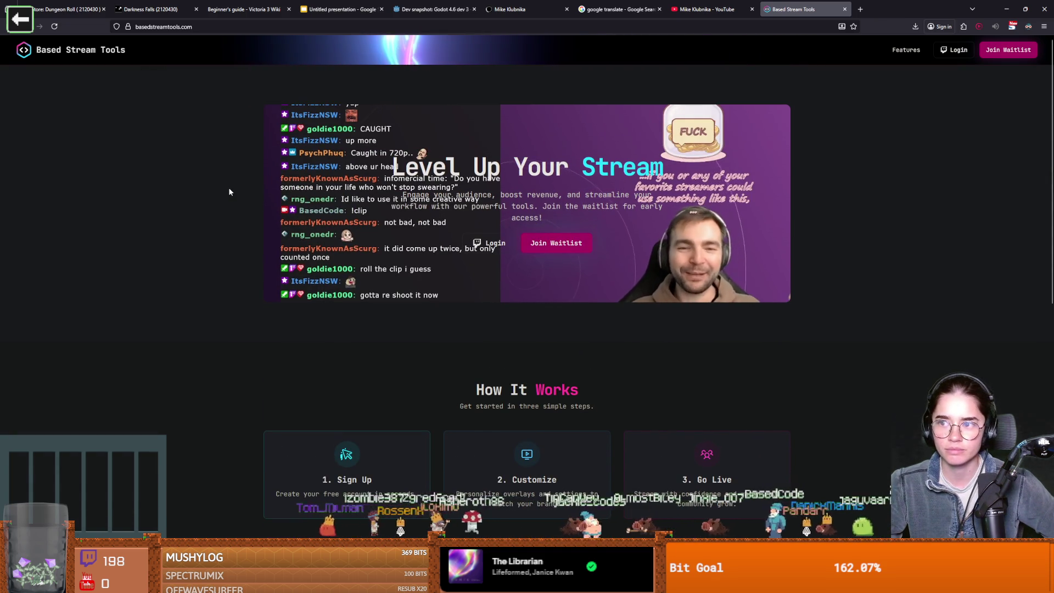
scroll(230, 192, "down", 5)
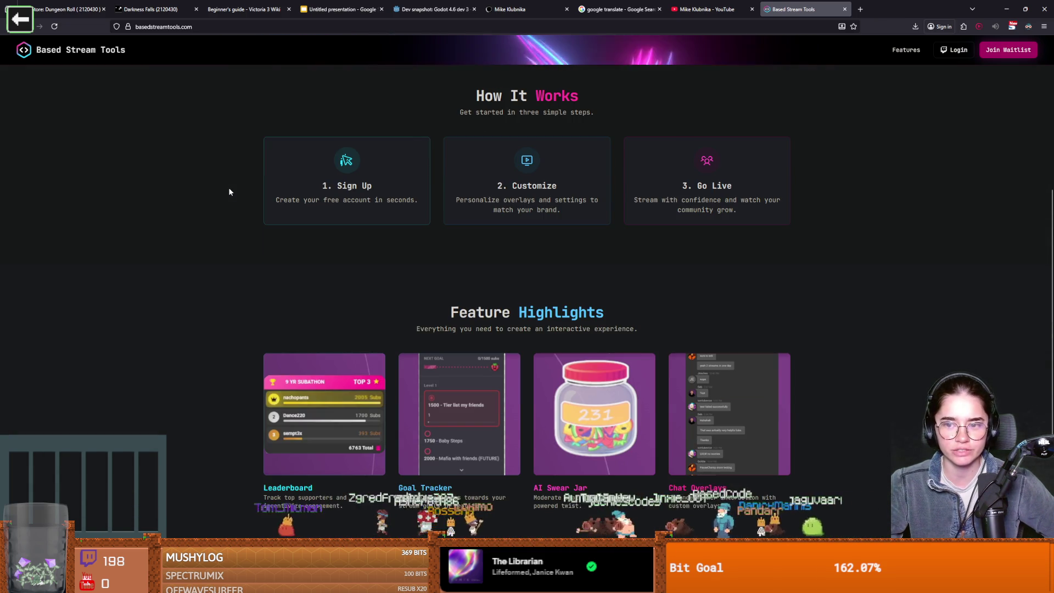
scroll(229, 192, "down", 4)
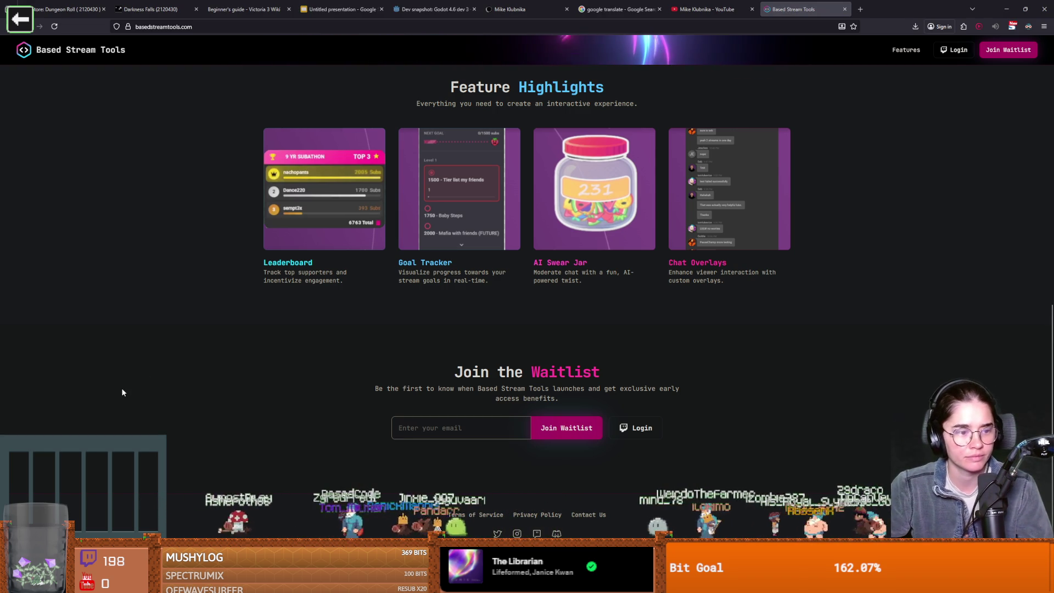
key("Print")
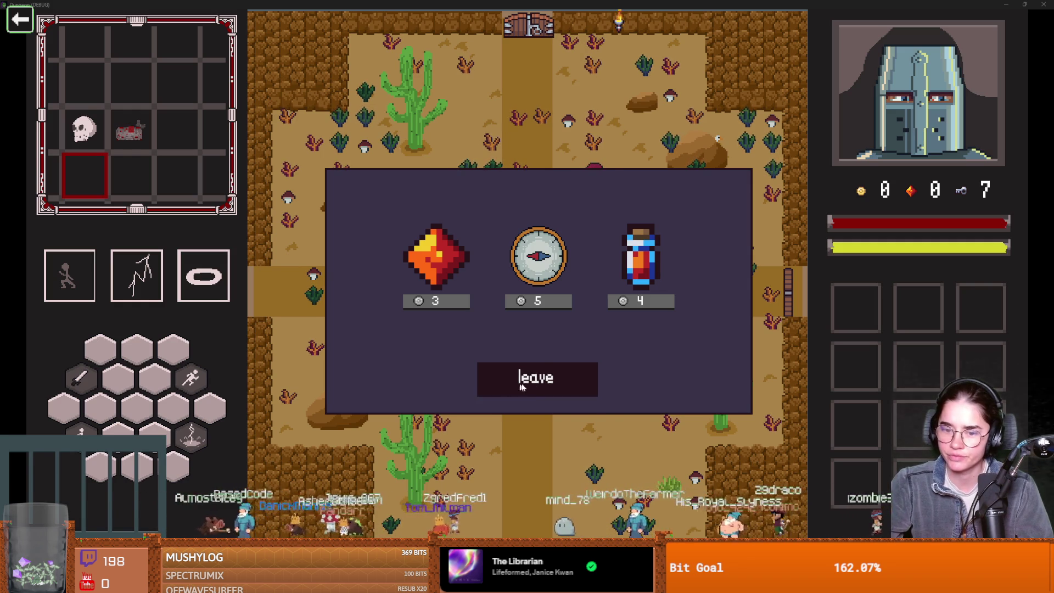
- Leave the merchant's shop, then walk the knight around and swing the sword
left_click(537, 379)
key("a")
key("s")
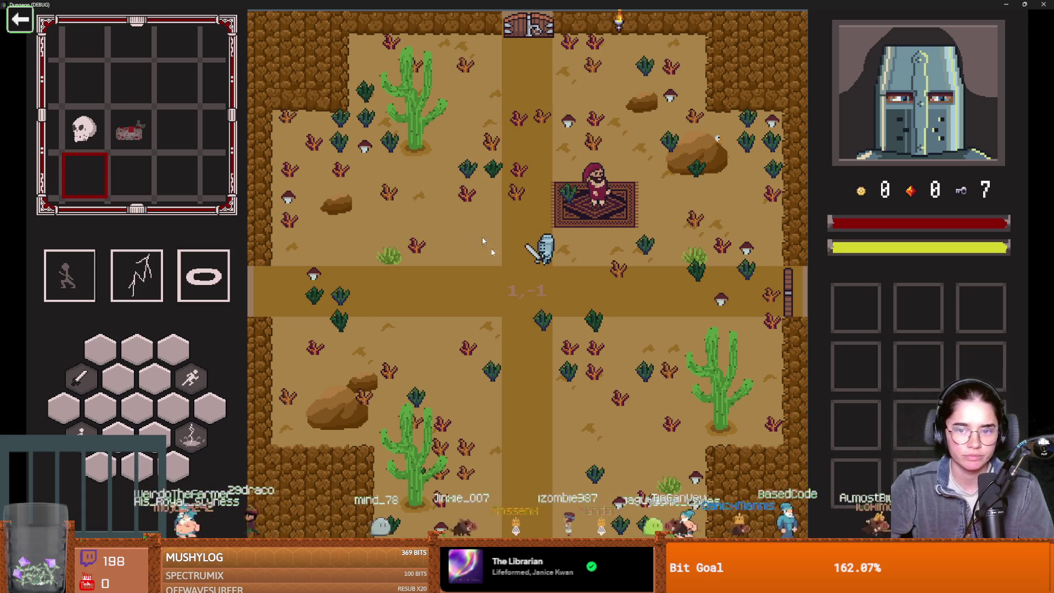
key("s")
key("d")
left_click(611, 311)
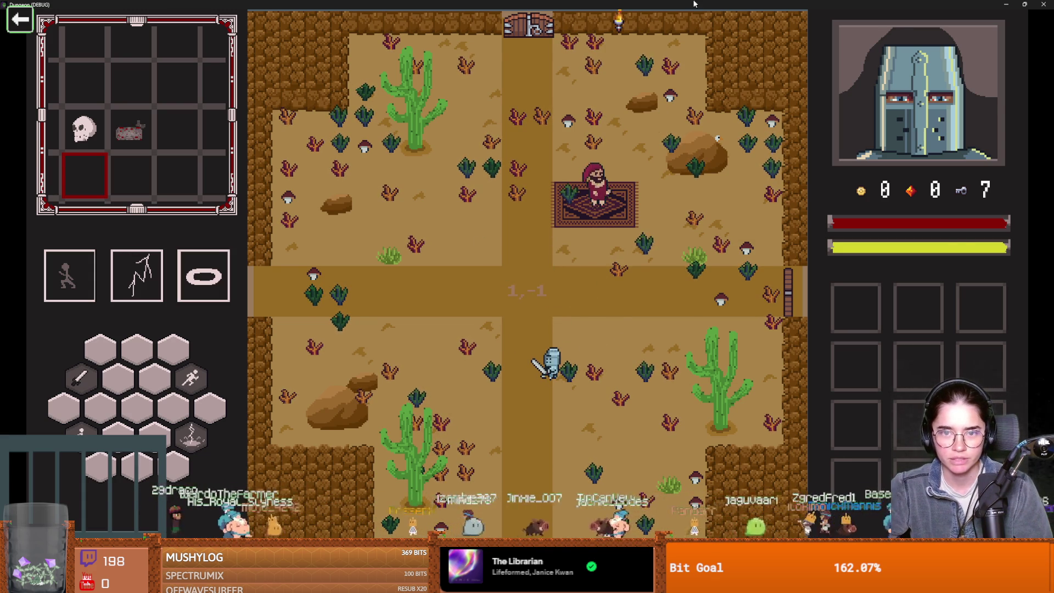
- Shrink the Dungeon (DEBUG) window out of fullscreen and close the running game
left_click_drag(954, 4, 580, 267)
left_click(609, 268)
scroll(571, 254, "up", 3)
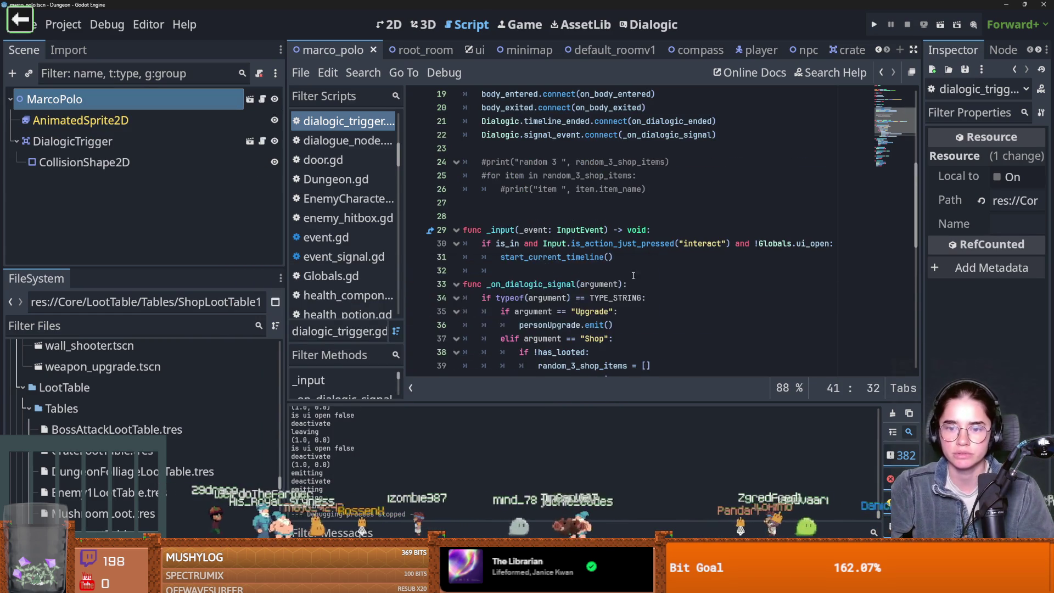
- Select the random_3_shop_items = [] line 39 in the shop branch, then save
scroll(571, 253, "down", 2)
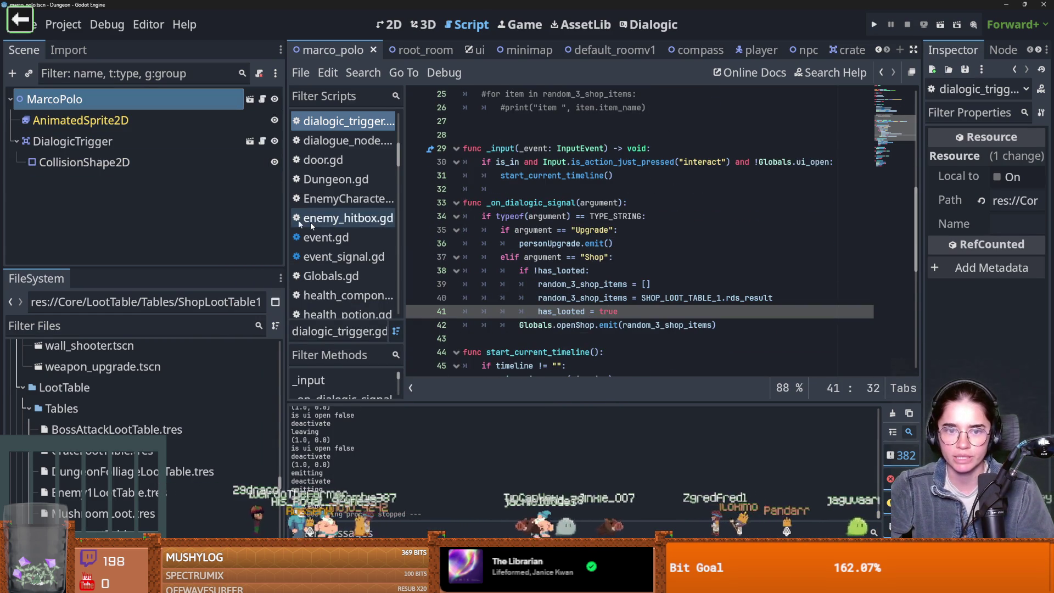
left_click(604, 285)
triple_click(601, 284)
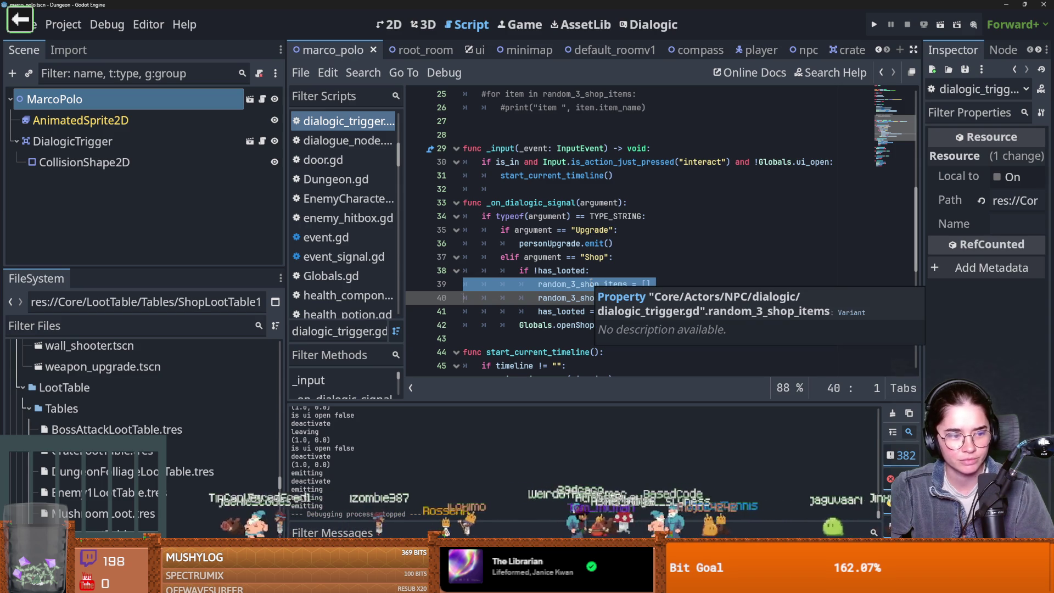
left_click(602, 261)
key("ctrl+s")
- Move to the has_looted declaration and save the script
scroll(578, 285, "up", 3)
scroll(578, 285, "down", 3)
scroll(578, 285, "up", 1)
scroll(578, 285, "down", 1)
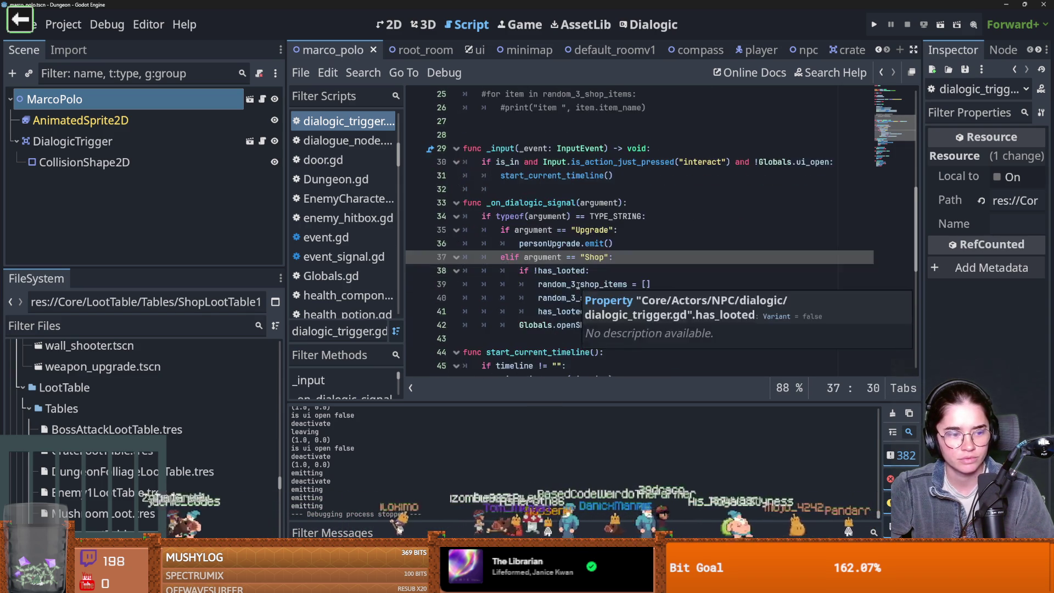
scroll(579, 285, "up", 4)
scroll(578, 284, "up", 4)
left_click(586, 274)
key("ctrl+s")
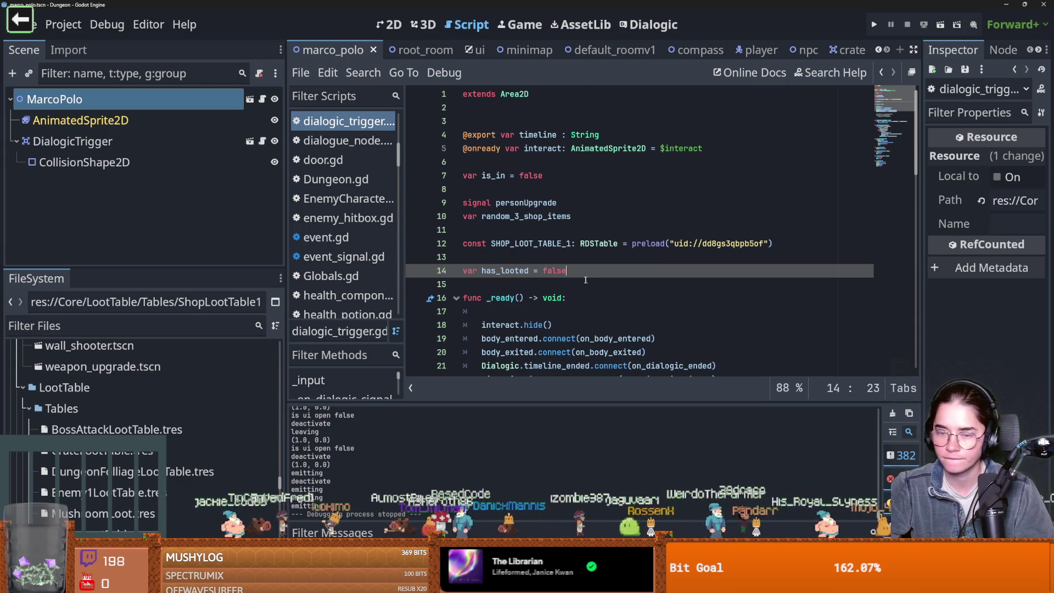
- Delete the blank line so var has_looted = false sits directly under SHOP_LOOT_TABLE_1
left_click(556, 285)
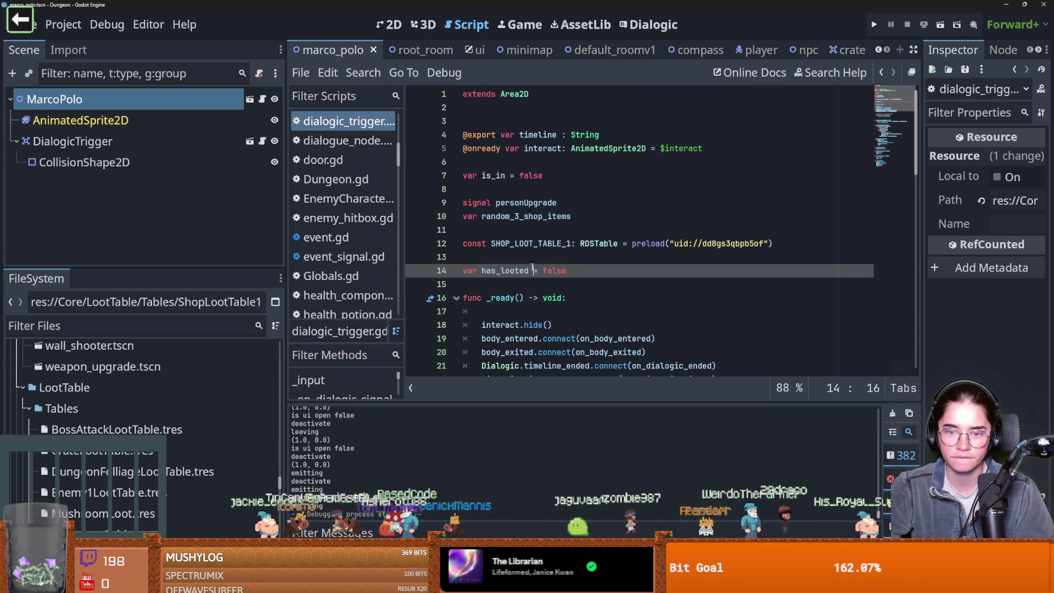
left_click(510, 262)
key("BackSpace")
left_click(113, 329)
- Filter files by 'glob', open Globals.gd, and add 'var shop_arrs = [' below the signals
type("glob")
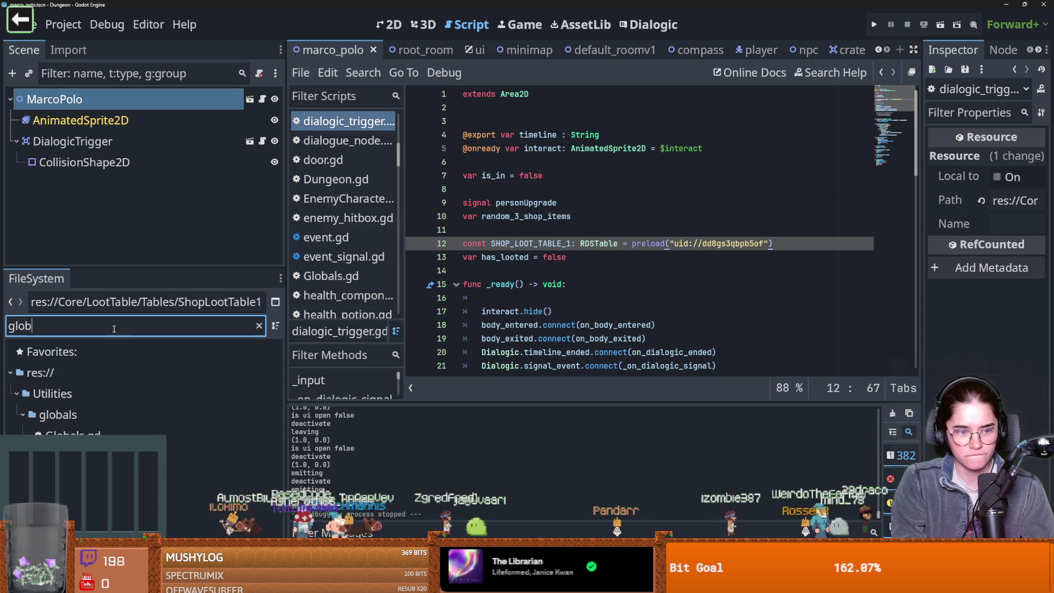
double_click(82, 433)
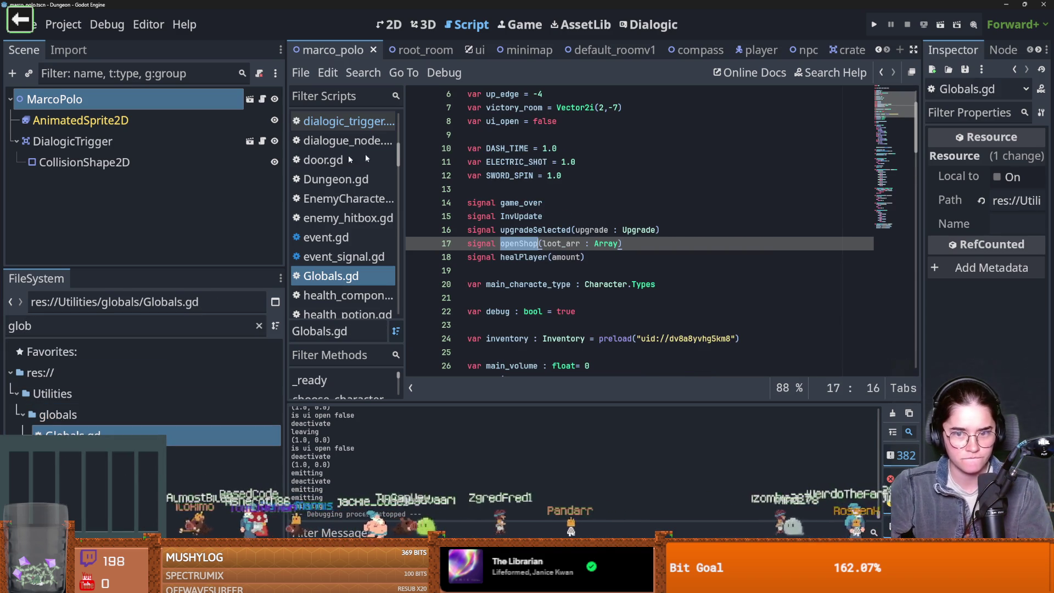
left_click(552, 257)
key("Return")
key("Return")
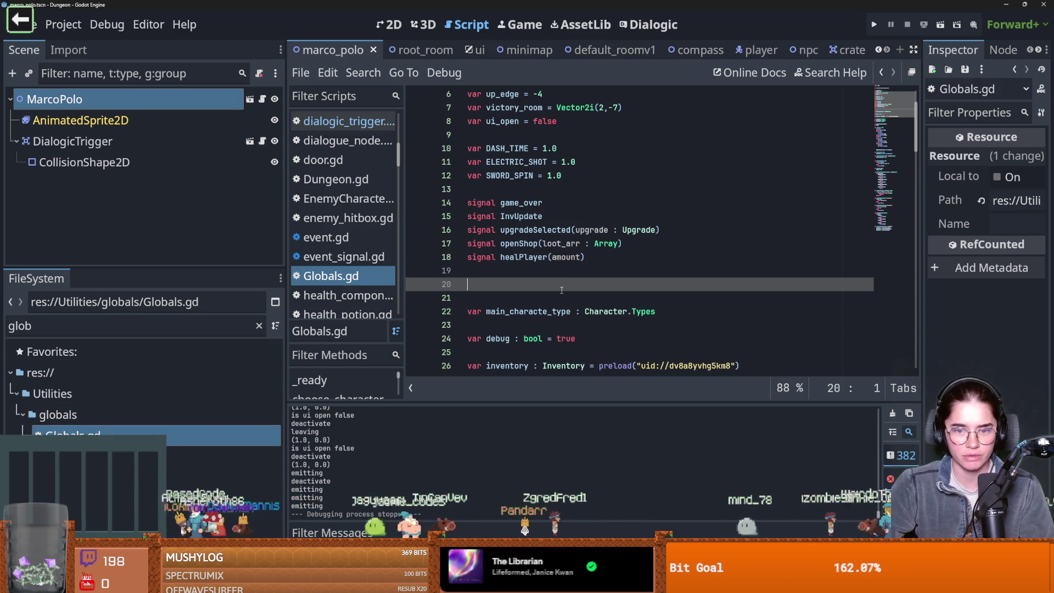
type("va")
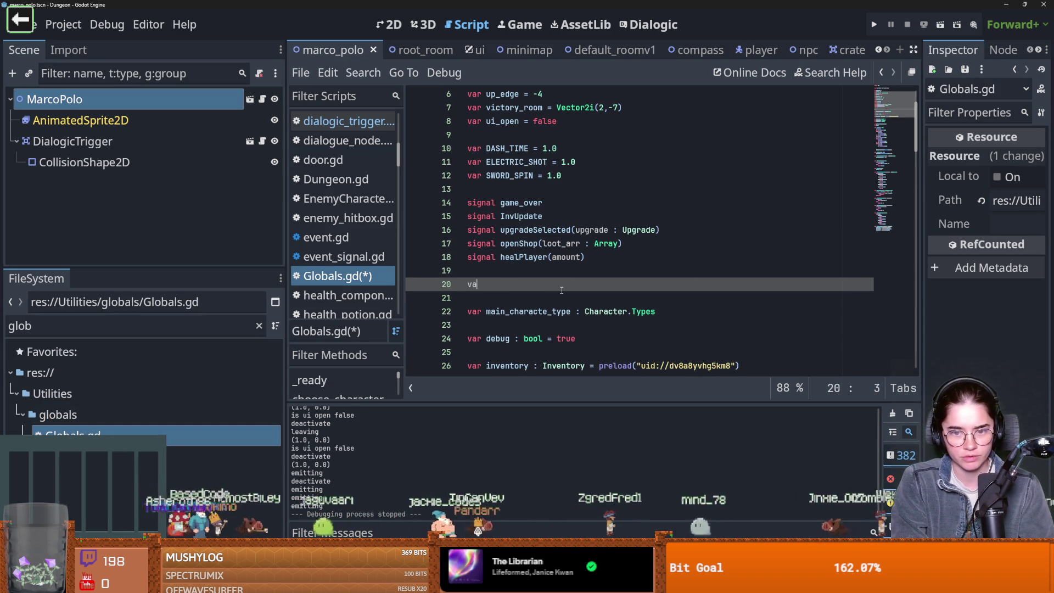
type("r shop_")
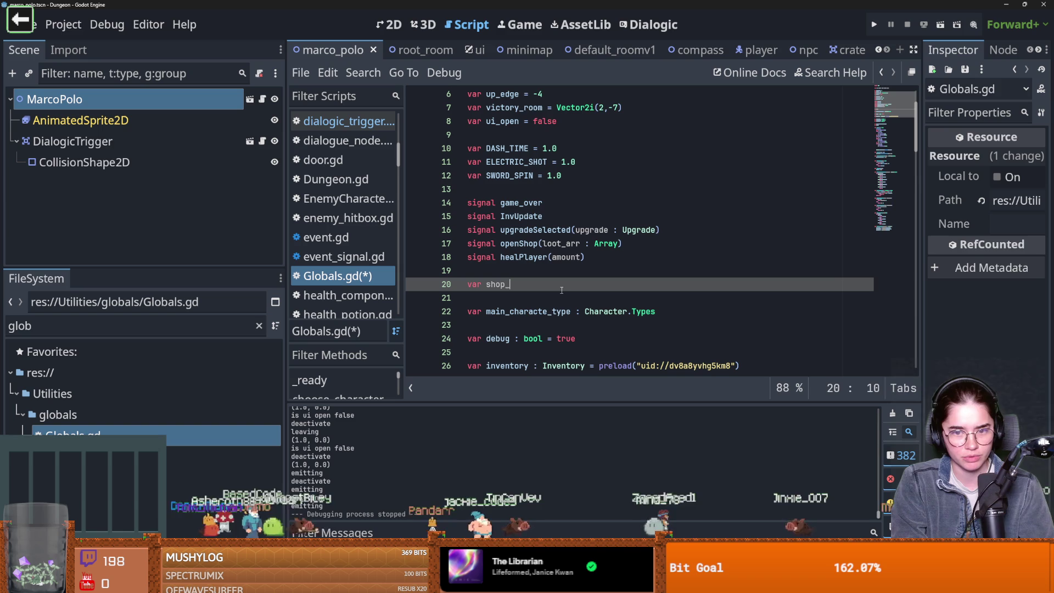
type("arrs ")
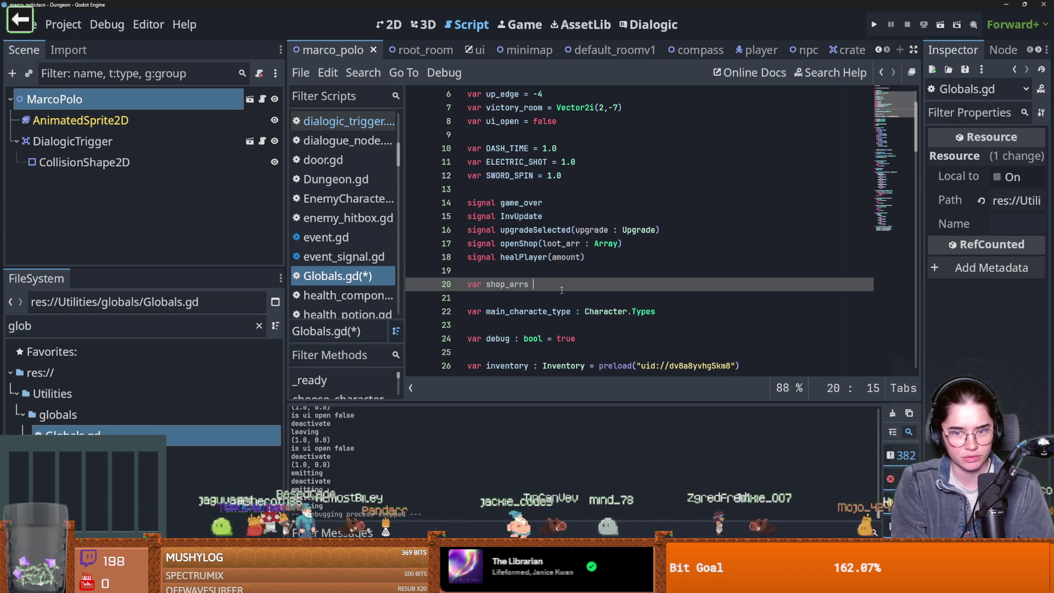
type("= [")
key("ctrl+s")
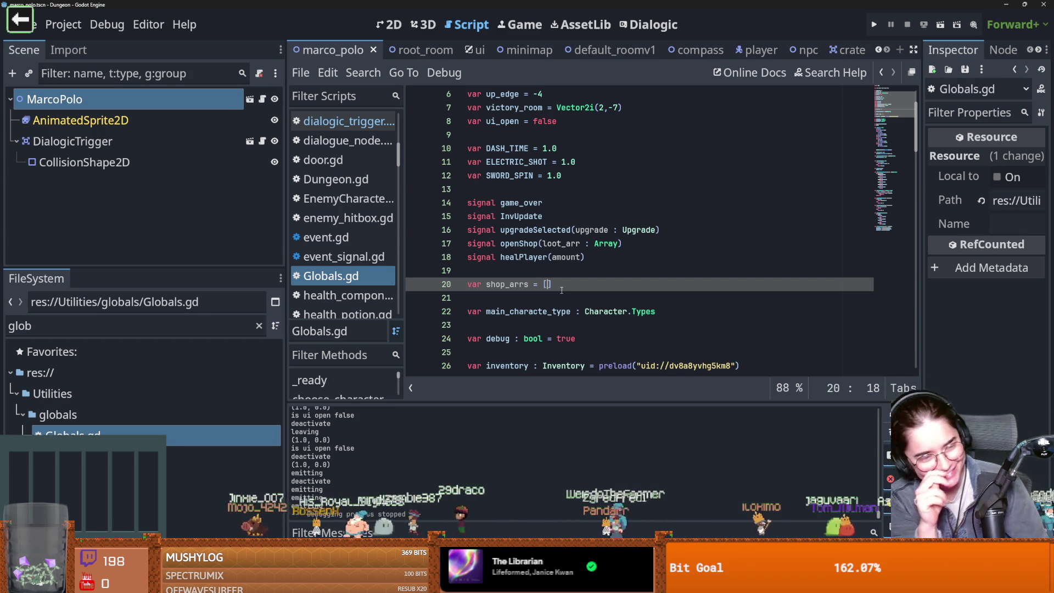
- Open a new line inside the shop_arrs brackets and save Globals.gd
key("ctrl+s")
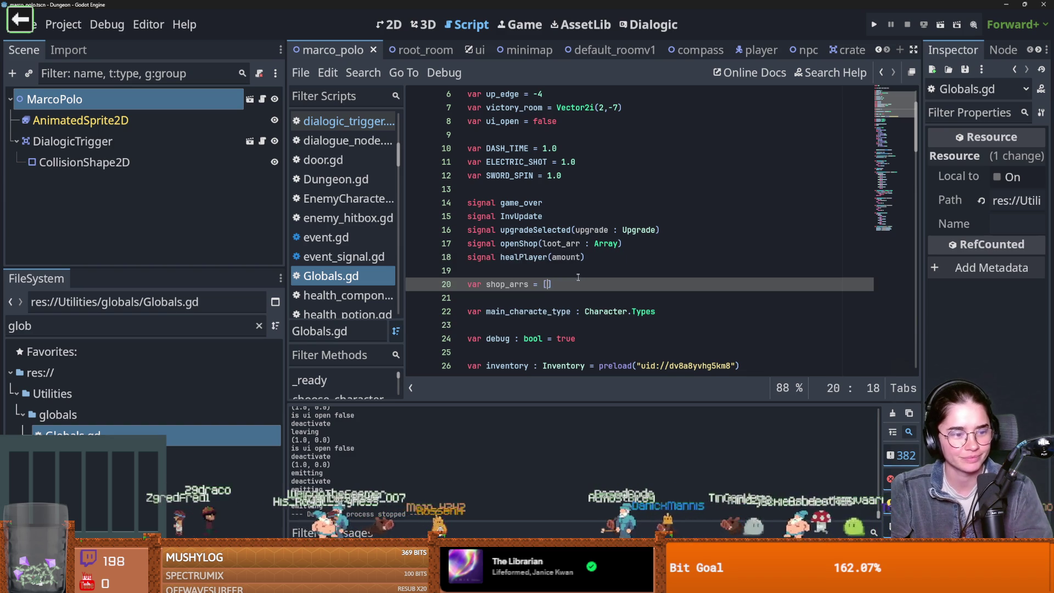
key("ctrl+s")
left_click(555, 284)
key("ctrl+s")
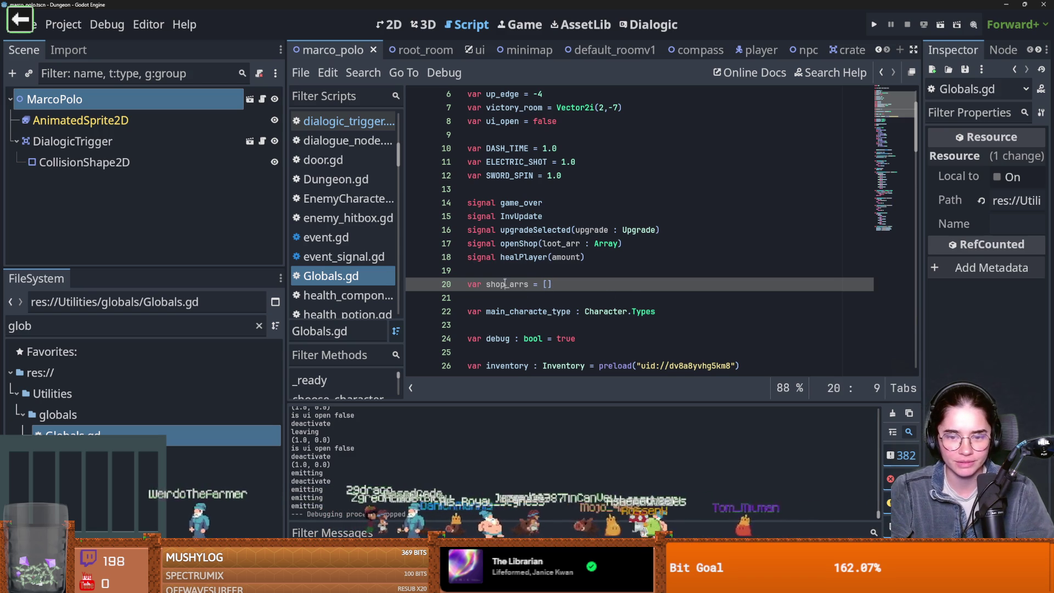
key("Return")
key("ctrl+s")
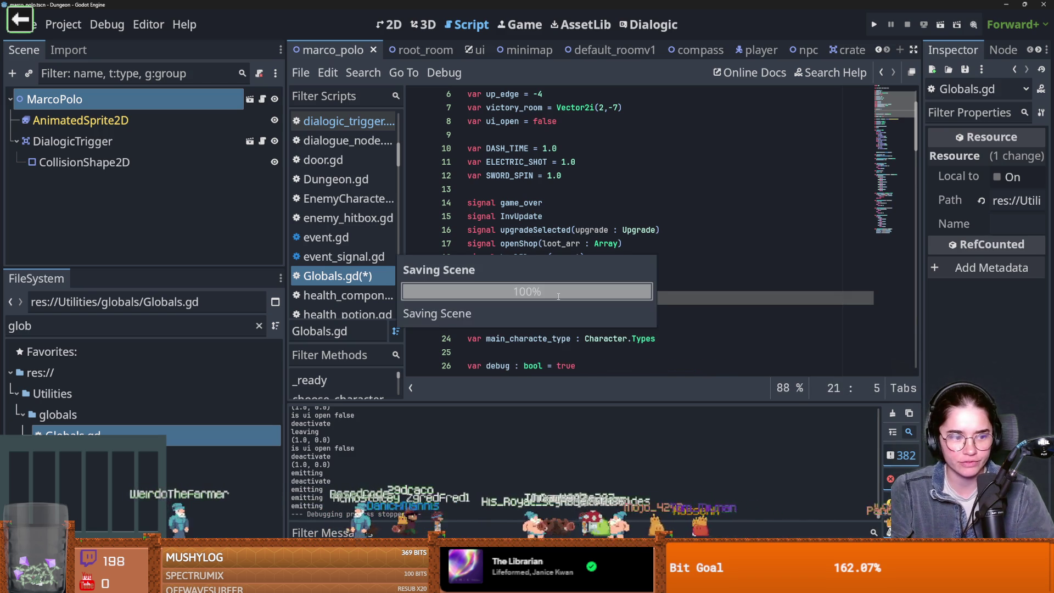
- Add the '#Room Cord = Shop_arr' comment inside shop_arrs and save
scroll(558, 296, "down", 2)
scroll(549, 301, "down", 1)
scroll(543, 303, "up", 1)
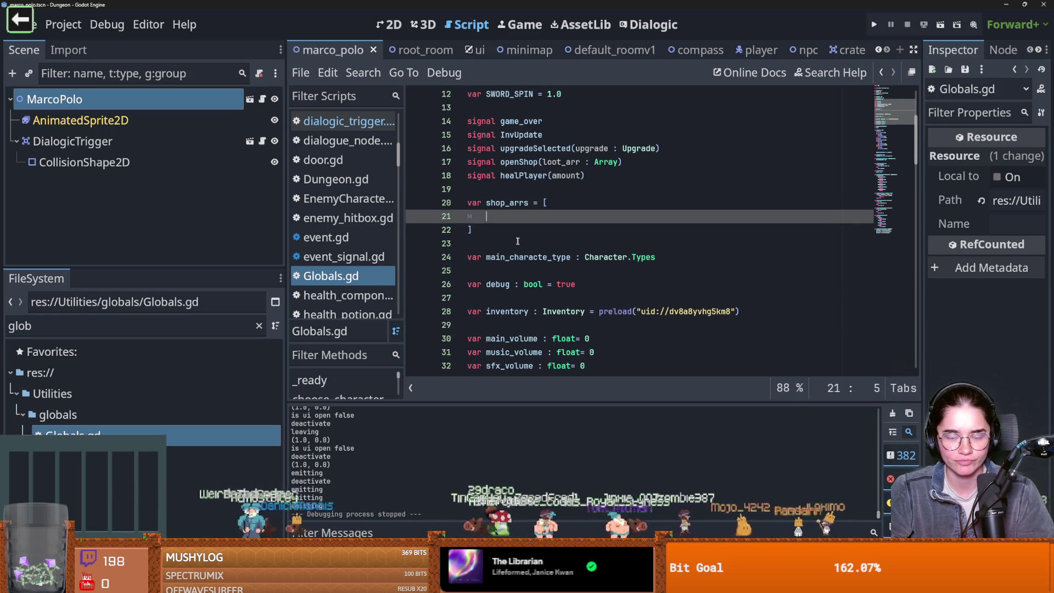
type("#")
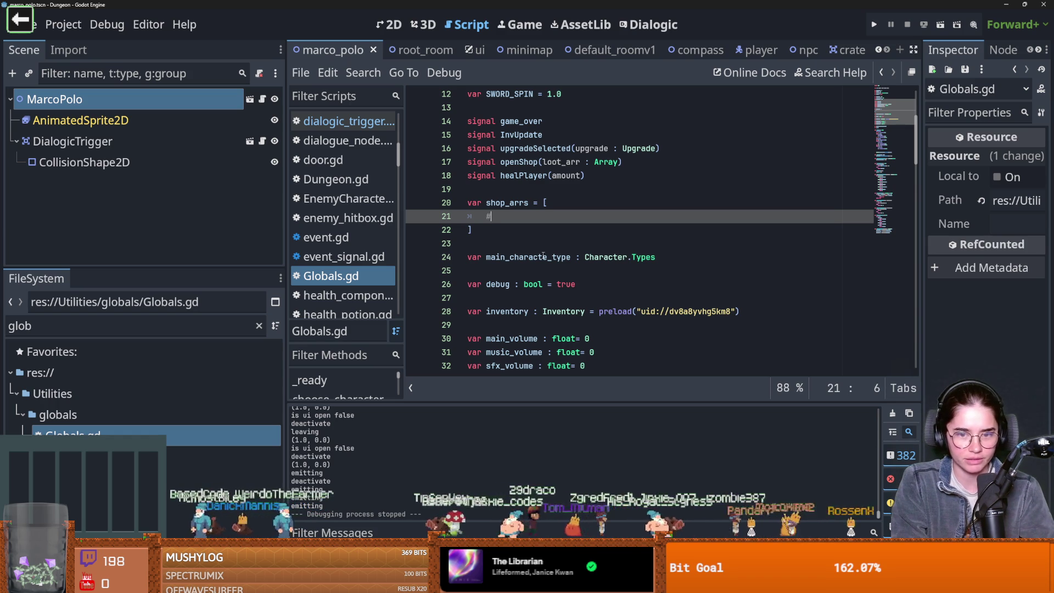
type("Ro")
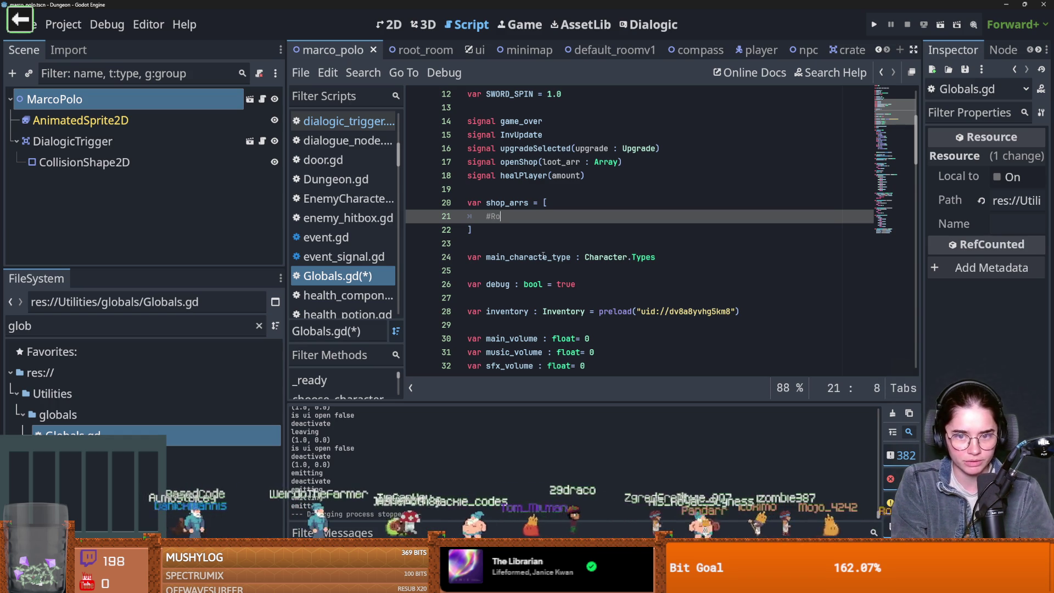
type("om Cord")
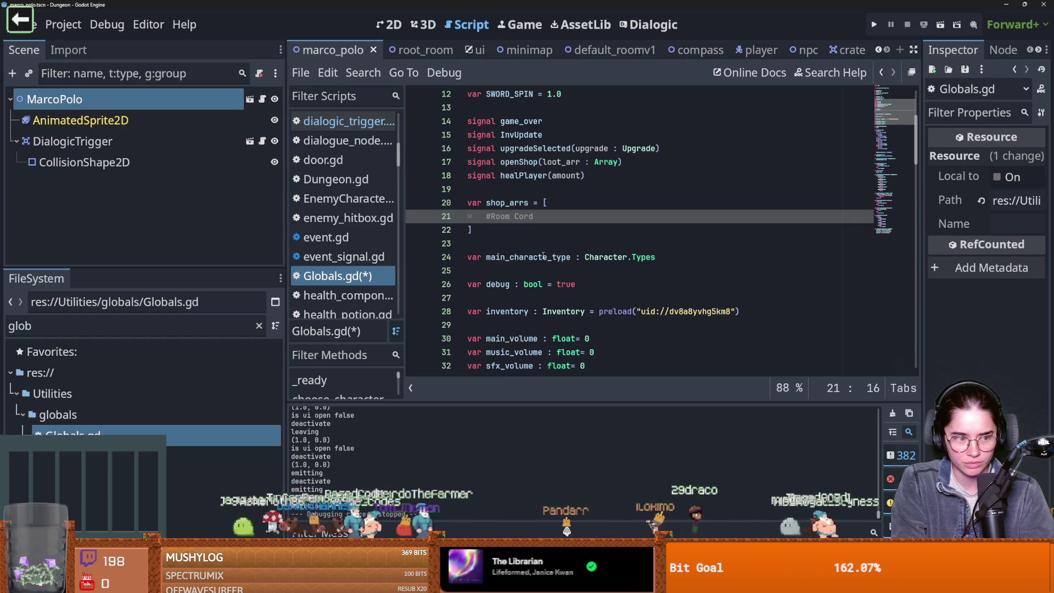
type("=")
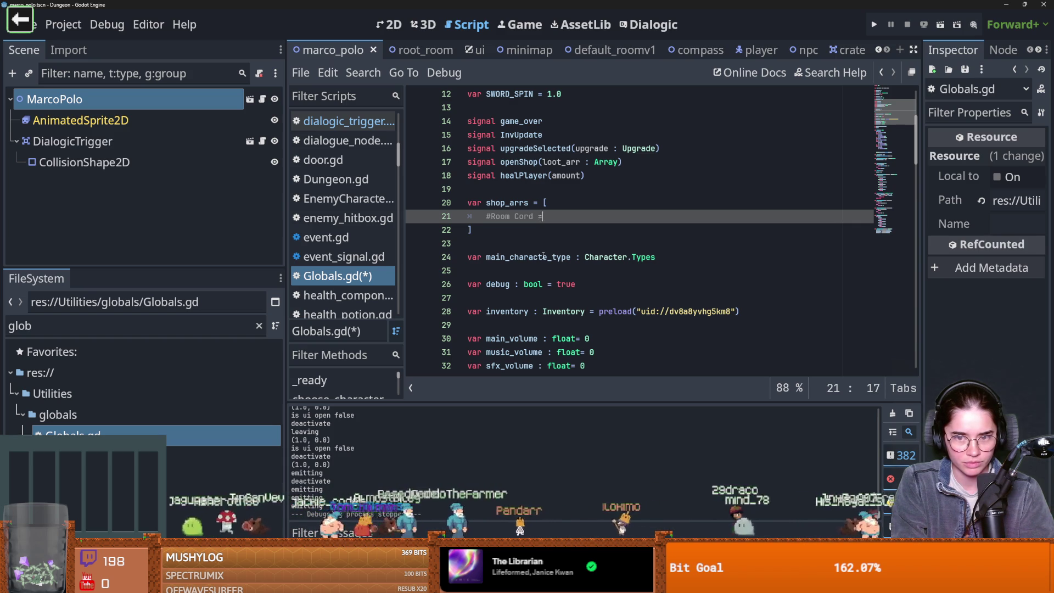
type(" Shop_arr")
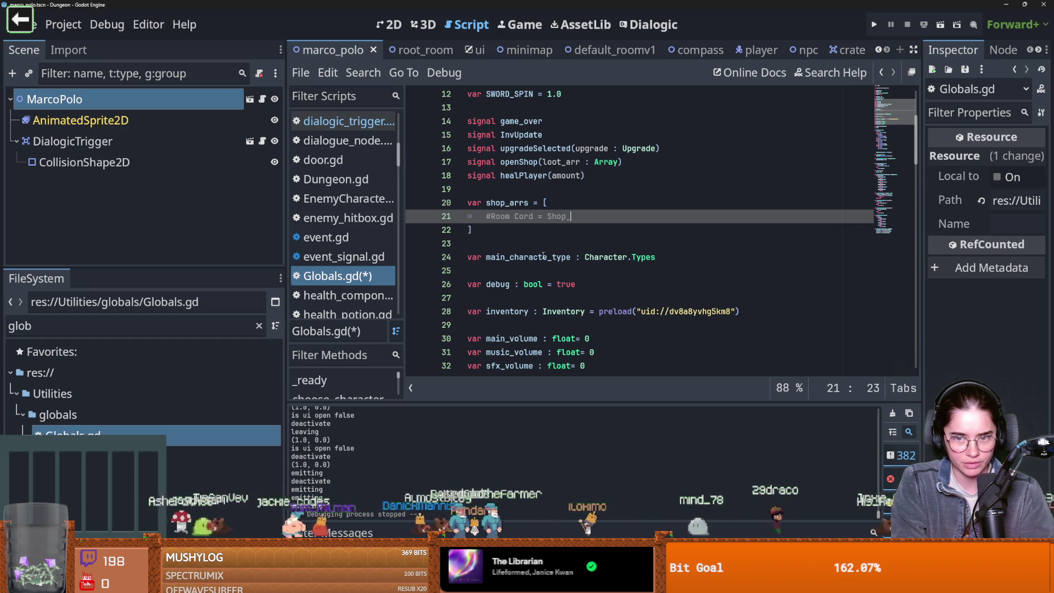
key("ctrl+s")
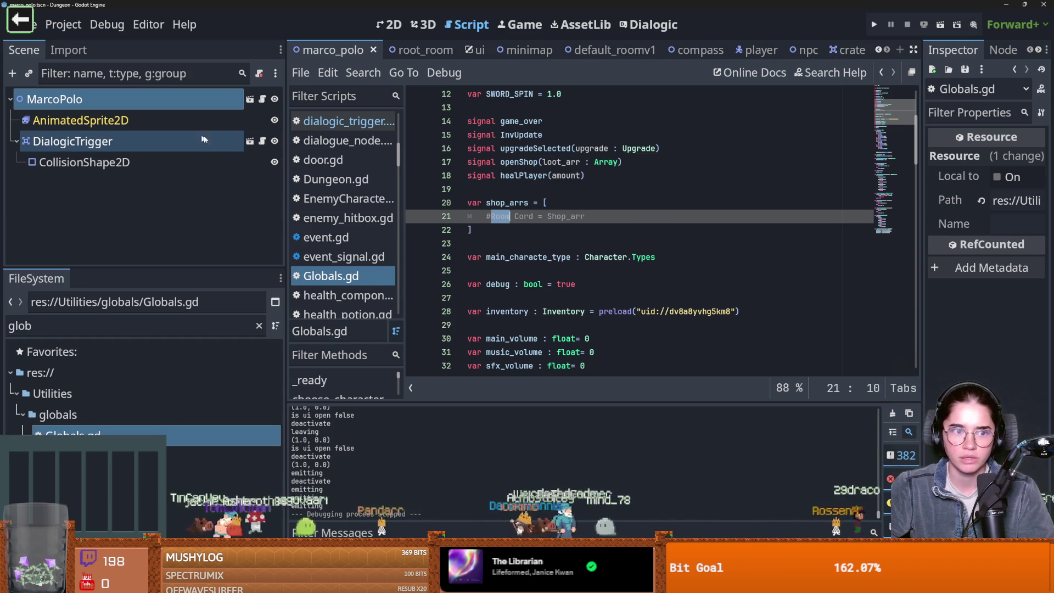
- Check the shop items passed to openShop in the DialogicTrigger script, then return to TilemapArena's arena.gd
left_click(263, 141)
scroll(594, 260, "down", 3)
scroll(592, 267, "down", 5)
double_click(667, 230)
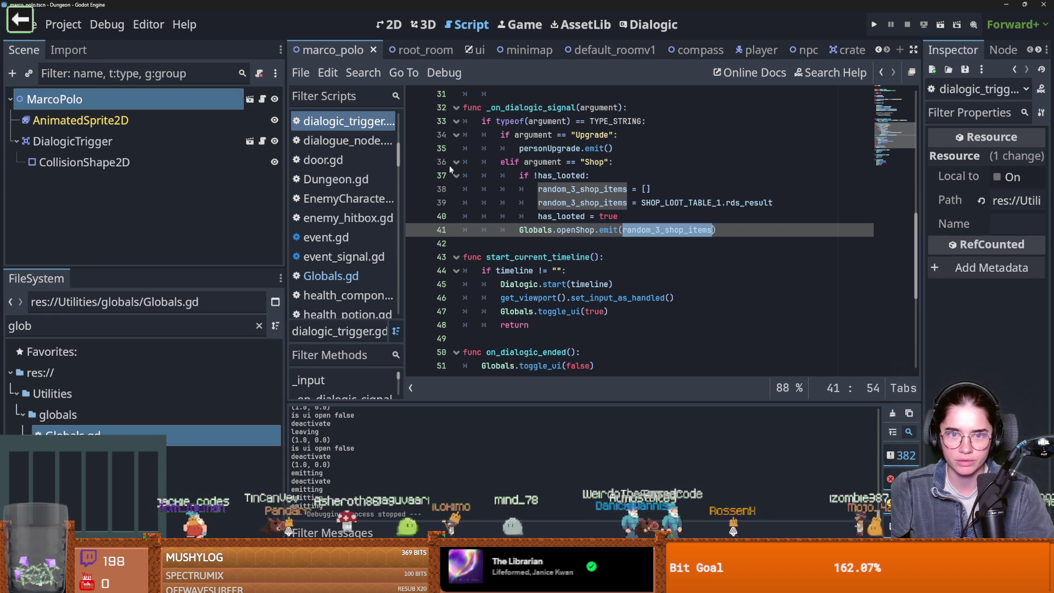
scroll(850, 50, "up", 3)
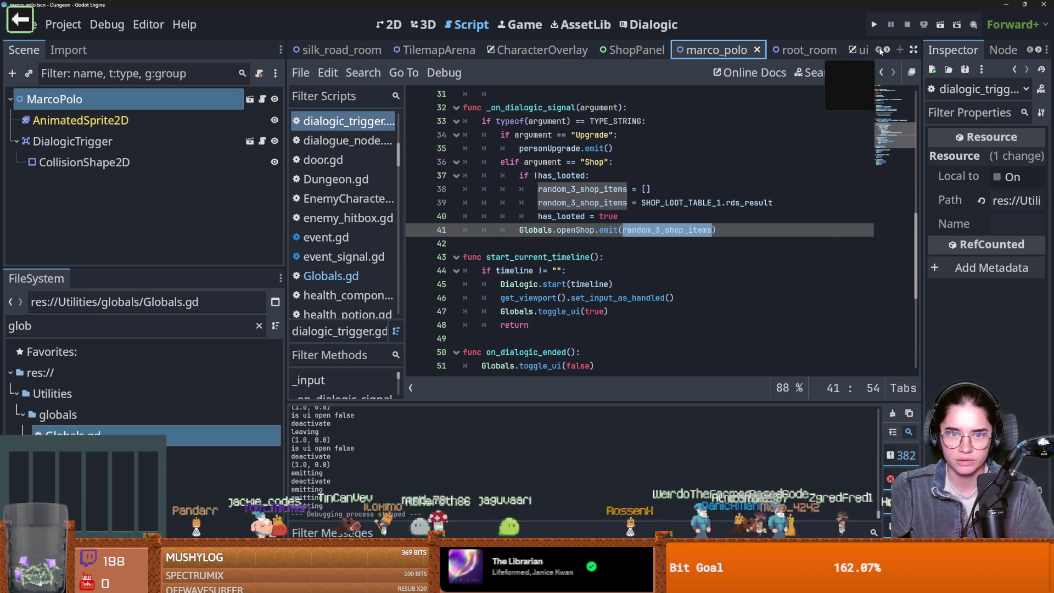
left_click(440, 50)
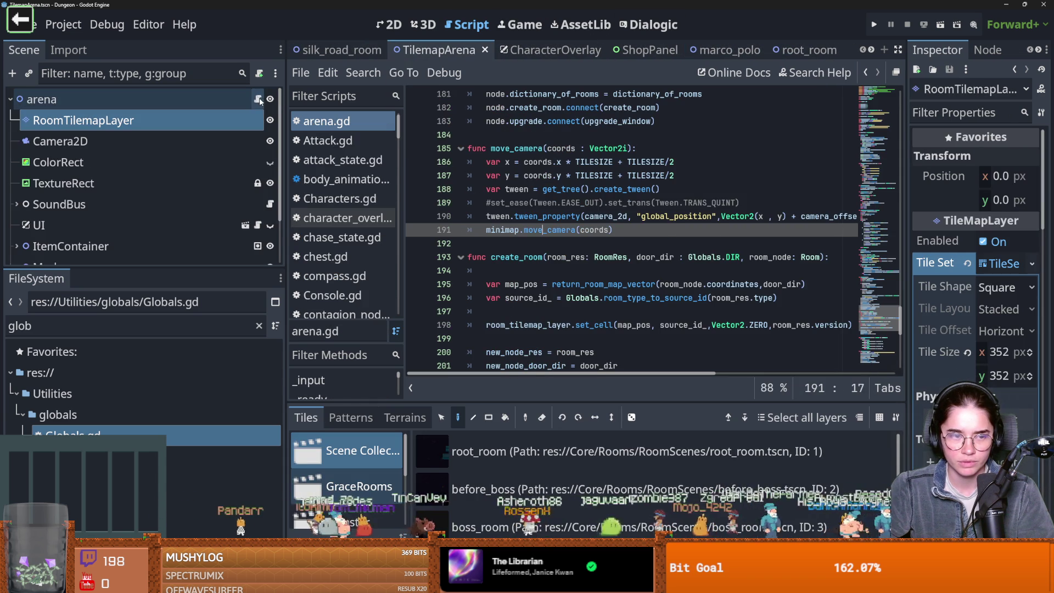
scroll(500, 242, "down", 3)
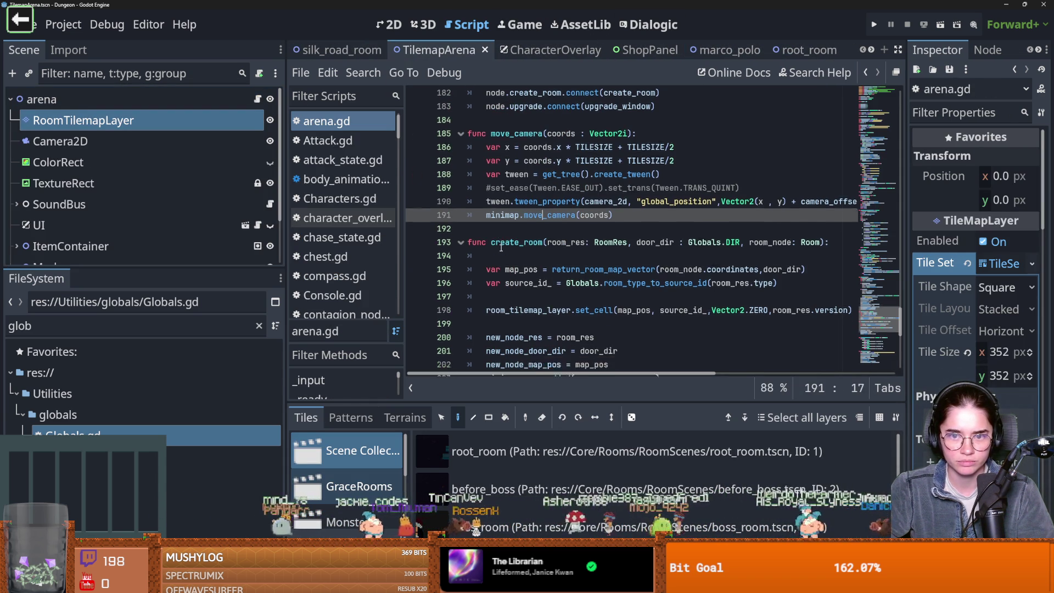
scroll(503, 244, "up", 7)
scroll(521, 246, "down", 5)
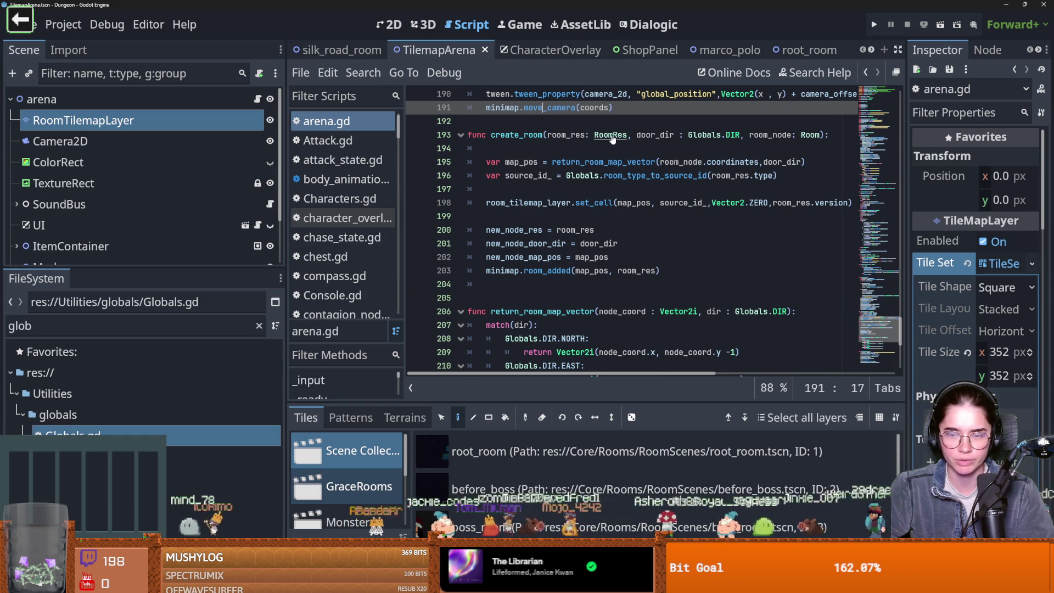
- Tidy the blank lines after the set_cell call in create_room
left_click(558, 219)
key("Return")
key("Return")
key("Up")
key("Up")
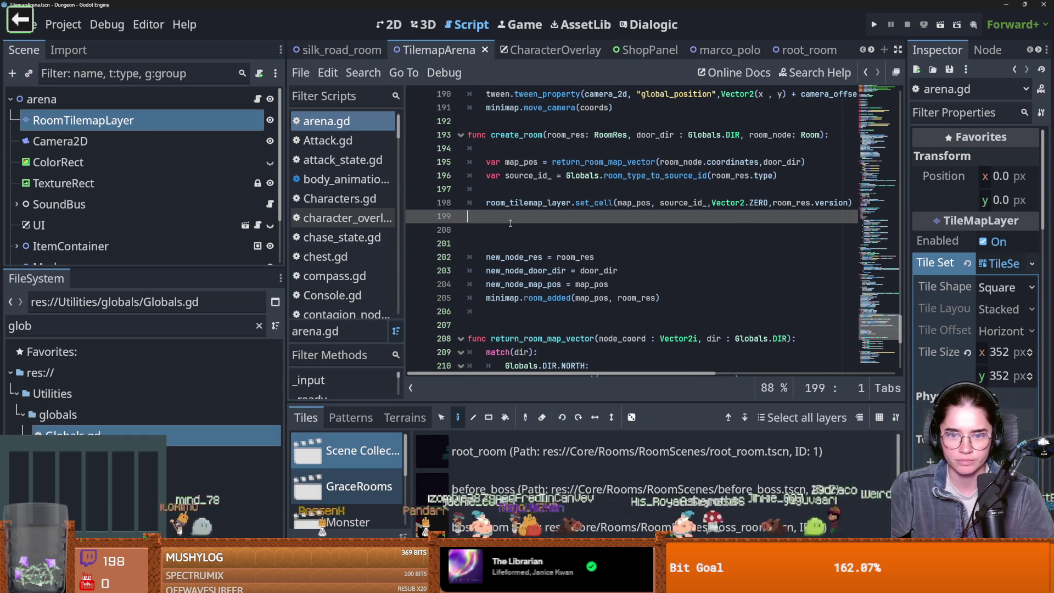
key("Tab")
key("Down")
key("BackSpace")
key("BackSpace")
key("BackSpace")
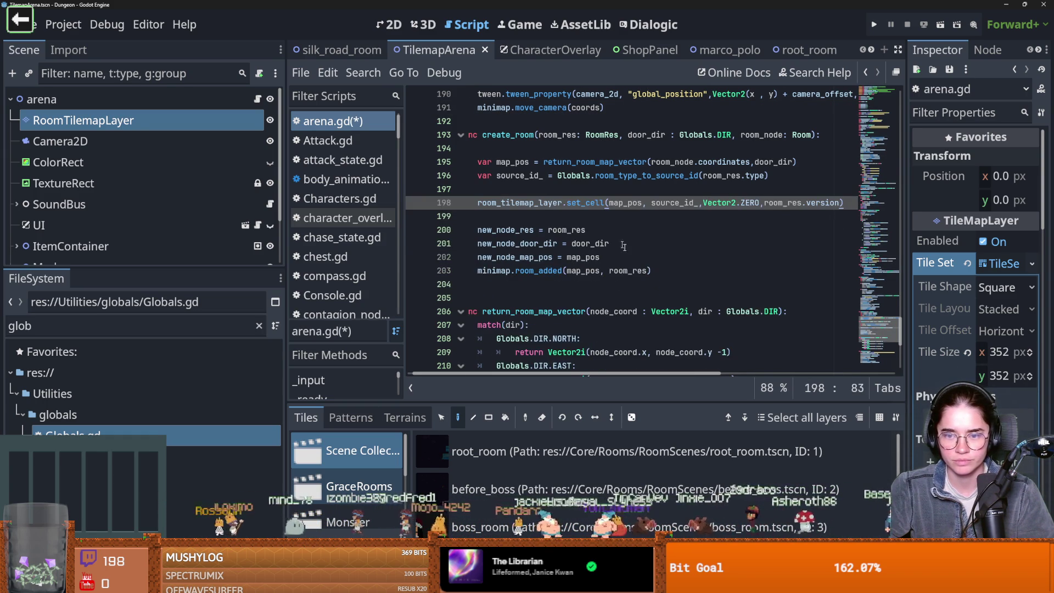
- Add Globals.add_shop_arr(map_pos) on line 204, after the room_added call
left_click(686, 273)
key("Return")
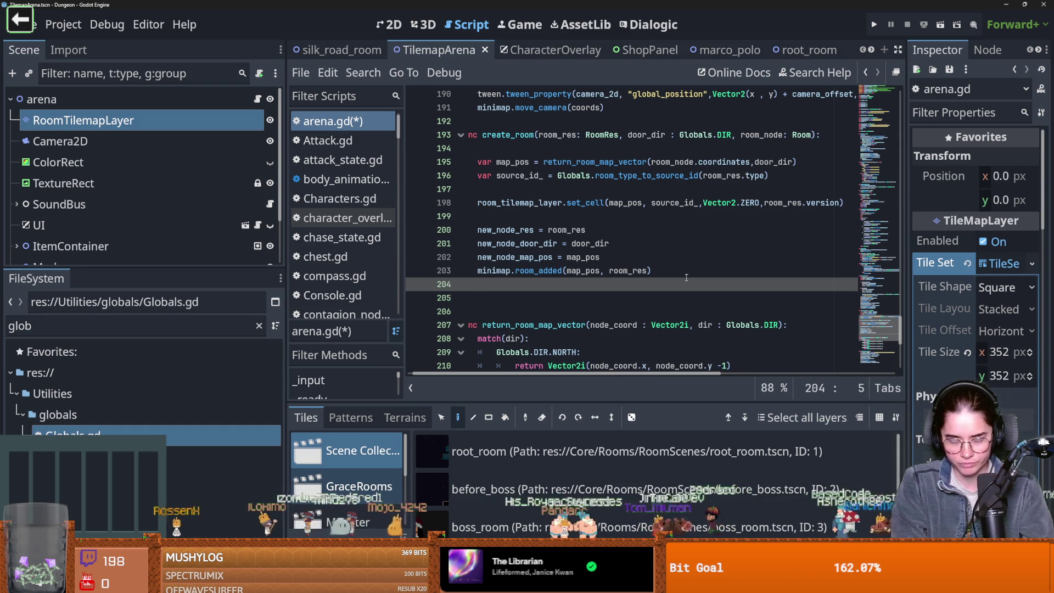
type("if ")
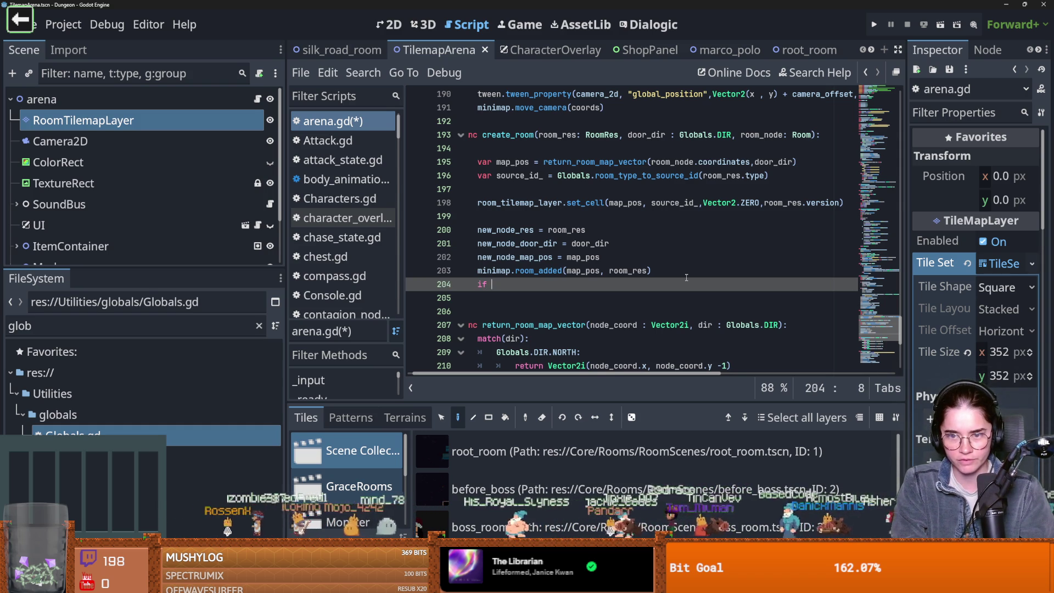
type("Globals.sho")
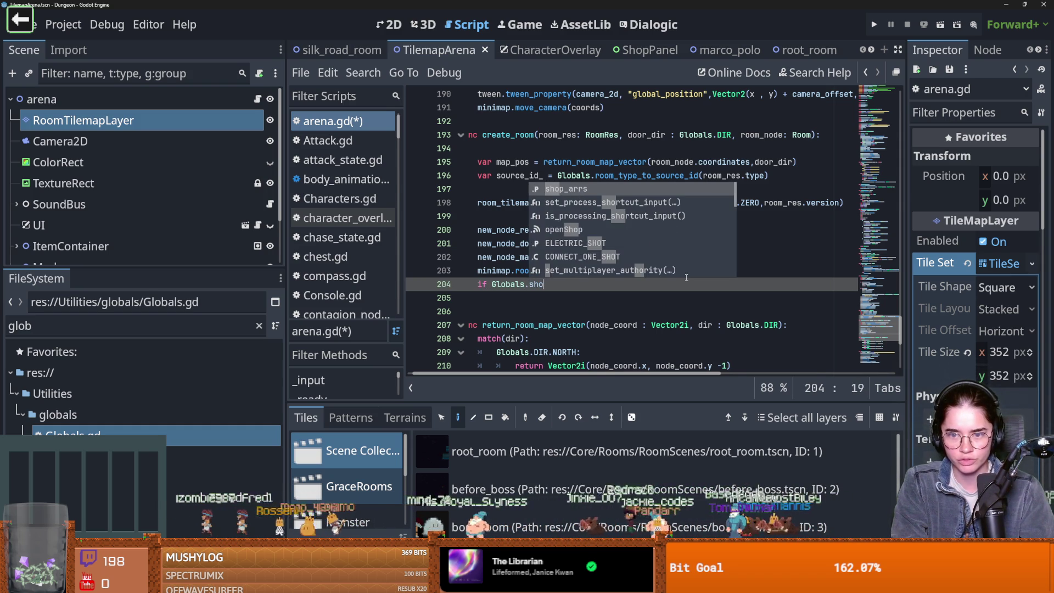
key("Return")
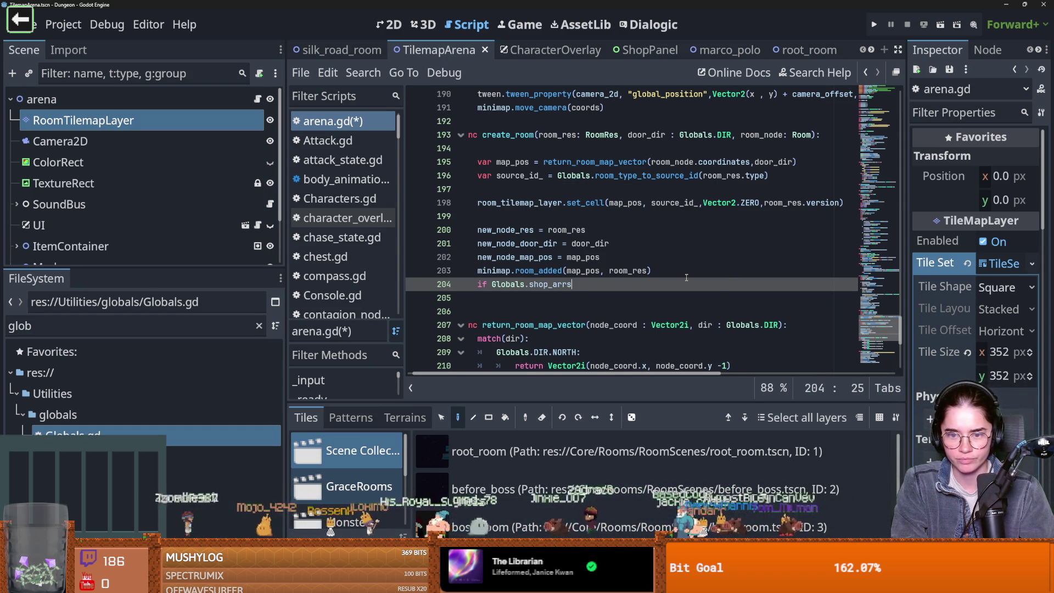
key("ctrl+BackSpace")
key("ctrl+BackSpace")
key("ctrl+BackSpace")
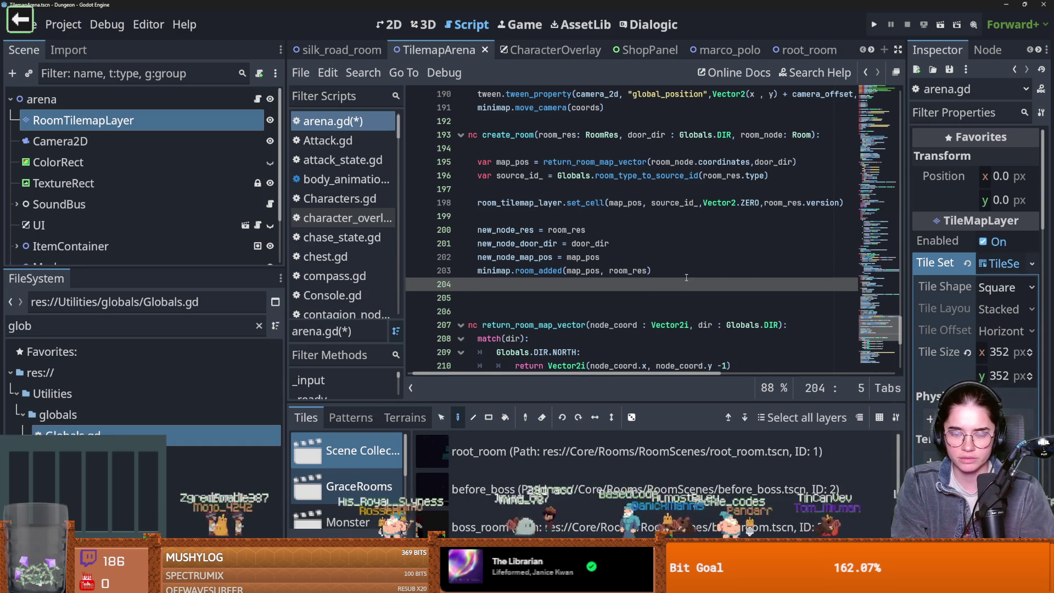
type("Globals_")
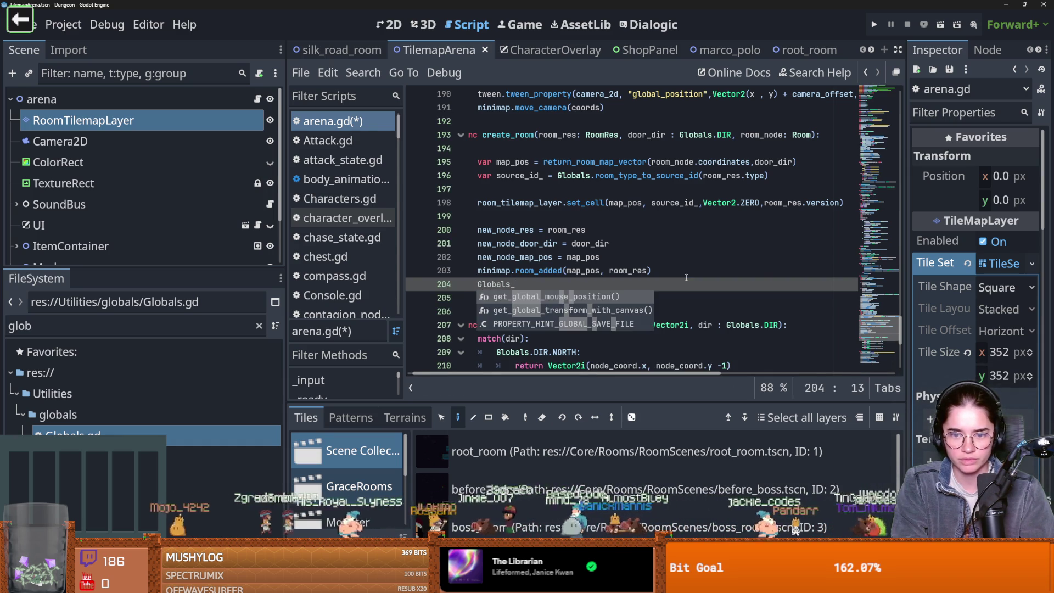
key("BackSpace")
type(".add_")
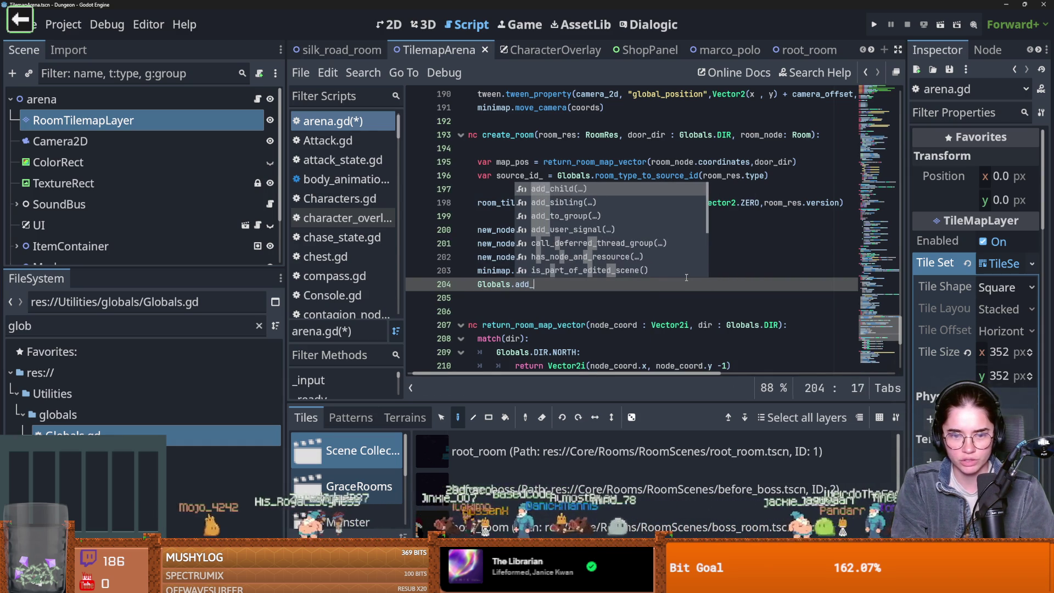
type("shop_arr(")
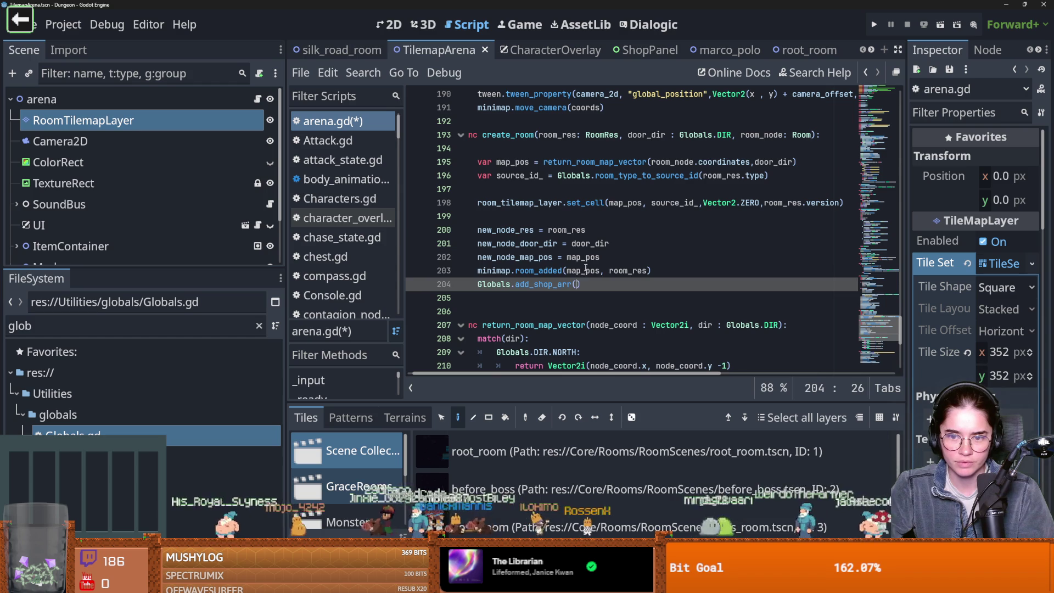
double_click(582, 271)
key("ctrl+c")
left_click(578, 285)
key("ctrl+v")
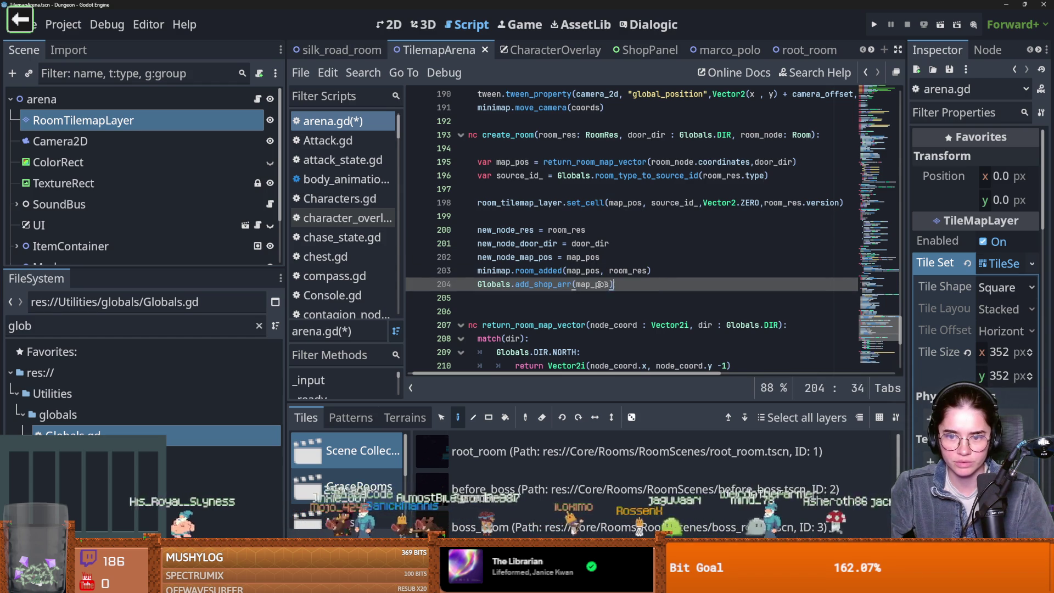
left_click_drag(614, 285, 515, 284)
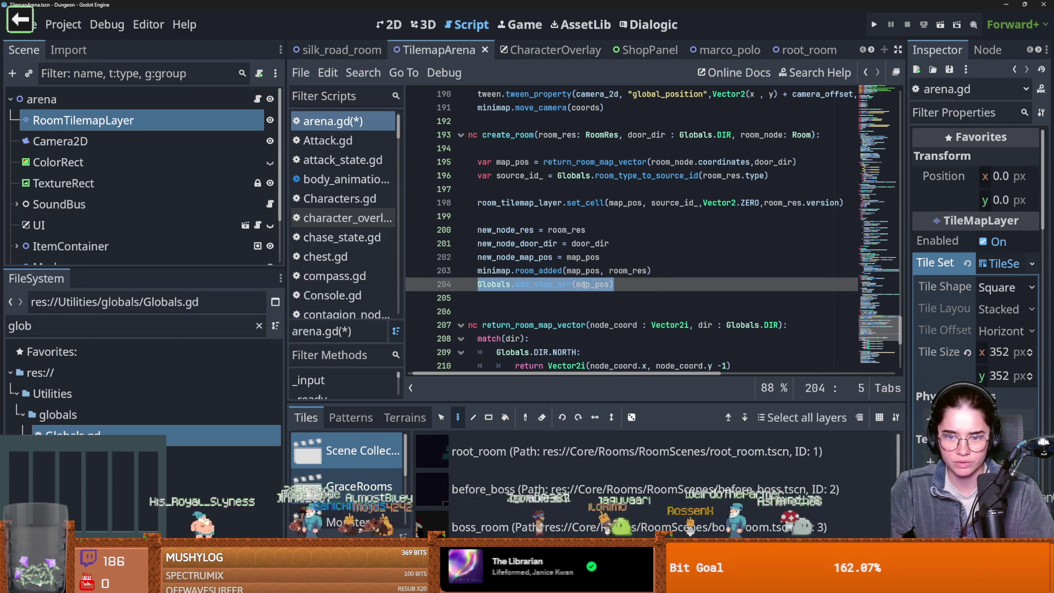
left_click_drag(614, 285, 594, 284)
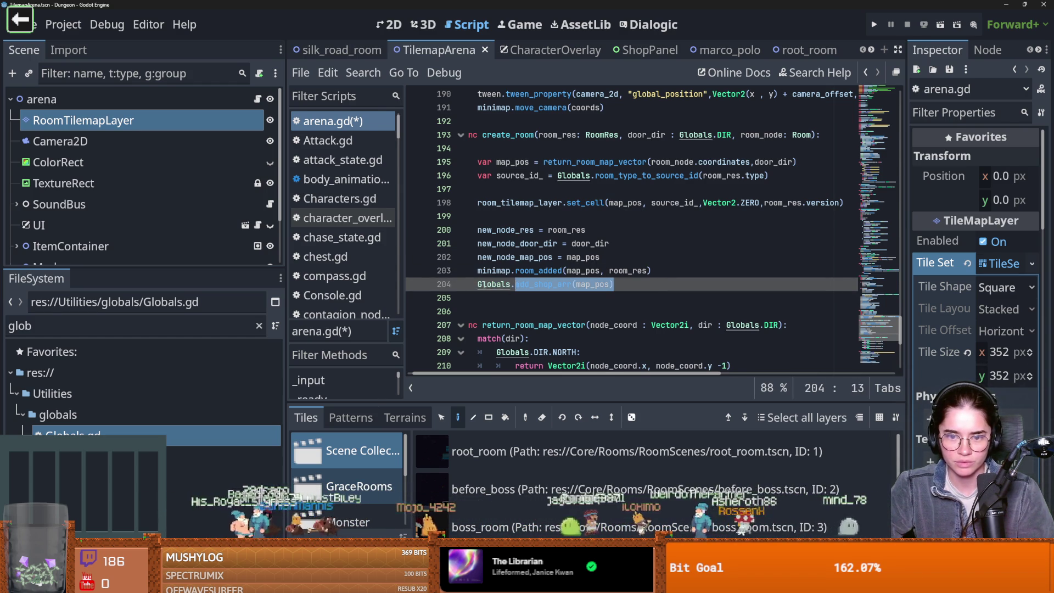
- Switch to Globals.gd at the blank line before _ready
left_click(574, 175, "ctrl")
scroll(521, 225, "down", 8)
left_click(497, 243)
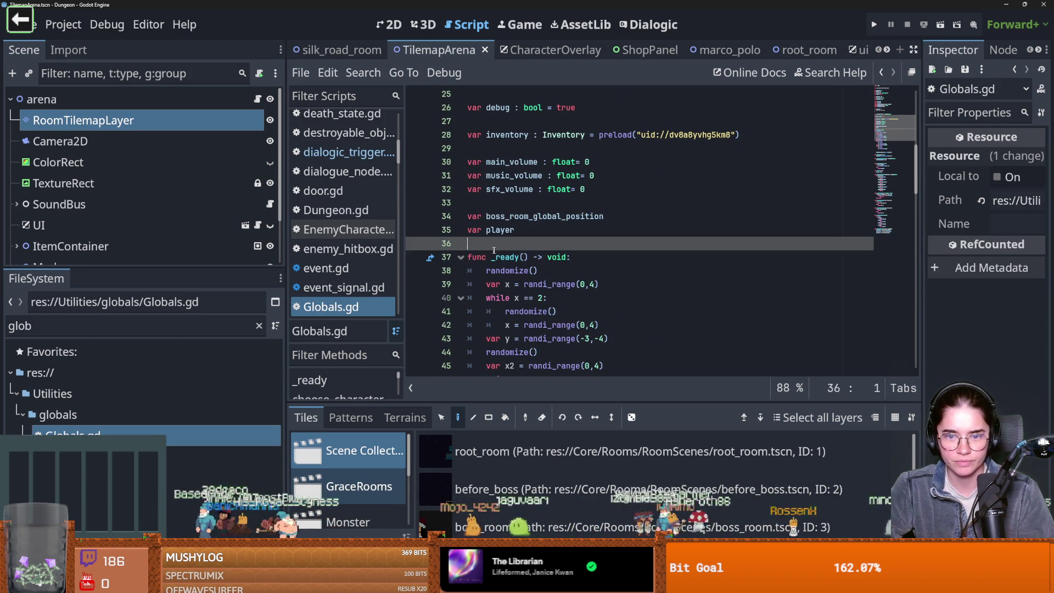
- Remove the extra blank lines after _ready and leave an empty line 55 for a new function
scroll(497, 266, "down", 3)
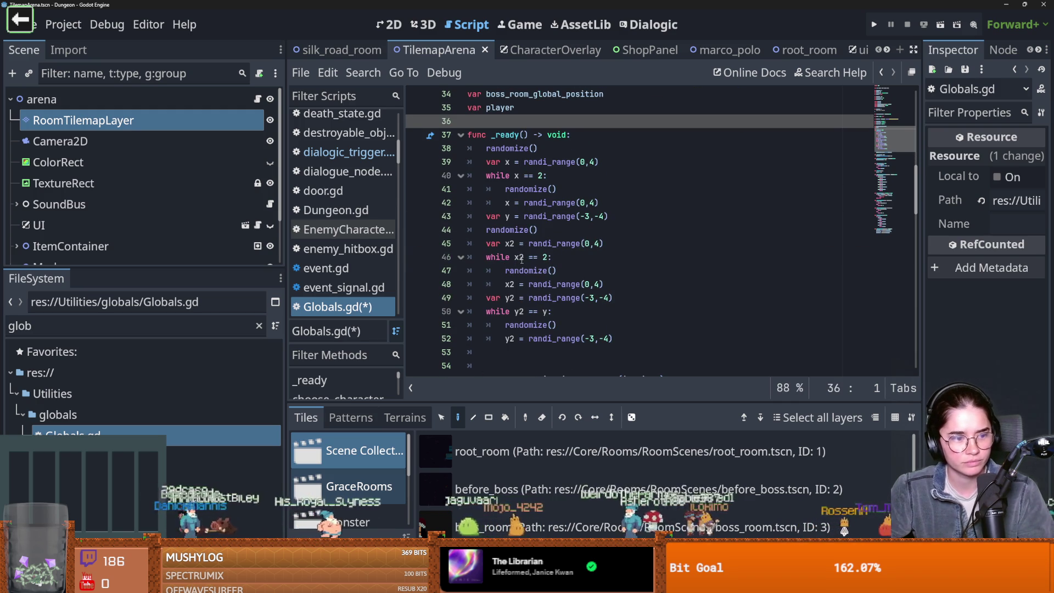
scroll(510, 288, "down", 4)
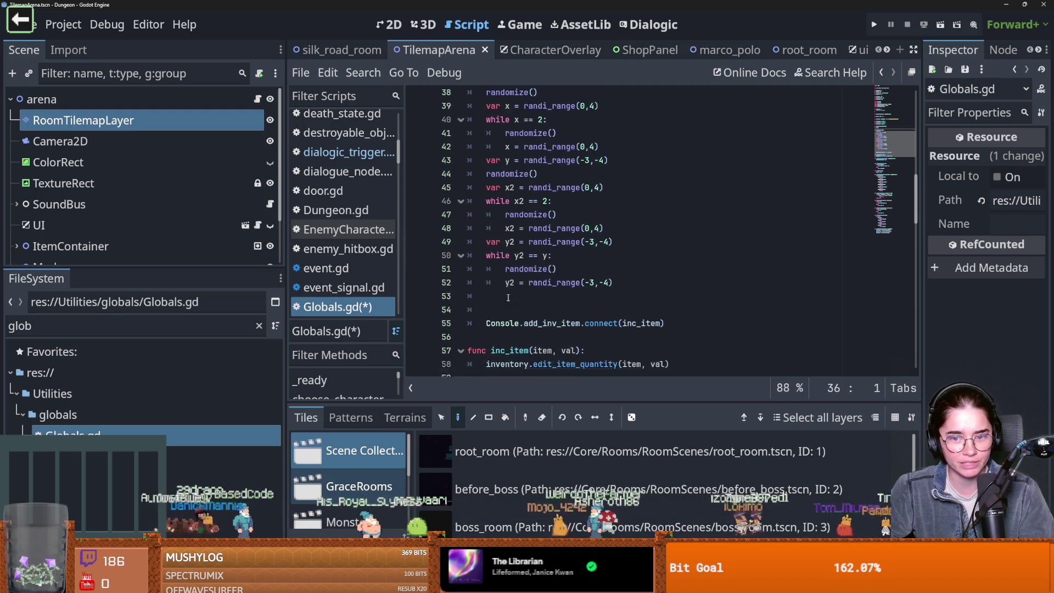
left_click(504, 203)
key("BackSpace")
key("BackSpace")
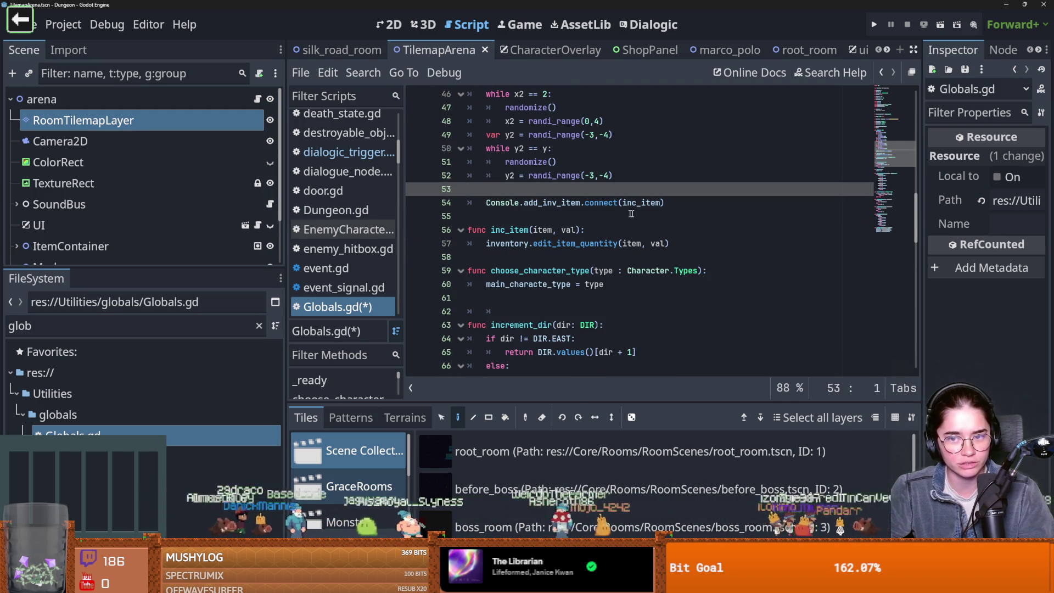
key("Delete")
key("Down")
key("Return")
key("Return")
left_click(488, 216)
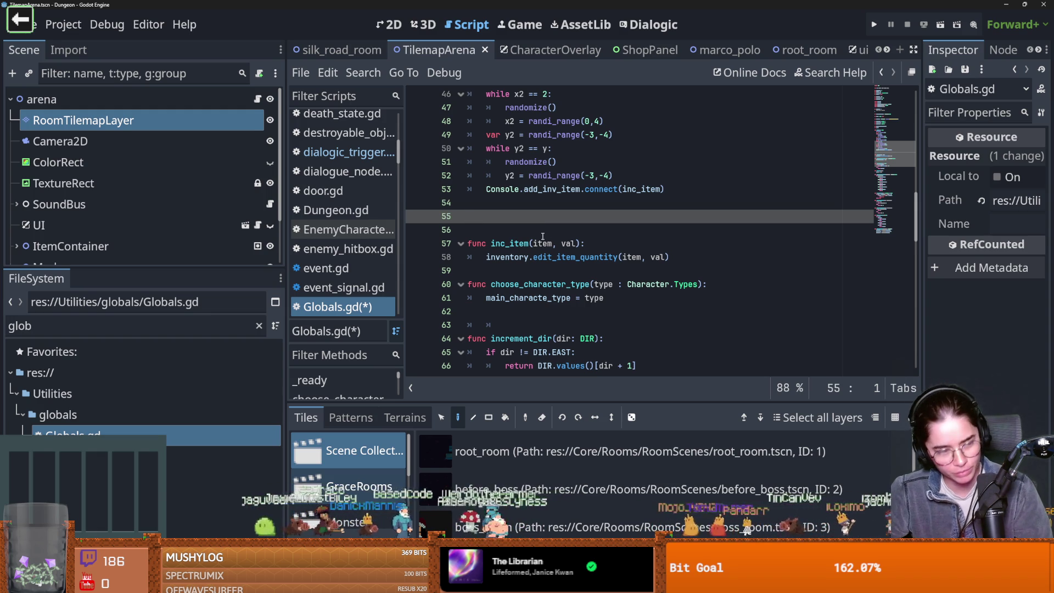
- Write func add_shop_arr(map_pos): with a pass body and save Globals.gd
type("func add_shop_arr(map_pos)")
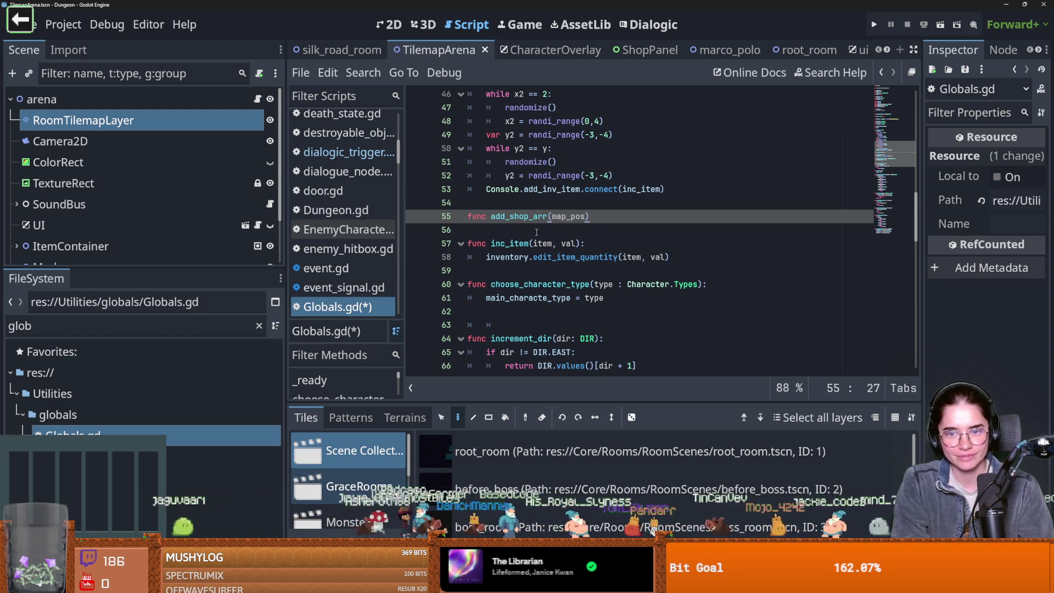
type(":")
key("Return")
type("pass")
key("ctrl+s")
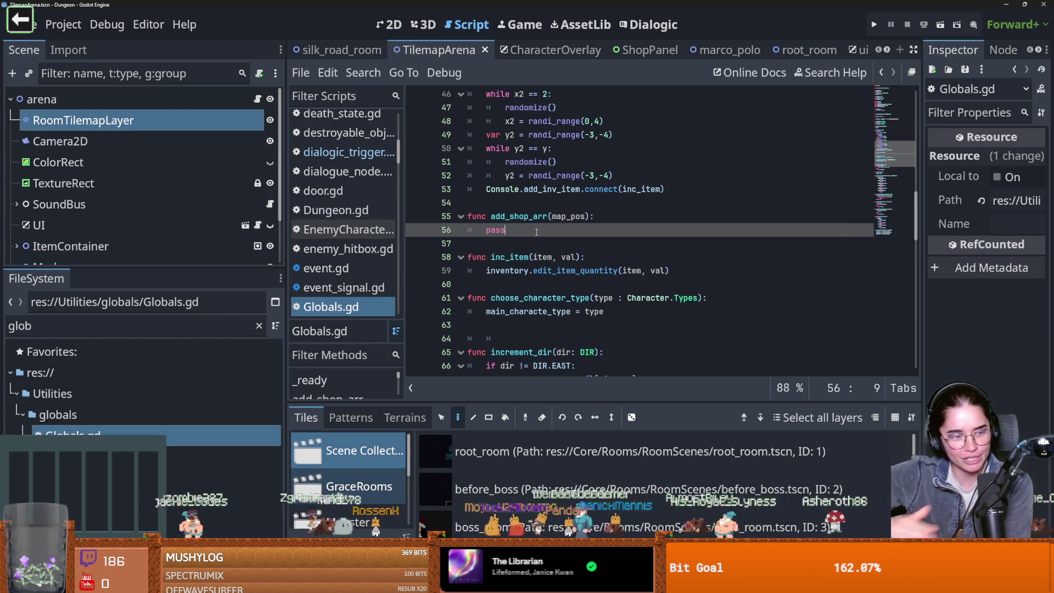
key("ctrl+s")
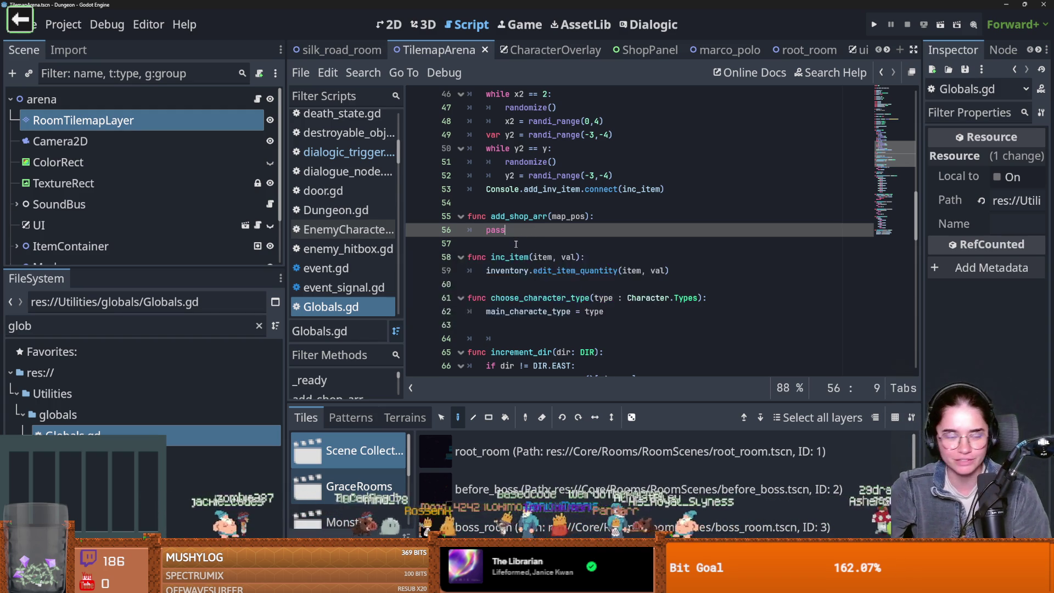
scroll(549, 233, "up", 10)
scroll(568, 234, "up", 1)
- Replace pass in add_shop_arr with shop_arrs[map_pos] = [] and save
double_click(507, 190)
scroll(568, 240, "down", 12)
double_click(514, 189)
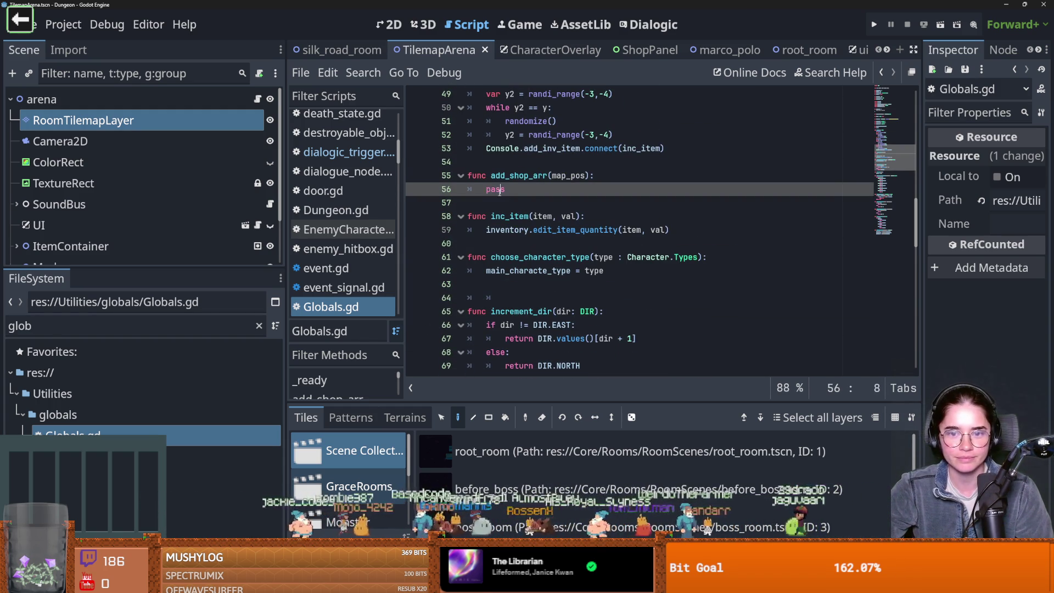
type("if")
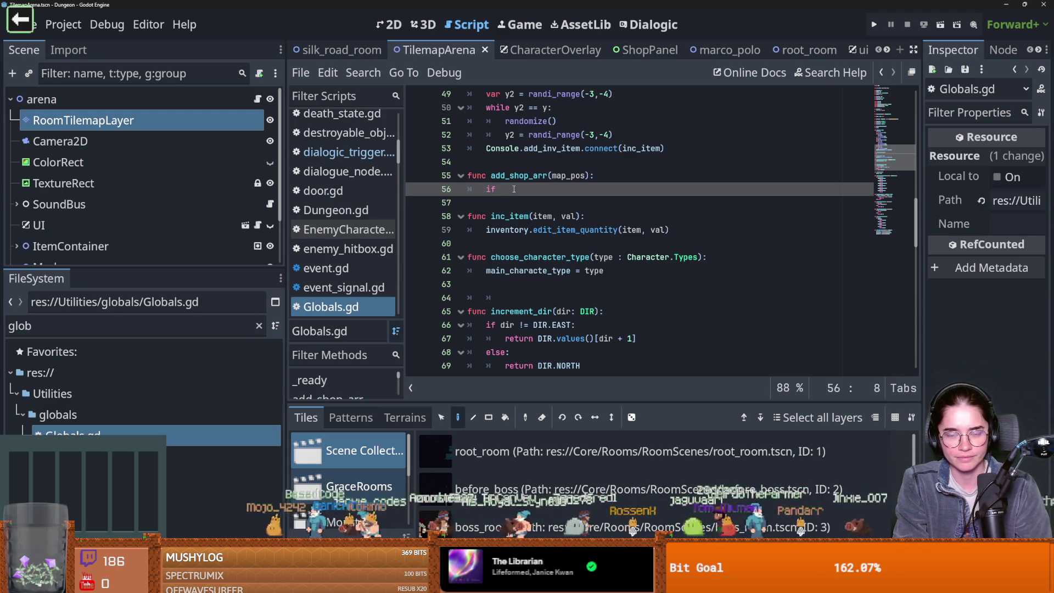
key("BackSpace")
key("BackSpace")
key("BackSpace")
type("shop_arrs")
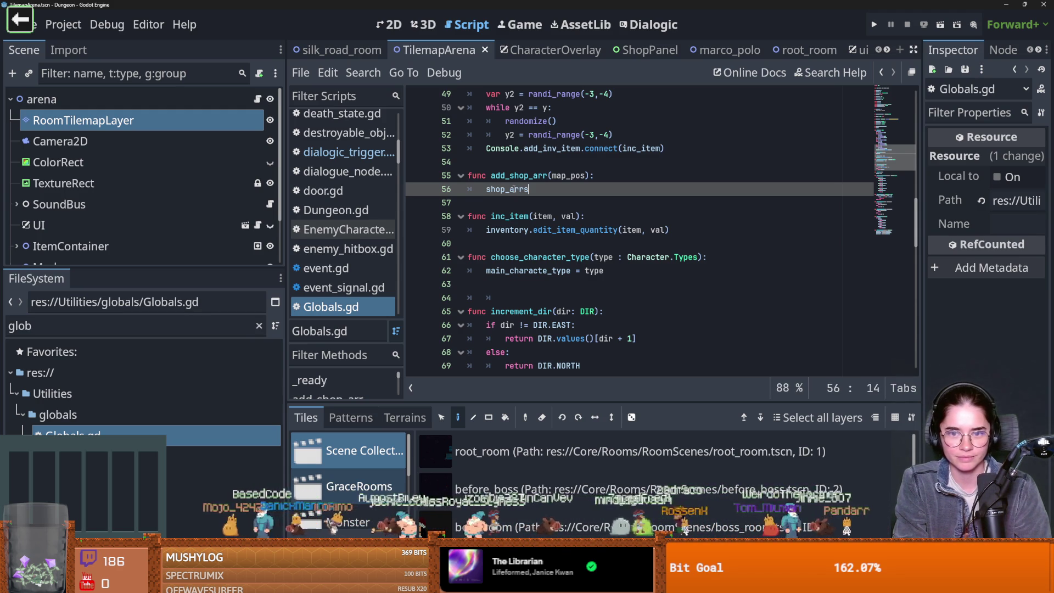
type("[map_pos")
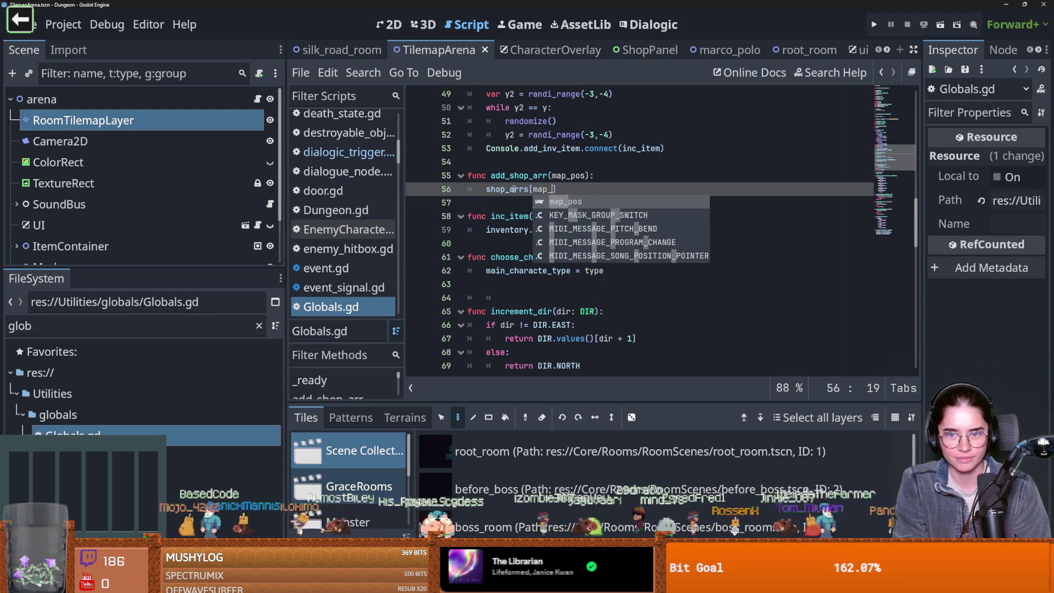
type("] = ")
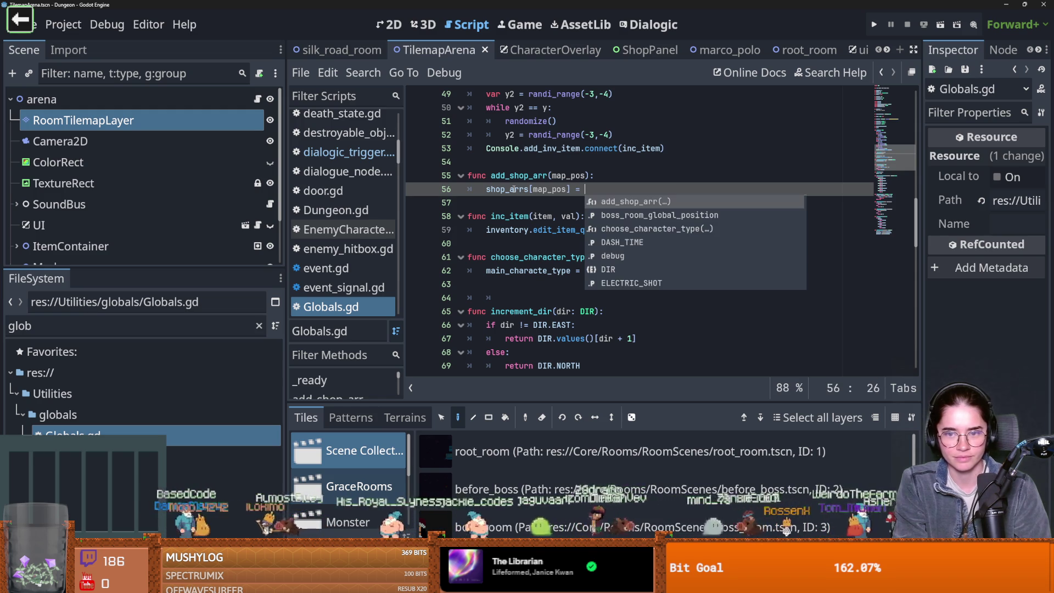
type("pa")
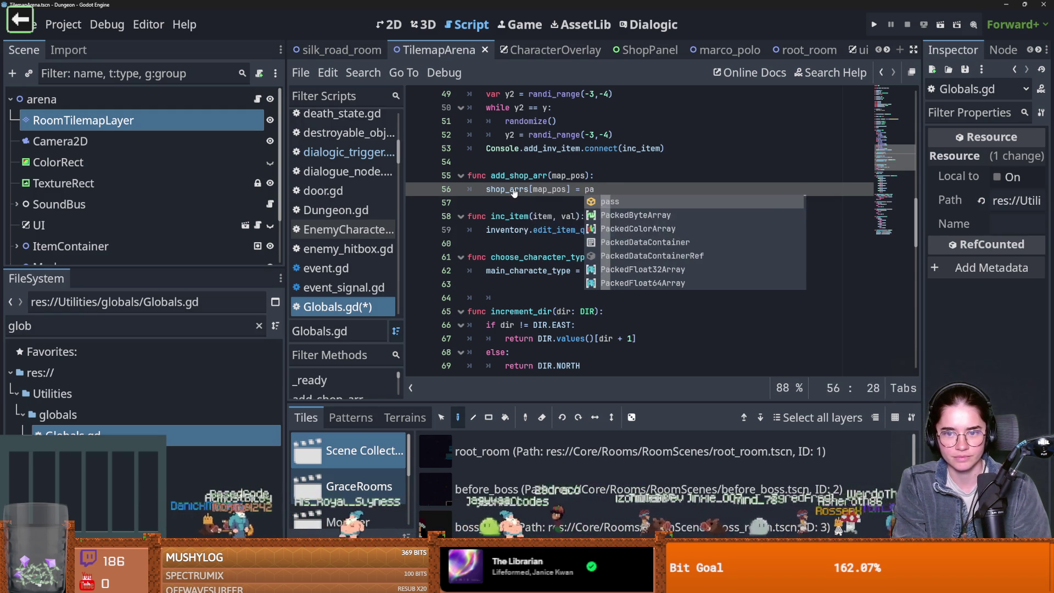
key("BackSpace")
key("BackSpace")
type("[")
key("ctrl+s")
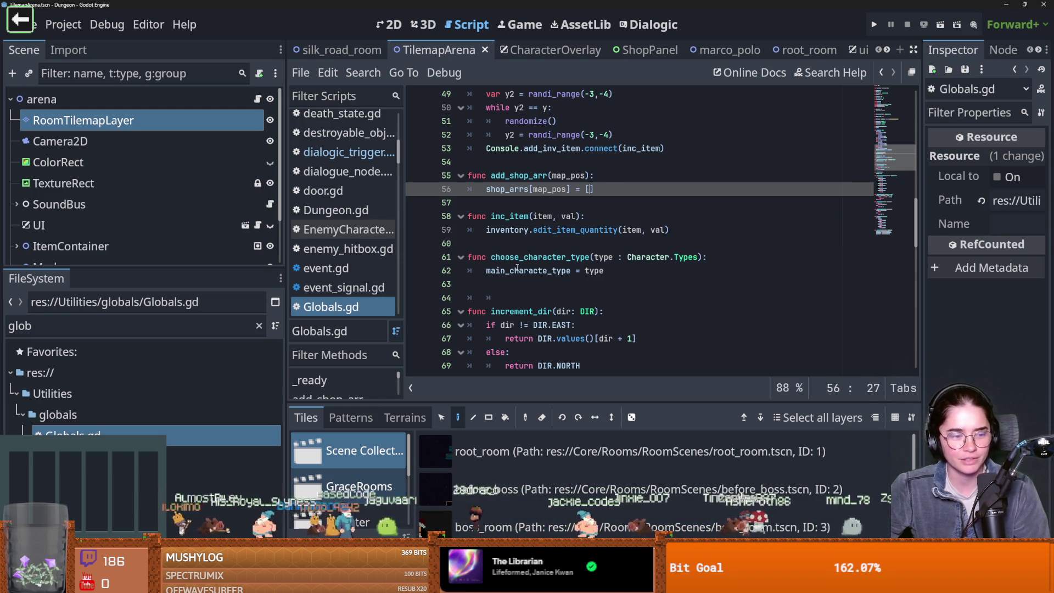
- Delete the stray empty line 63 and save Globals.gd
mouse_move(516, 268)
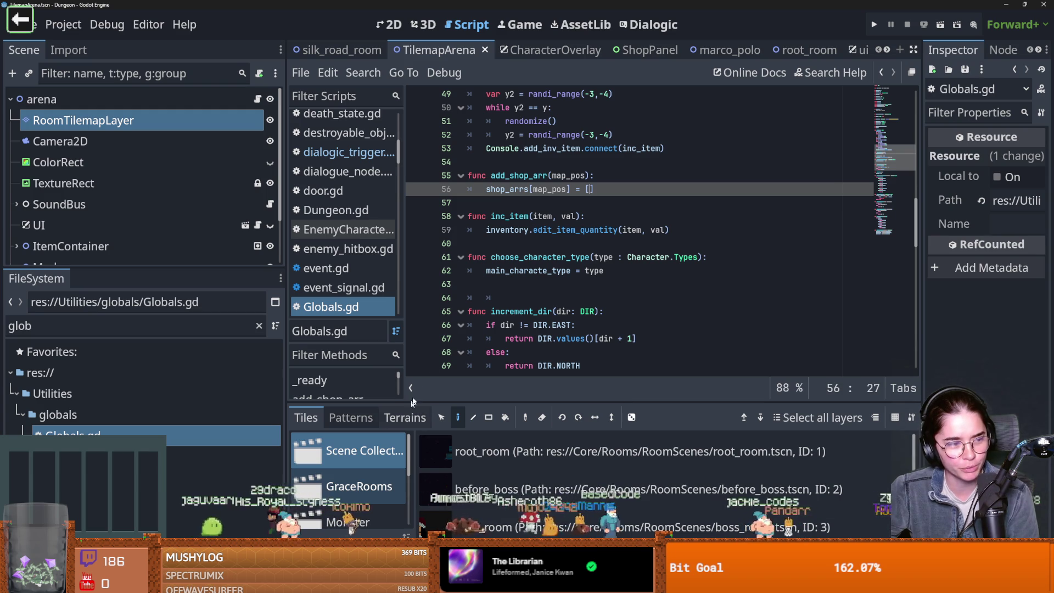
left_click(508, 289)
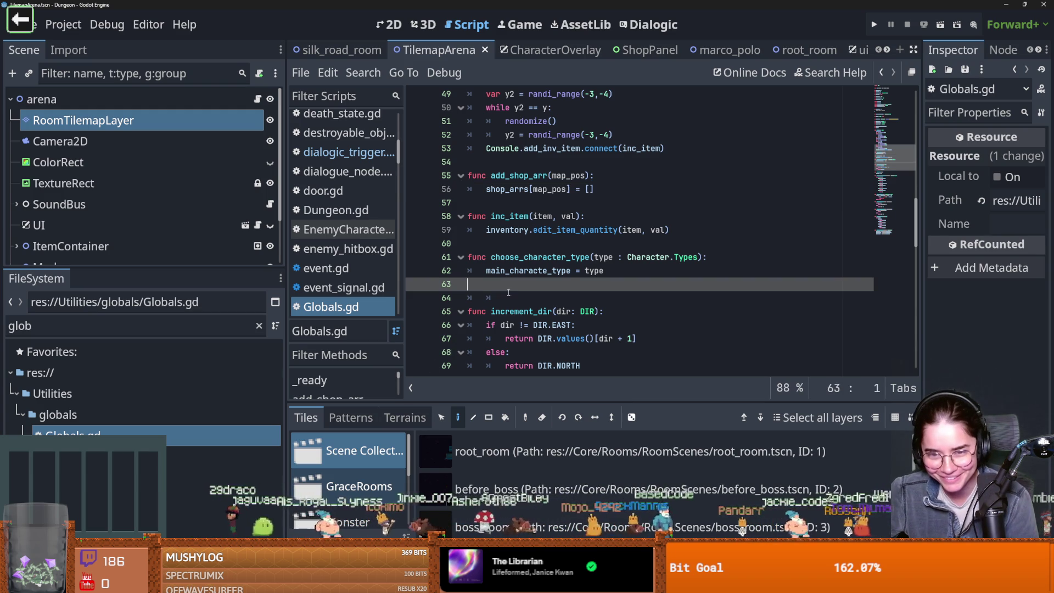
key("BackSpace")
key("ctrl+s")
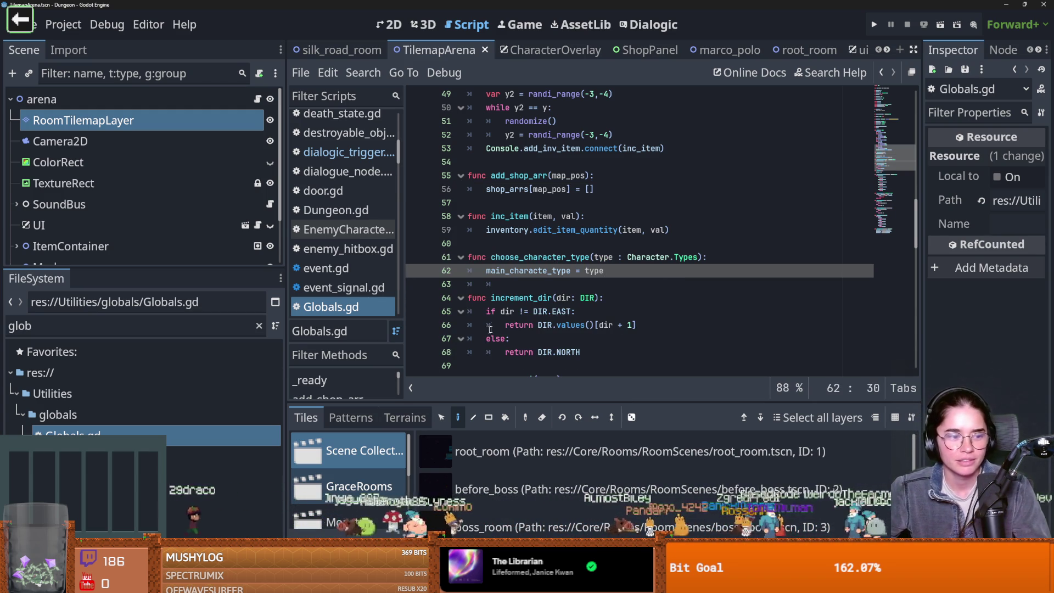
left_click(549, 325)
key("ctrl+s")
key("ctrl+z")
key("ctrl+s")
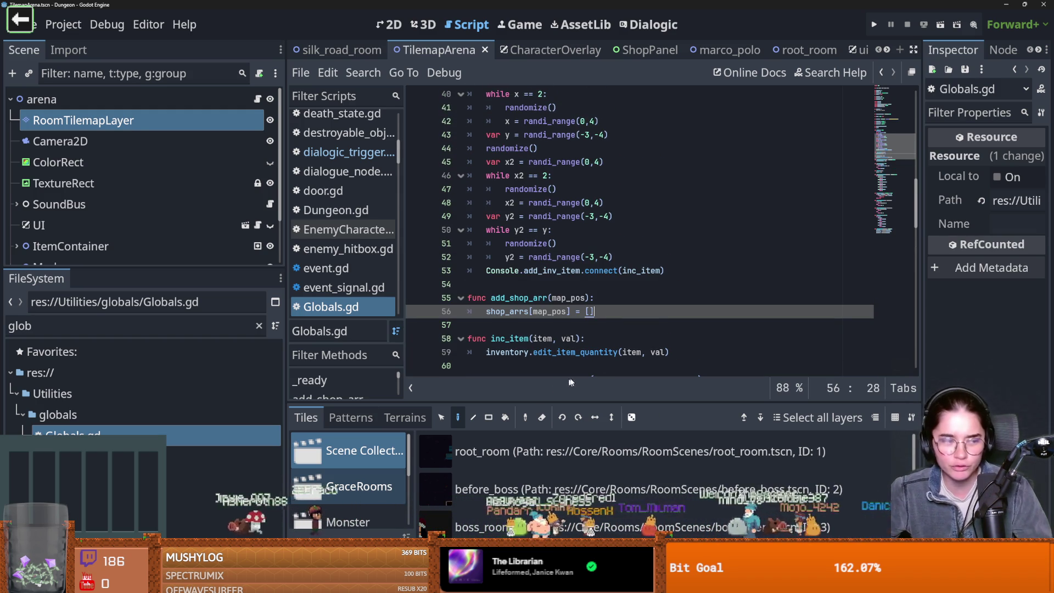
key("ctrl+s")
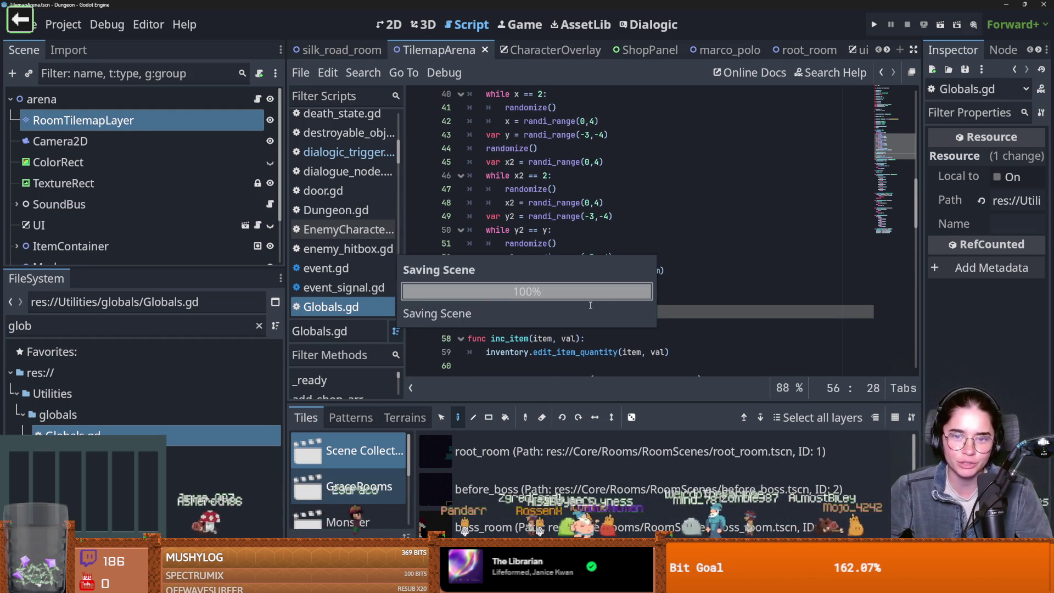
scroll(598, 315, "up", 2)
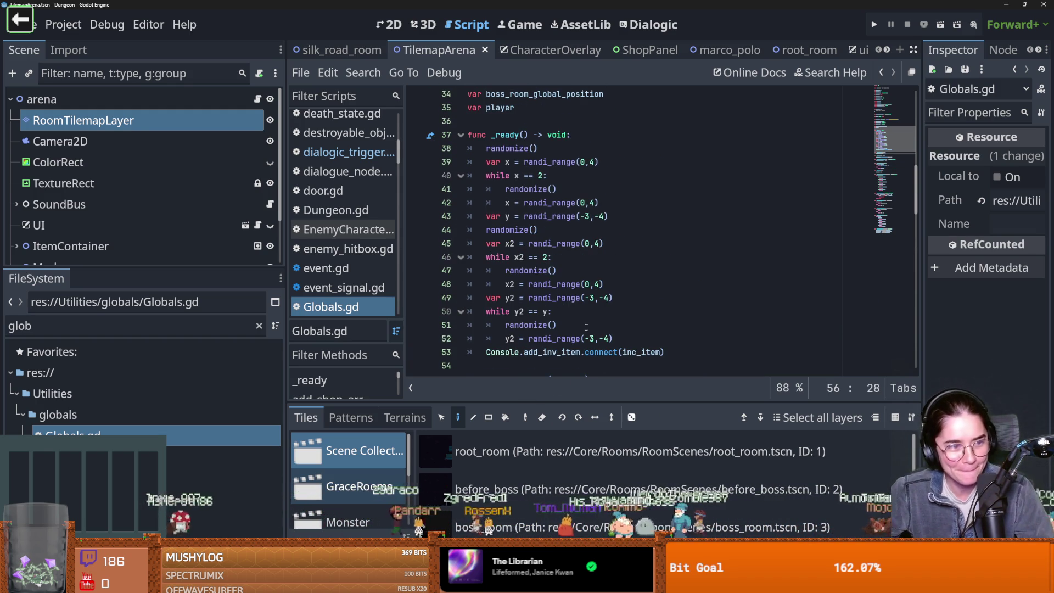
mouse_move(579, 337)
scroll(580, 337, "down", 3)
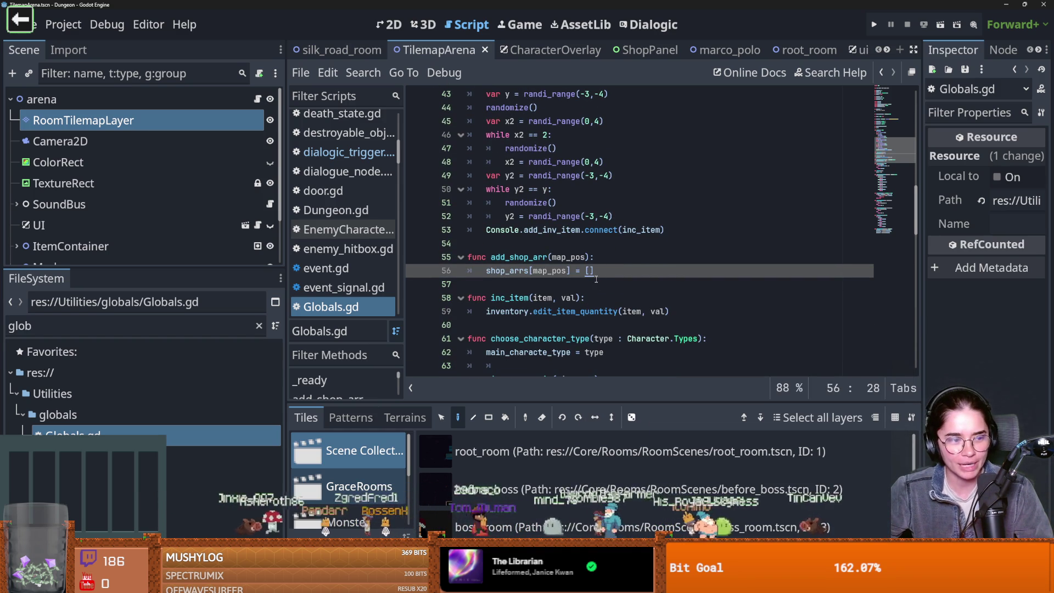
key("ctrl+s")
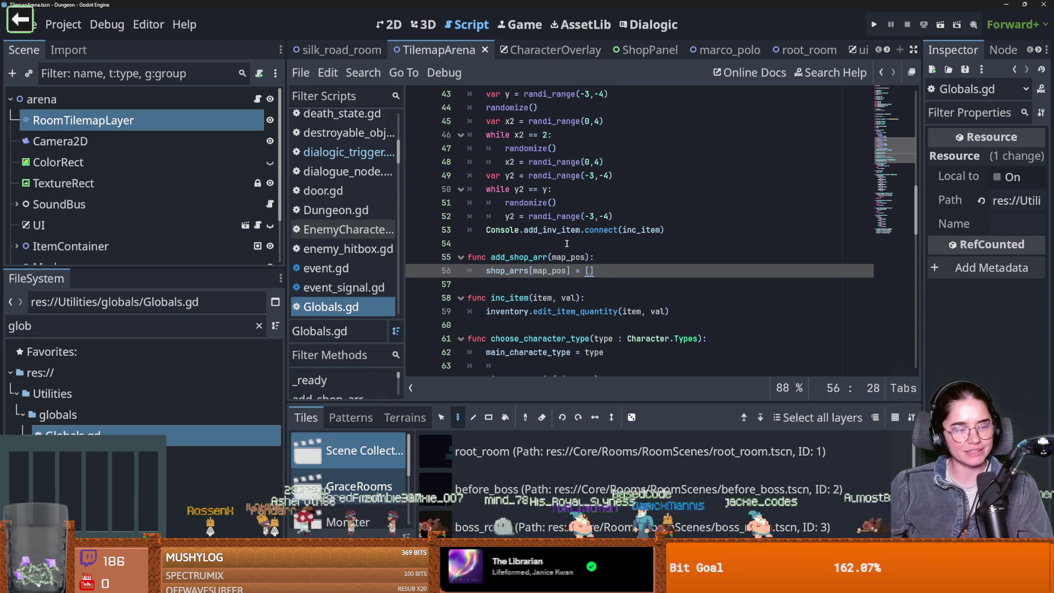
left_click(494, 243)
- Save Globals.gd and select the add_shop_arr function name
key("ctrl+s")
mouse_move(606, 231)
scroll(613, 246, "up", 3)
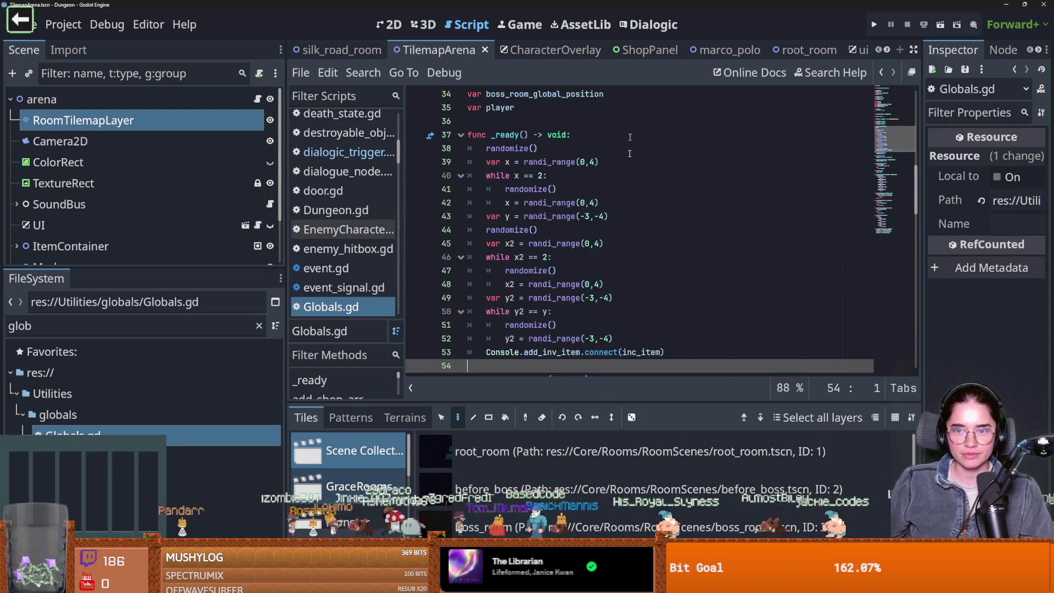
scroll(613, 246, "down", 4)
key("Down")
key("ctrl+d")
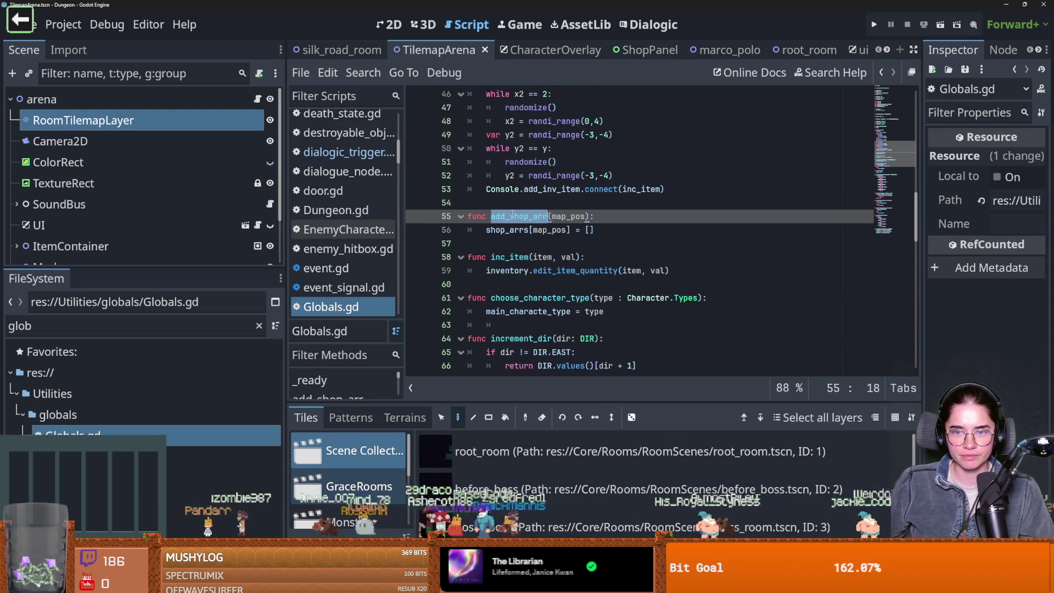
- In marco_polo's dialogic_trigger.gd, cut the SHOP_LOOT_TABLE_1 constant line
left_click(719, 50)
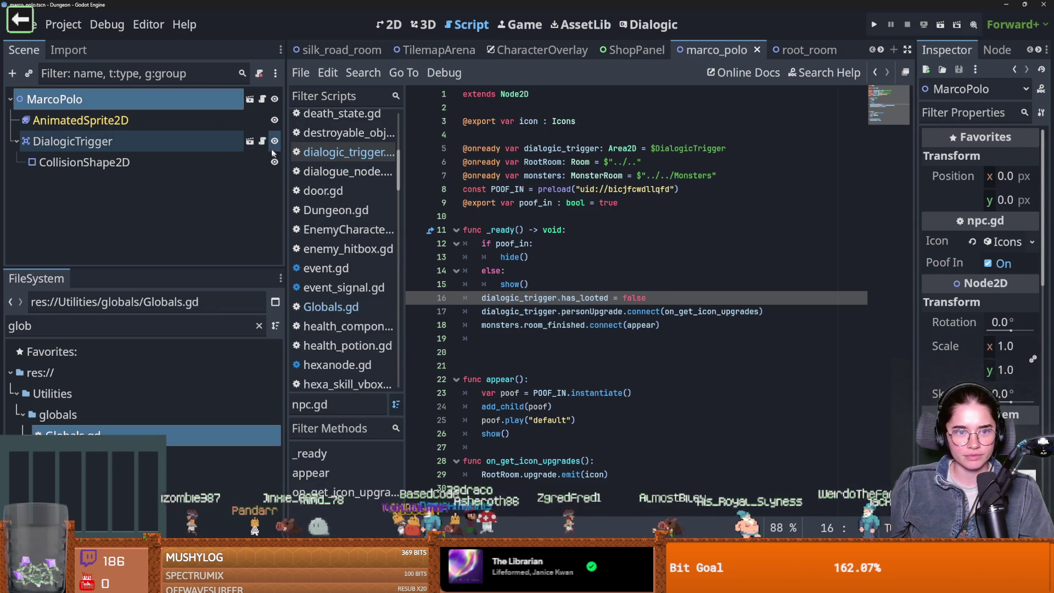
left_click(262, 141)
scroll(571, 247, "up", 10)
left_click(571, 217)
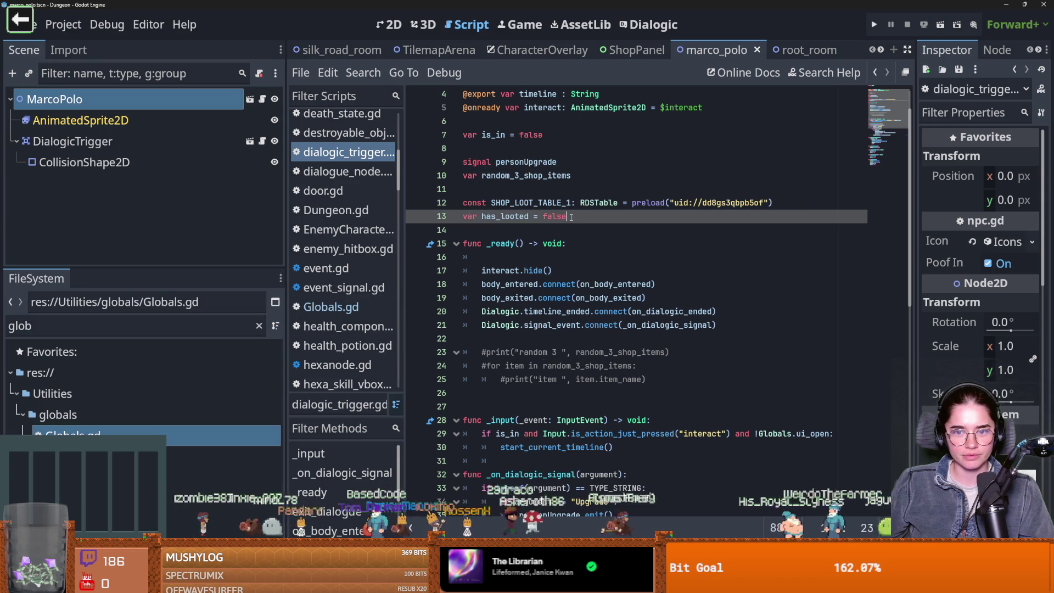
left_click_drag(805, 211, 463, 209)
key("ctrl+c")
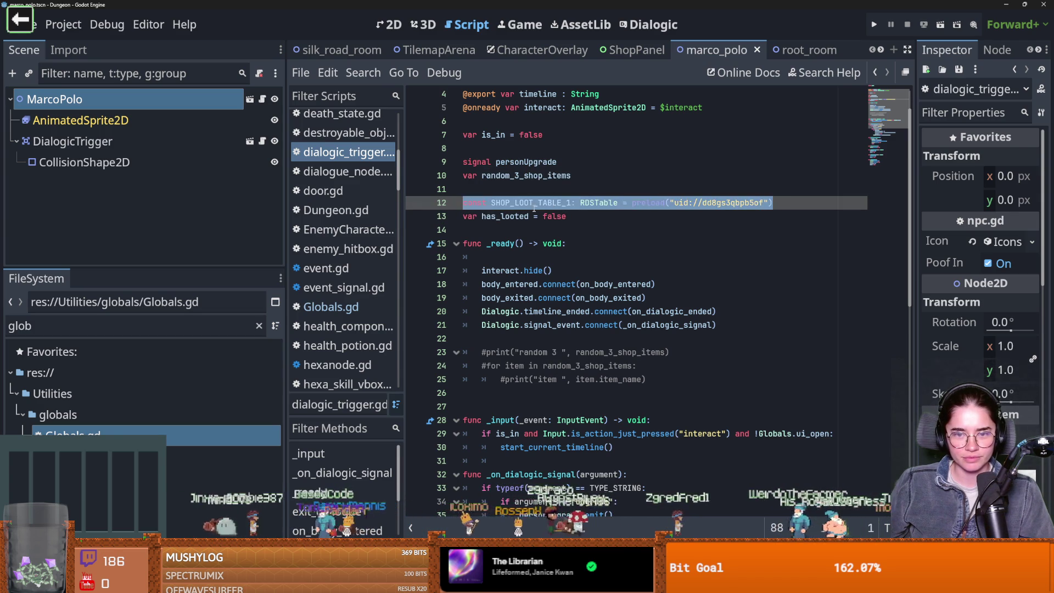
key("BackSpace")
- Delete the has_looted check and random_3_shop_items lines from the Shop branch
scroll(544, 208, "down", 4)
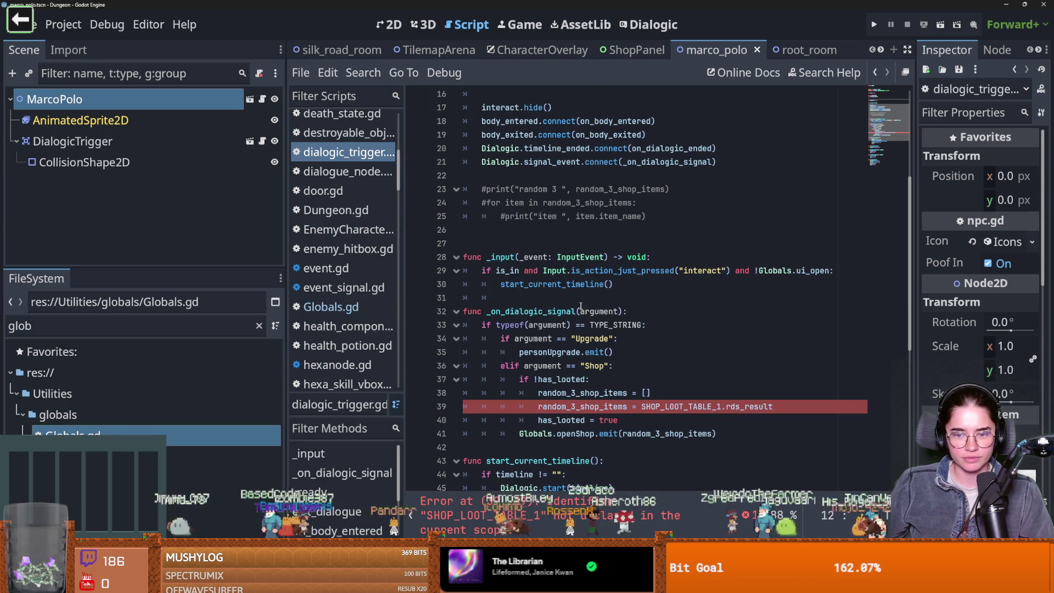
left_click(778, 407)
left_click_drag(778, 406, 502, 393)
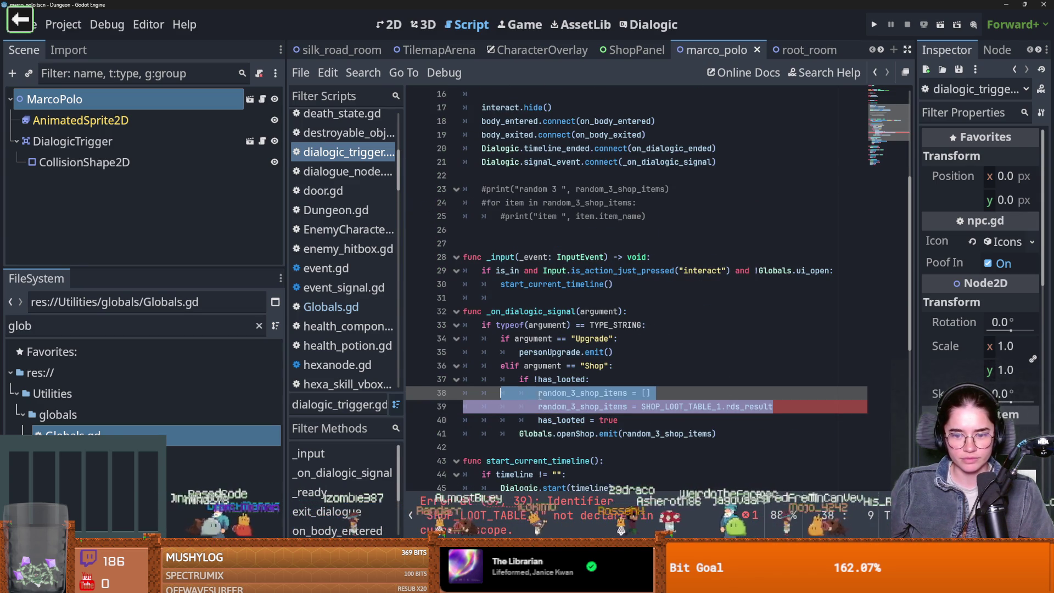
key("BackSpace")
left_click_drag(617, 407, 477, 379)
key("BackSpace")
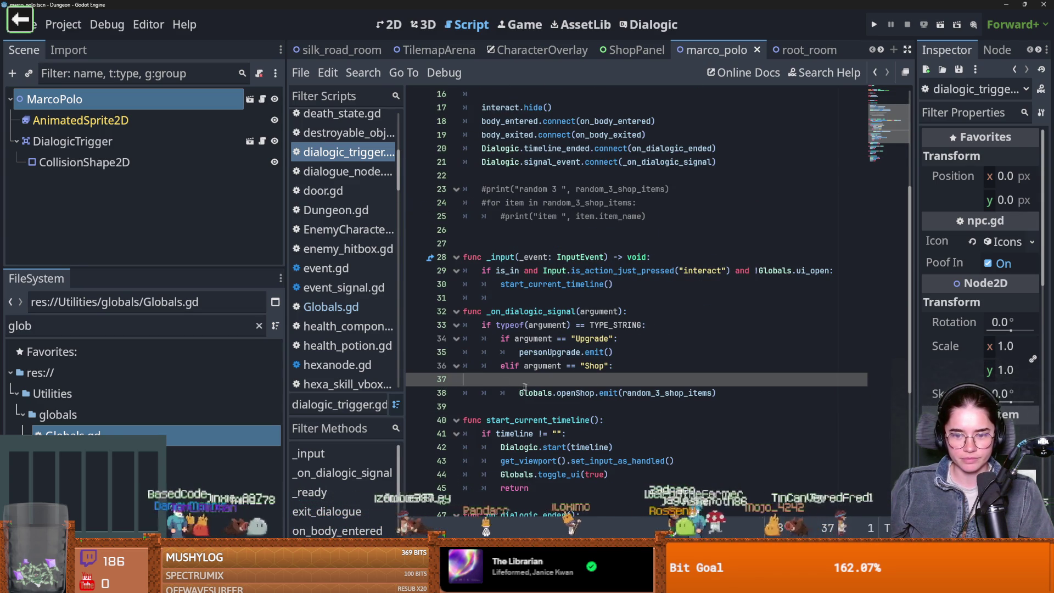
left_click(774, 271, "ctrl")
scroll(556, 311, "down", 4)
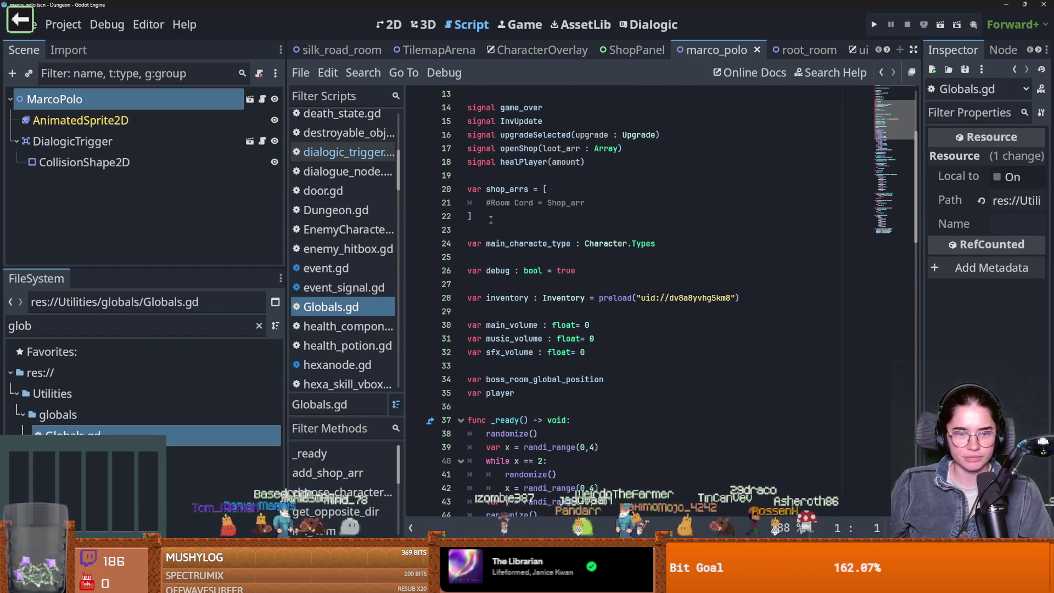
- Paste the SHOP_LOOT_TABLE_1 constant below the shop_arrs declaration in Globals.gd
left_click(486, 219)
key("Return")
key("ctrl+v")
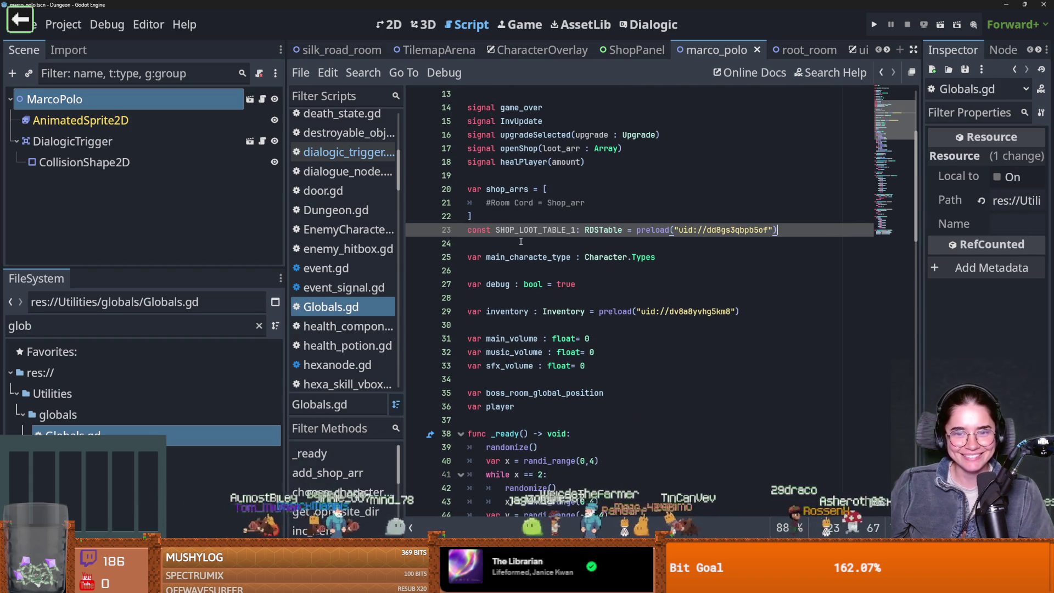
scroll(613, 317, "down", 13)
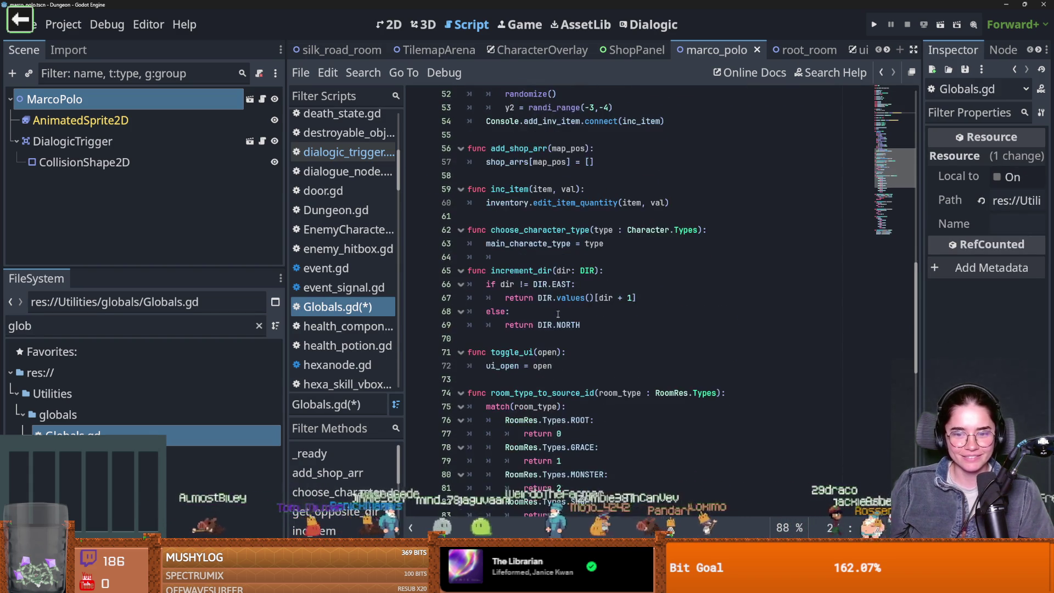
scroll(613, 317, "down", 3)
scroll(589, 323, "up", 11)
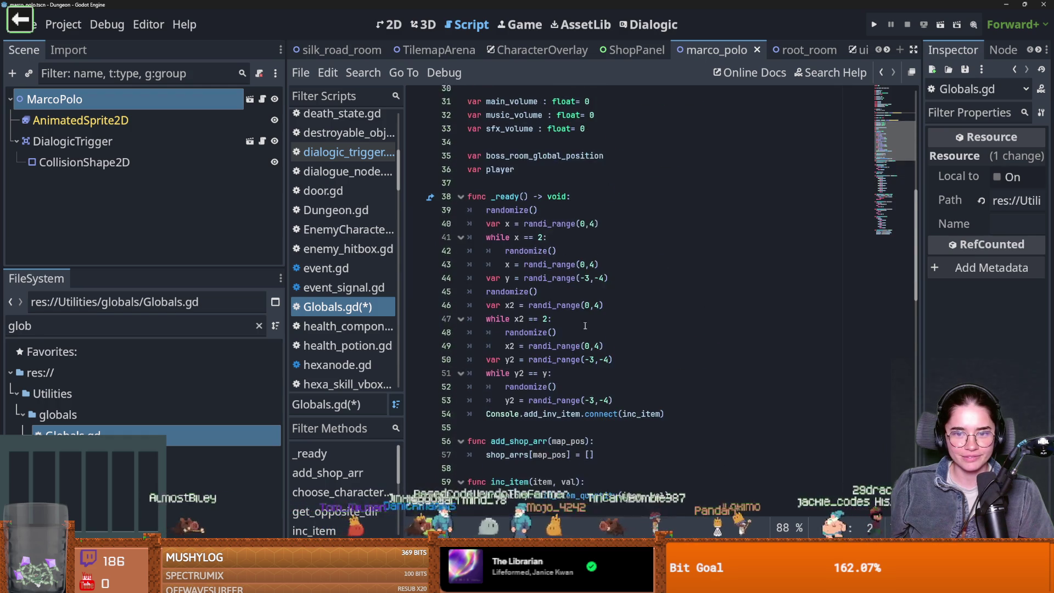
scroll(586, 325, "down", 2)
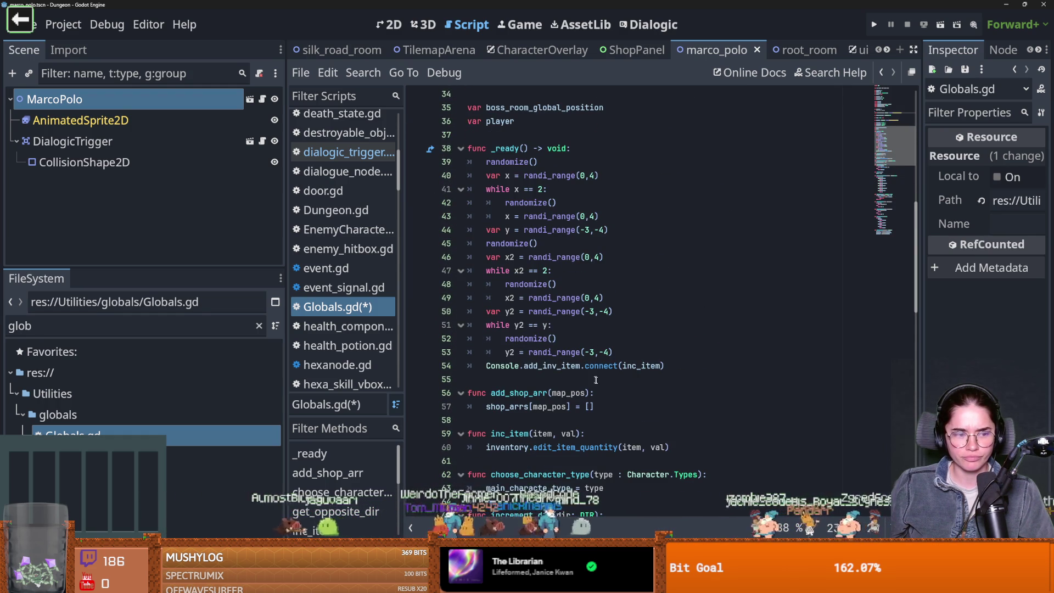
- Assign SHOP_LOOT_TABLE_1.rds_result to shop_arrs[map_pos] on line 57 and save
left_click(621, 407)
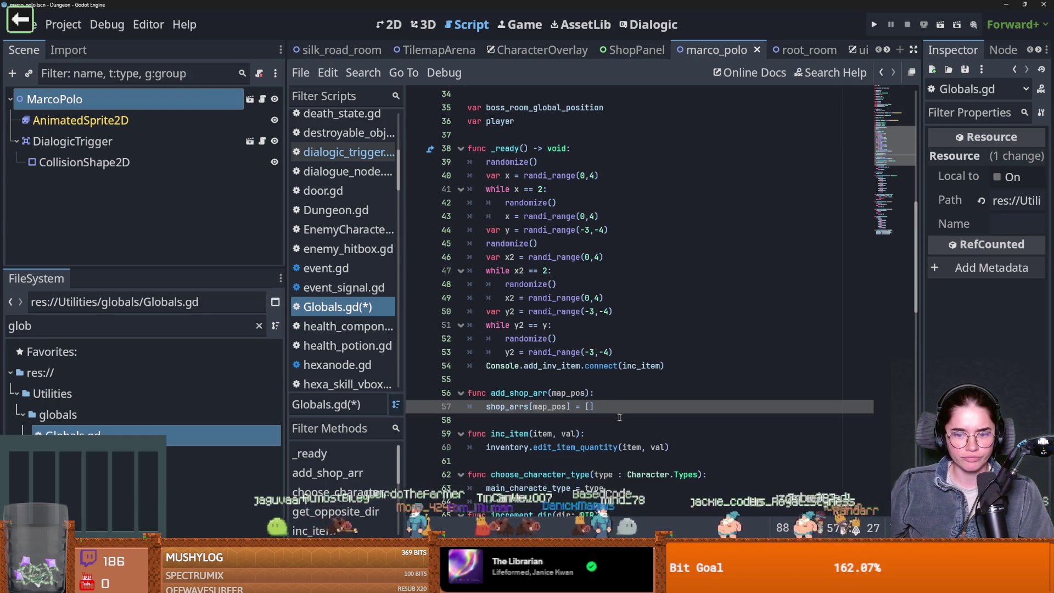
key("Left")
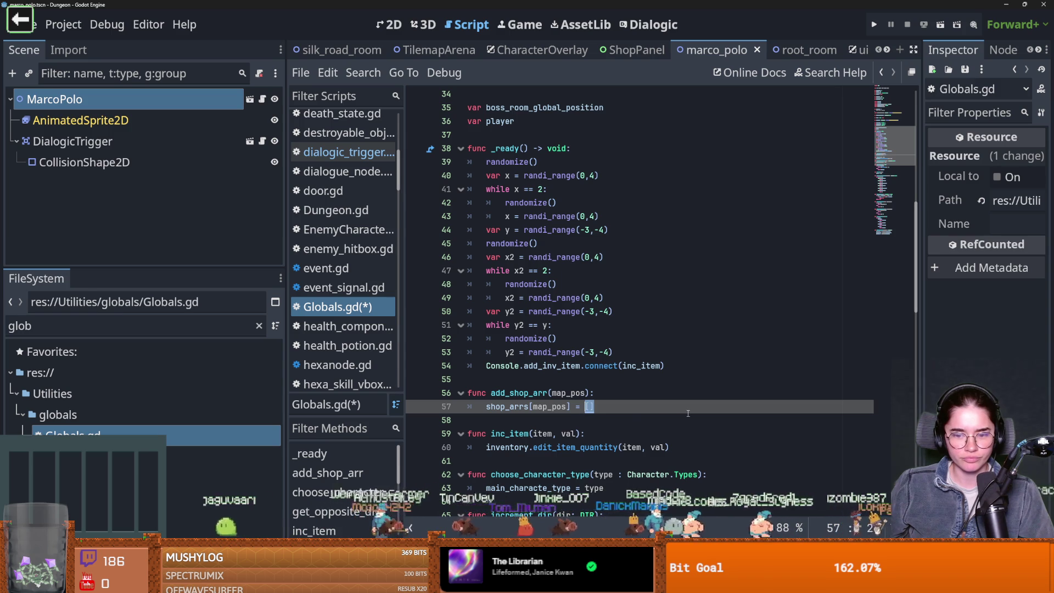
type("SHOP_LOOT_TABLE_1.rd")
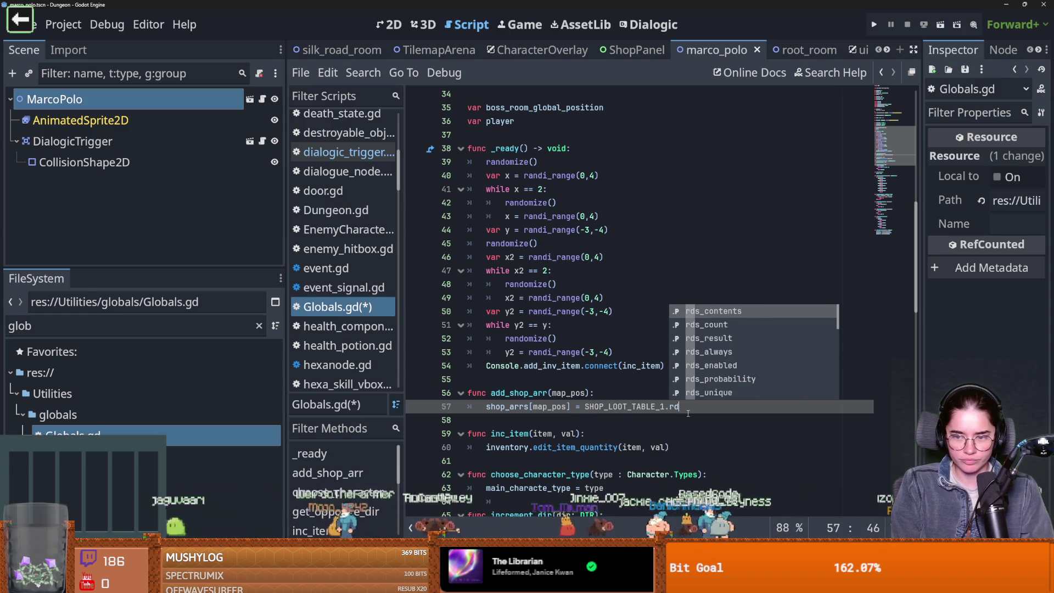
key("Down")
key("Down")
key("Return")
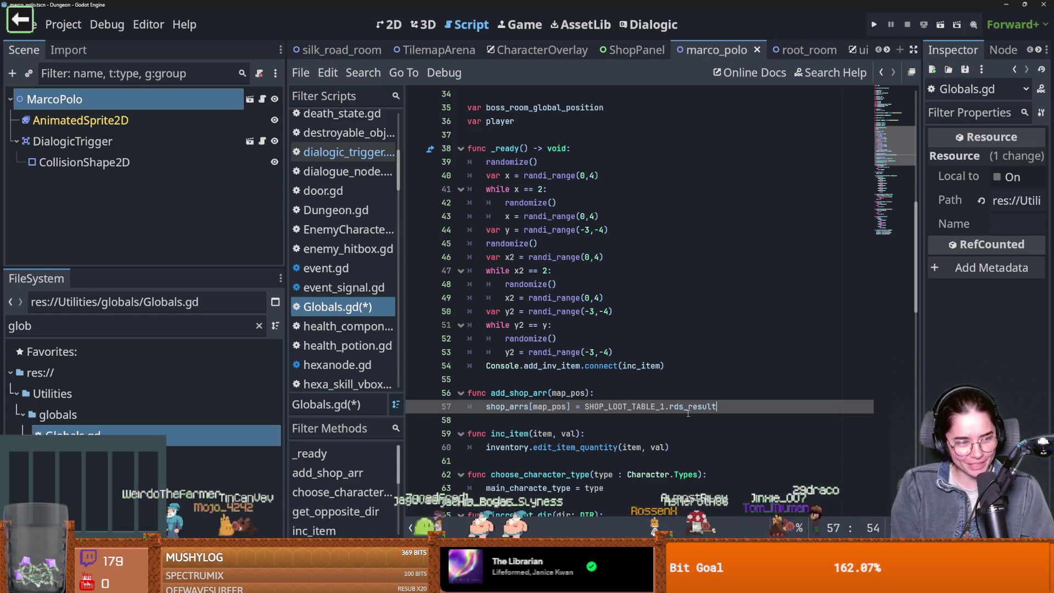
left_click(687, 338)
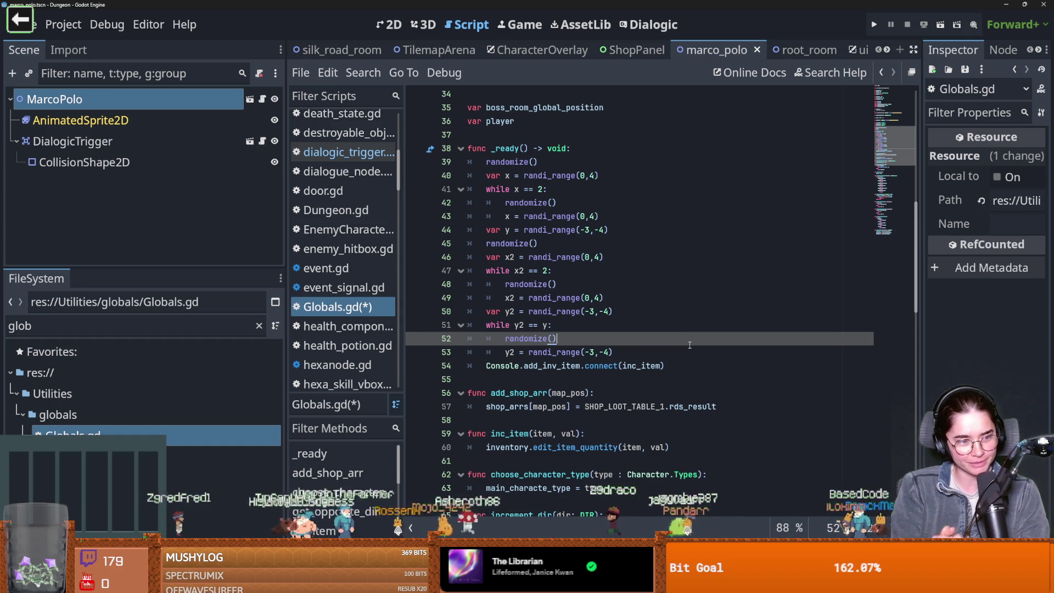
left_click(671, 353)
key("ctrl+s")
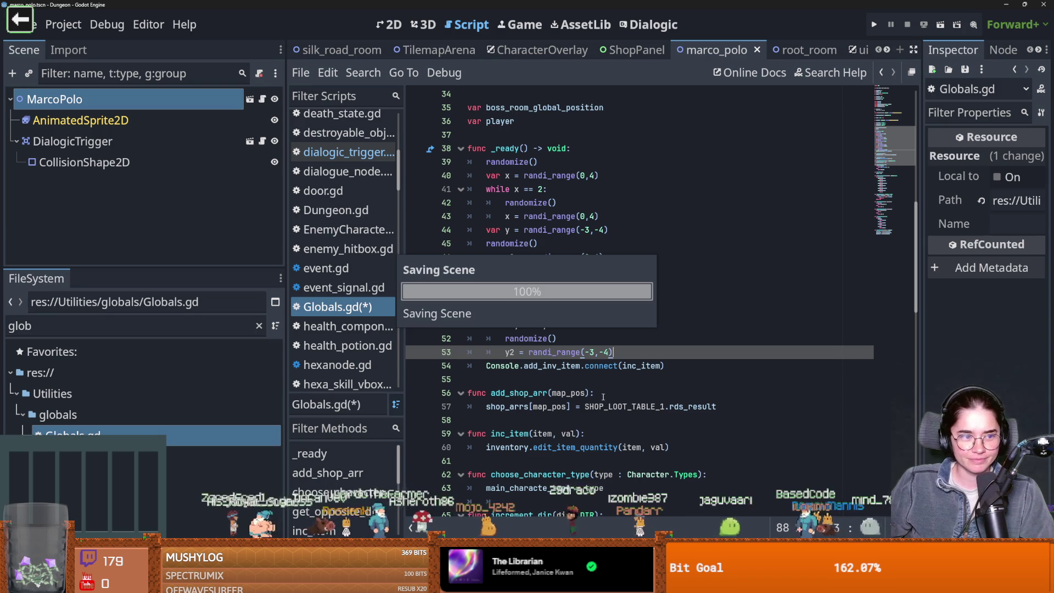
scroll(583, 417, "down", 3)
scroll(612, 403, "up", 3)
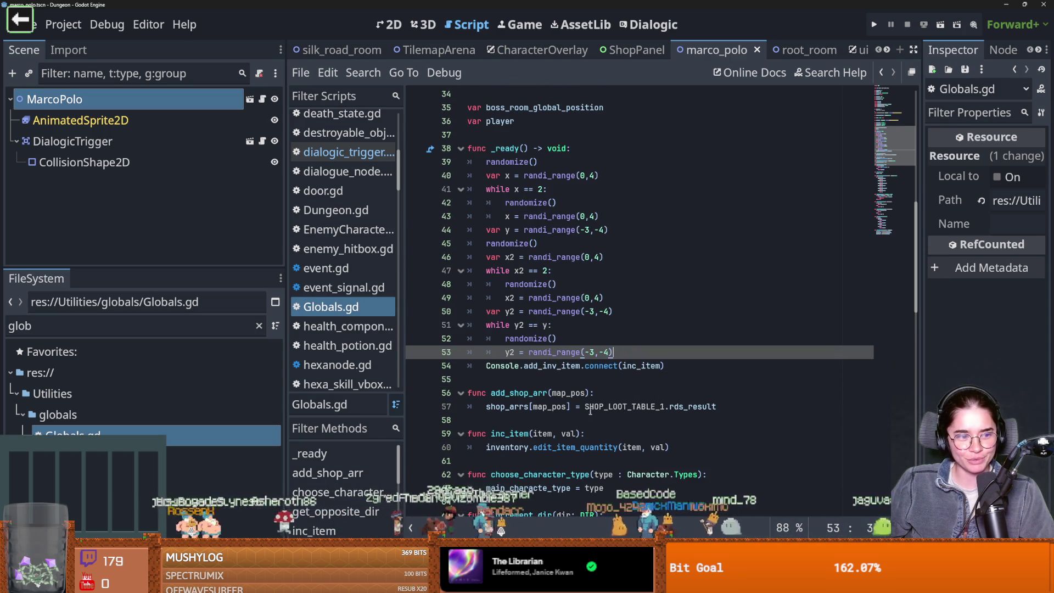
scroll(595, 418, "down", 3)
key("ctrl+s")
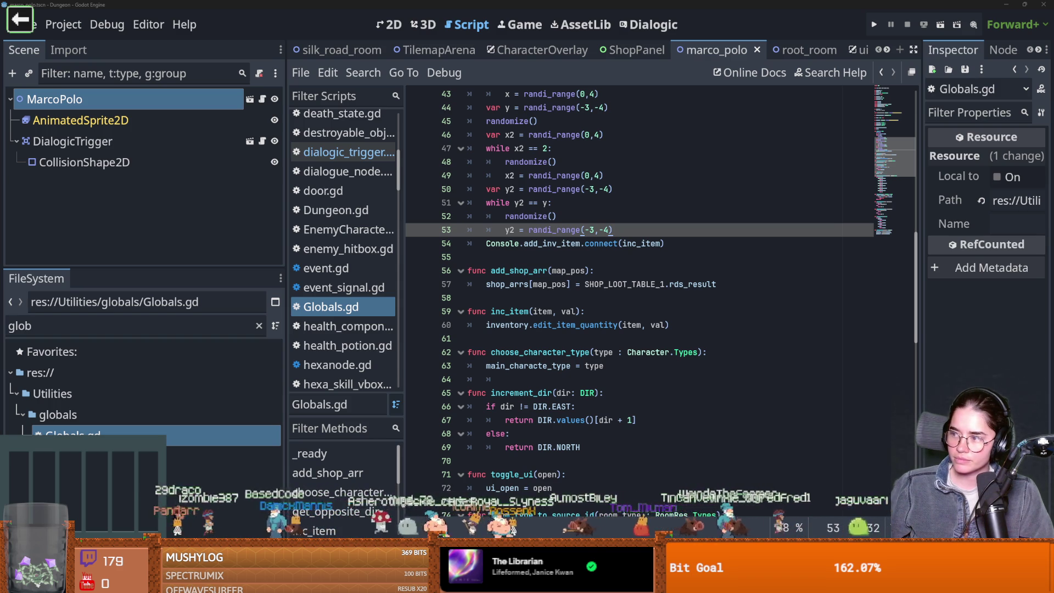
key("alt+Tab")
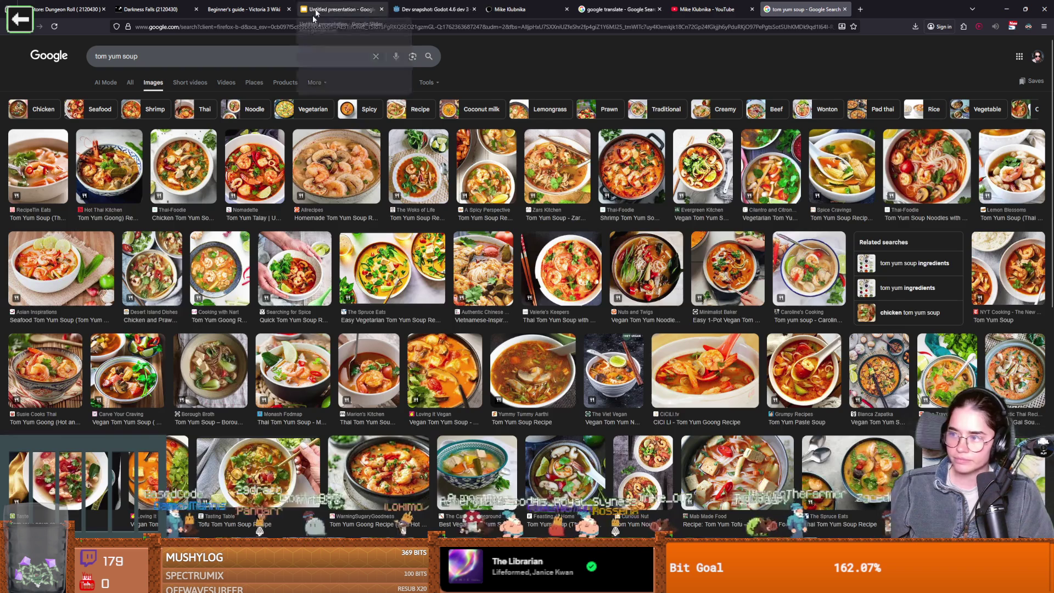
left_click(276, 165)
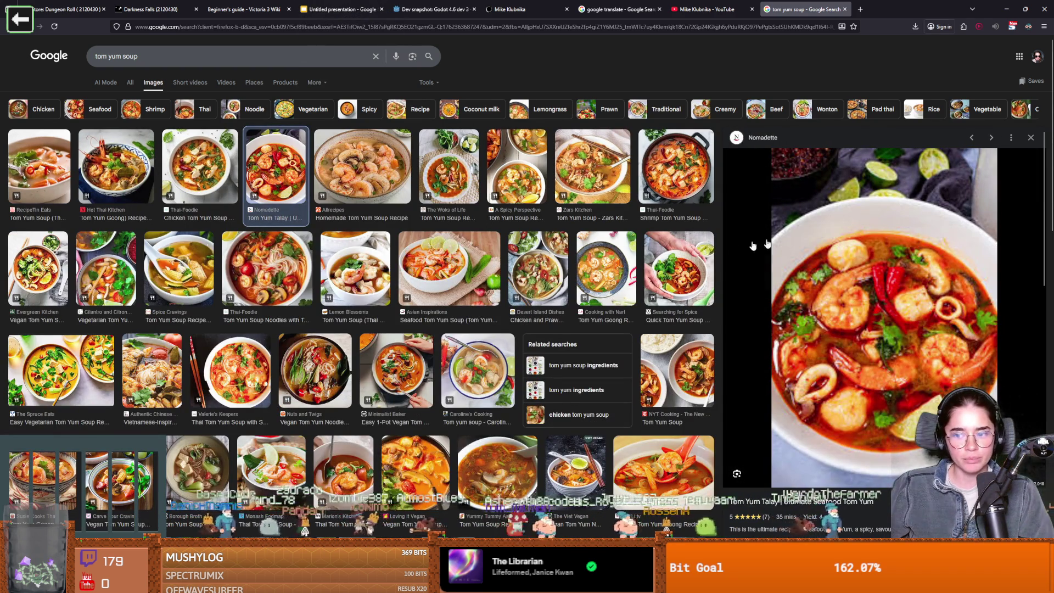
left_click(397, 371)
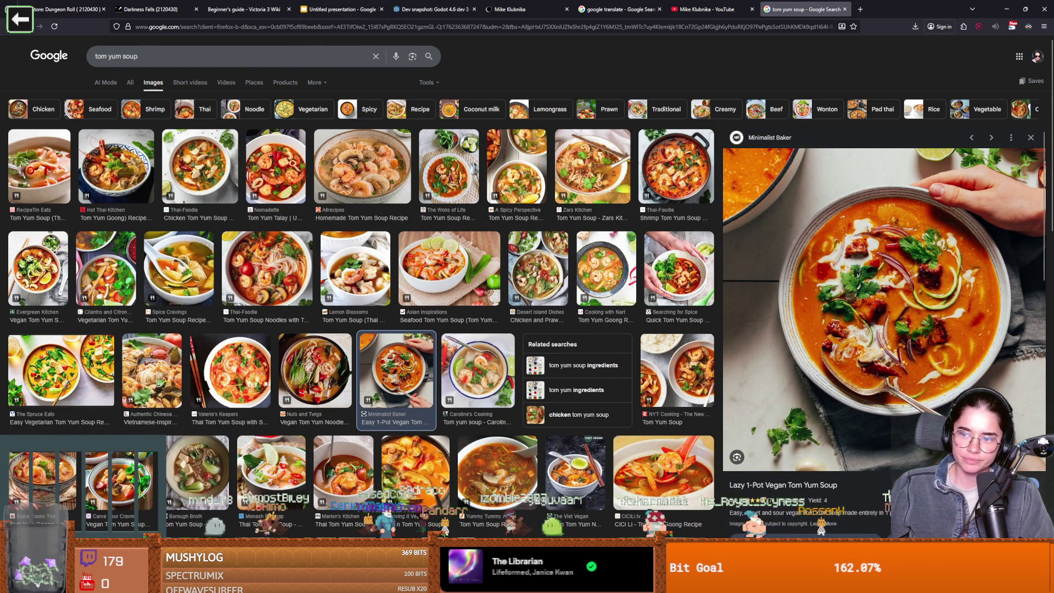
key("alt+Tab")
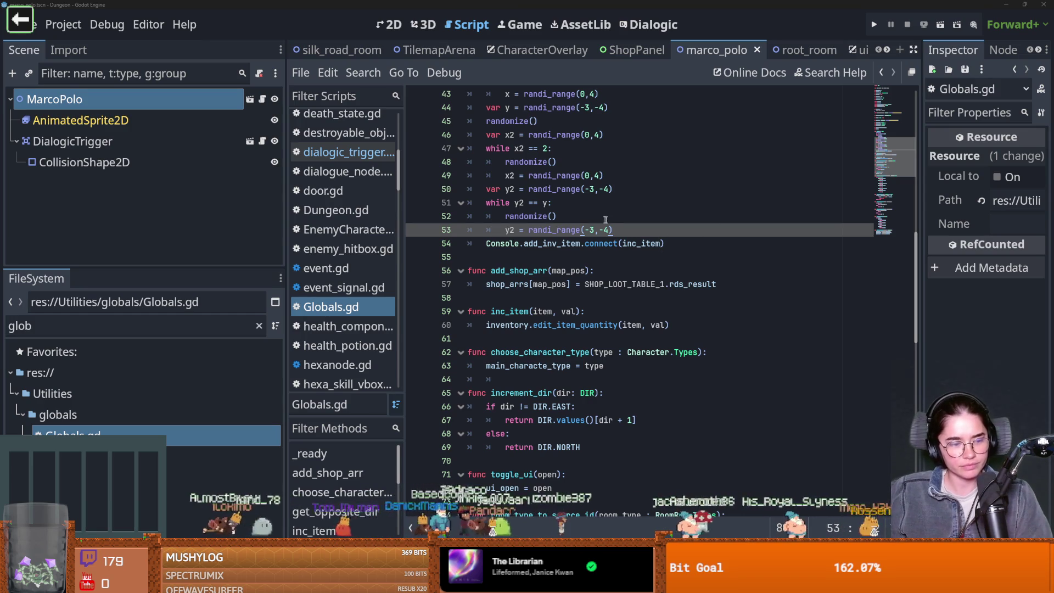
- Review the shop_arrs[map_pos] assignment on line 57 of Globals.gd and save
left_click(580, 271)
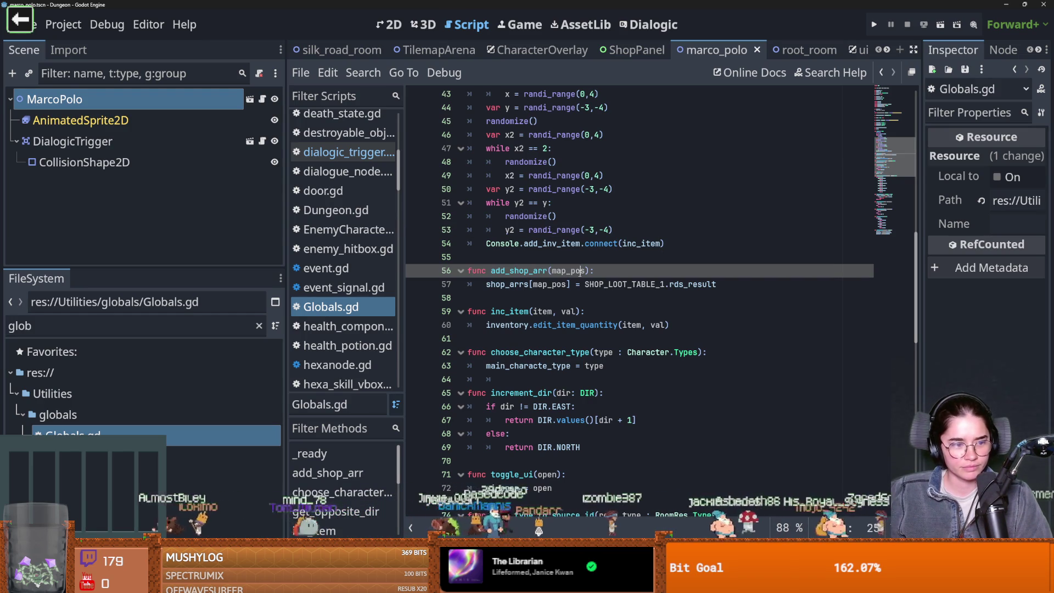
left_click(629, 285)
key("ctrl+s")
double_click(629, 285)
key("ctrl+s")
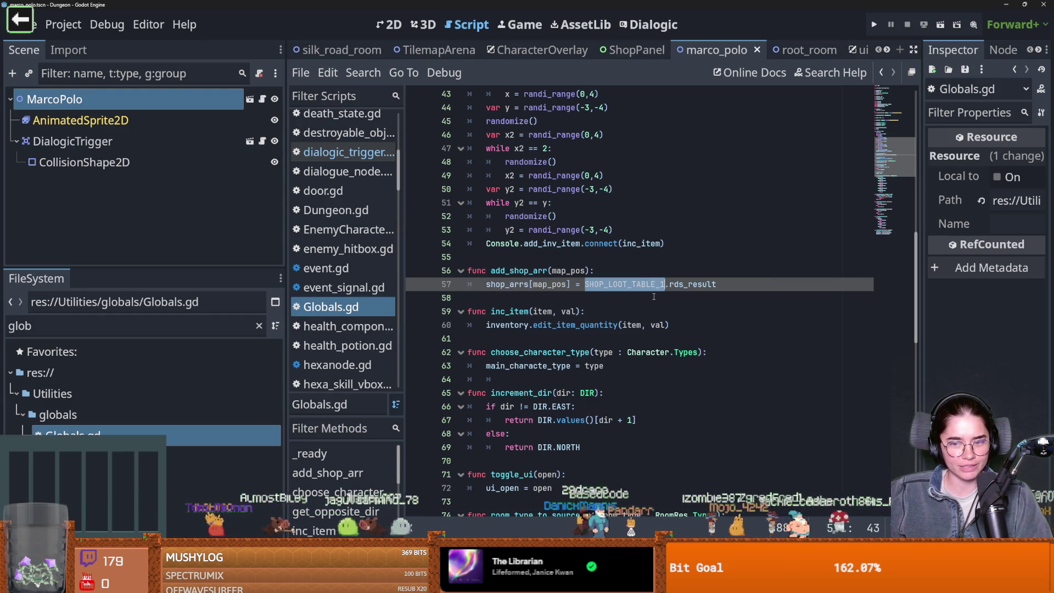
key("ctrl+s")
scroll(637, 285, "up", 2)
double_click(530, 365)
scroll(556, 329, "up", 6)
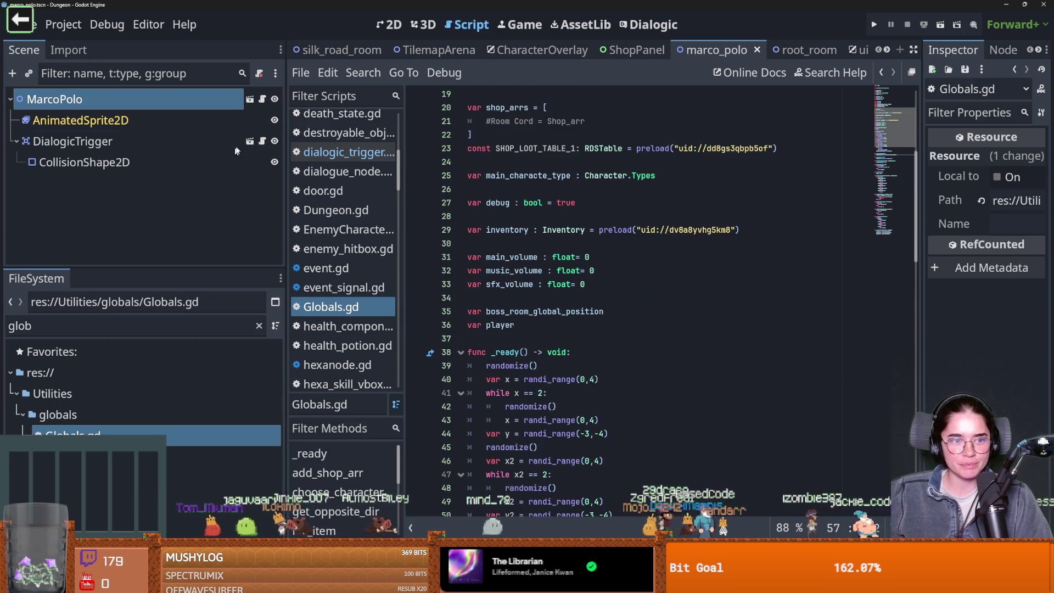
- In TilemapArena's arena.gd, inspect map_pos and the room node's coordinates in create_room
left_click(429, 50)
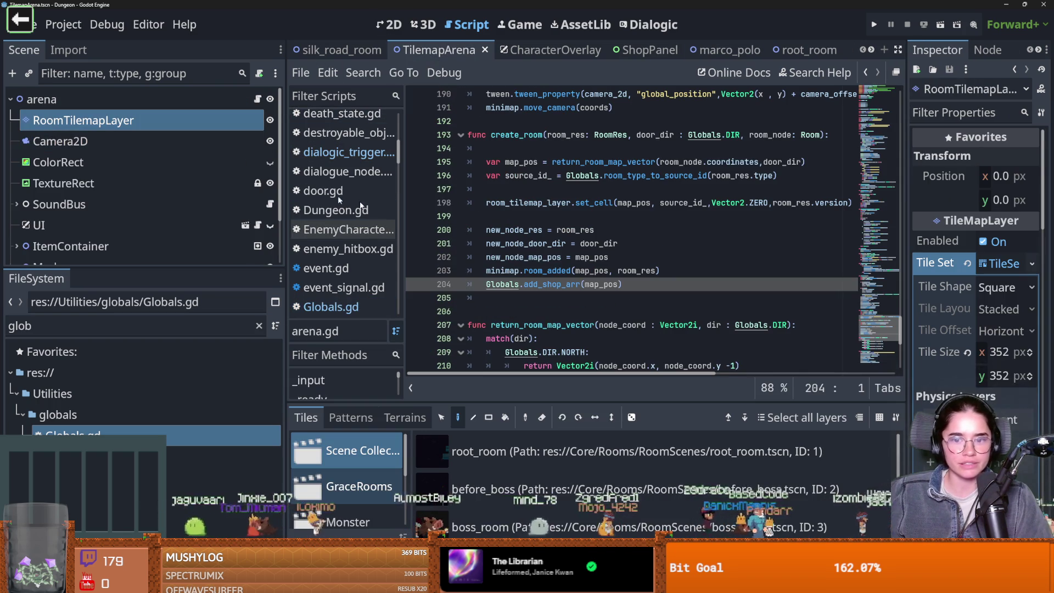
double_click(597, 285)
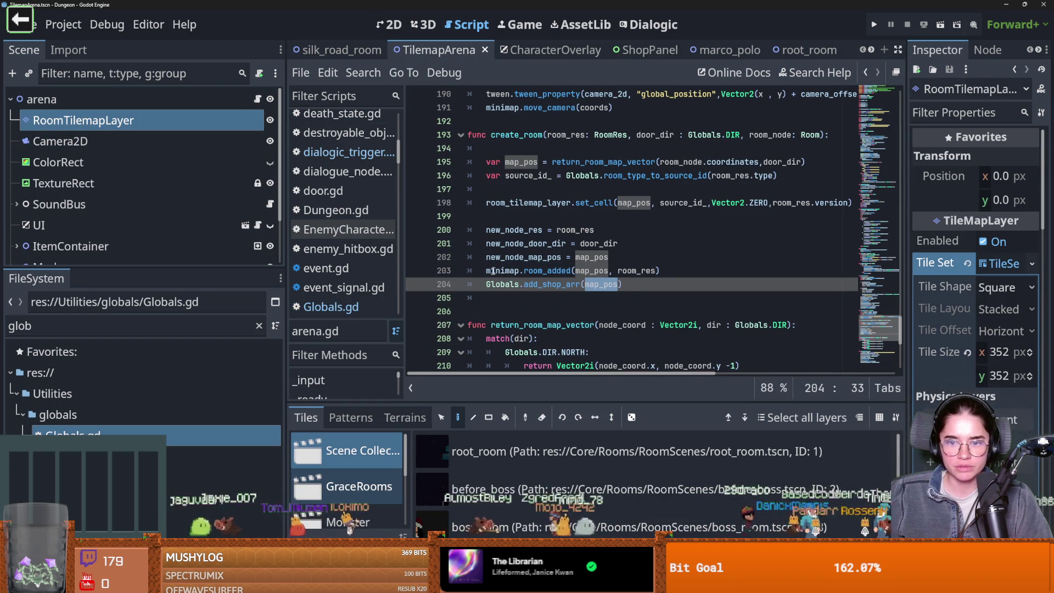
scroll(582, 220, "up", 2)
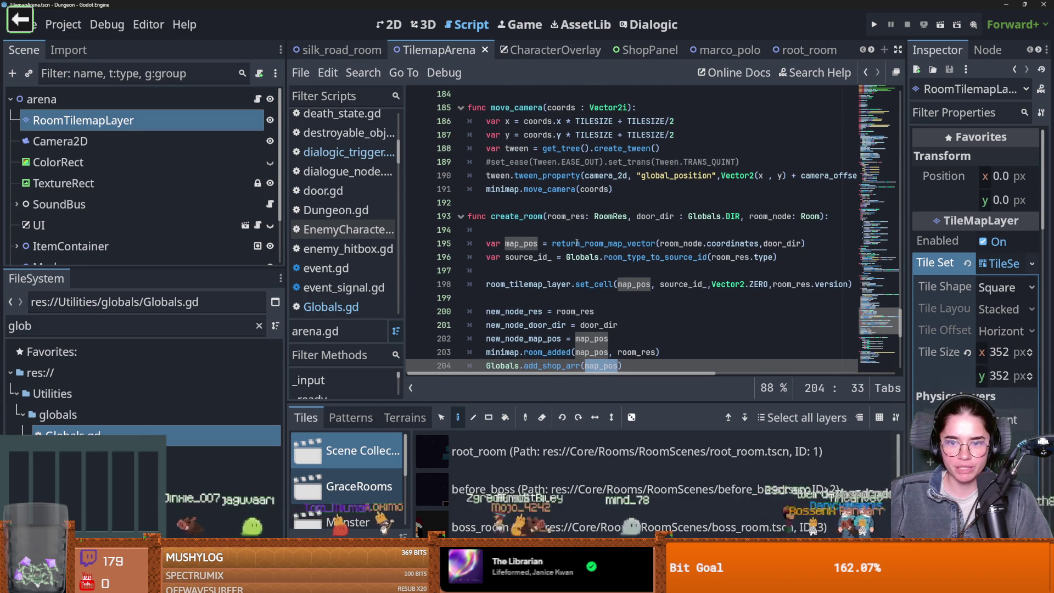
scroll(635, 265, "down", 1)
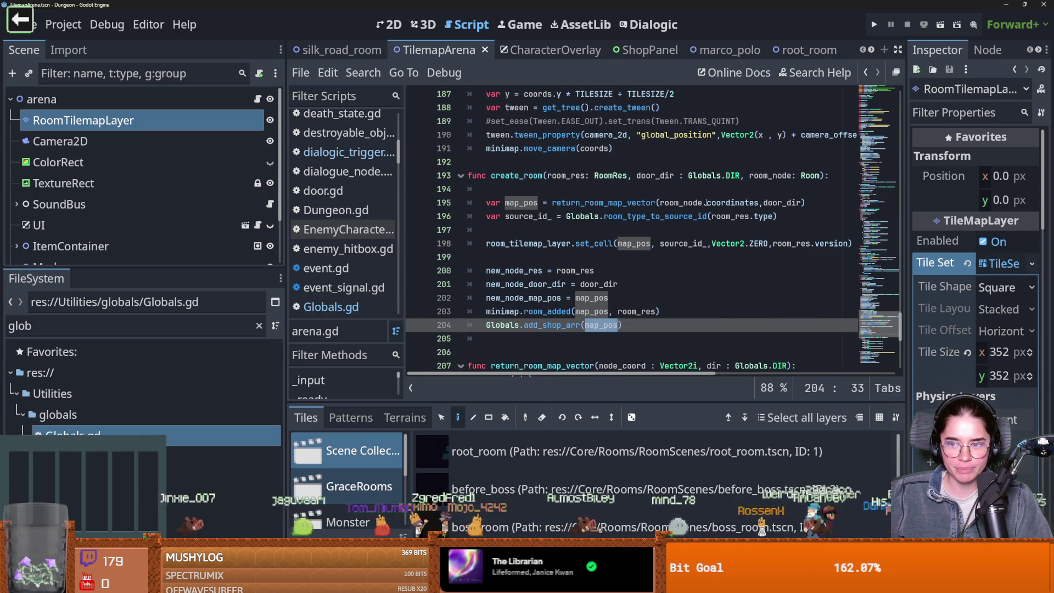
double_click(741, 203)
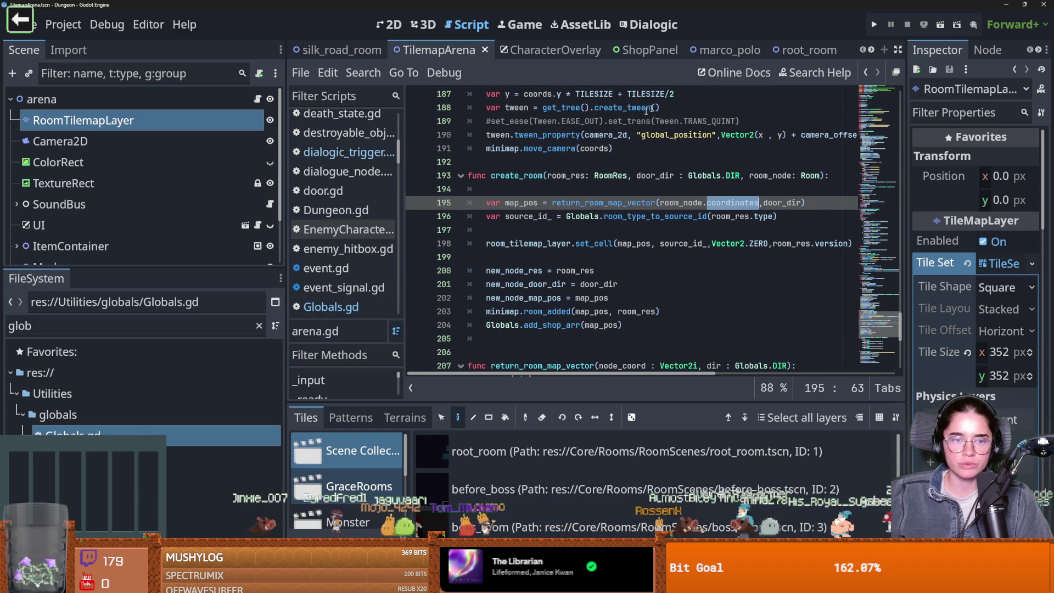
- Save the marco_polo scene, then show the TilemapArena scene in the 2D viewport
left_click(726, 51)
key("ctrl+s")
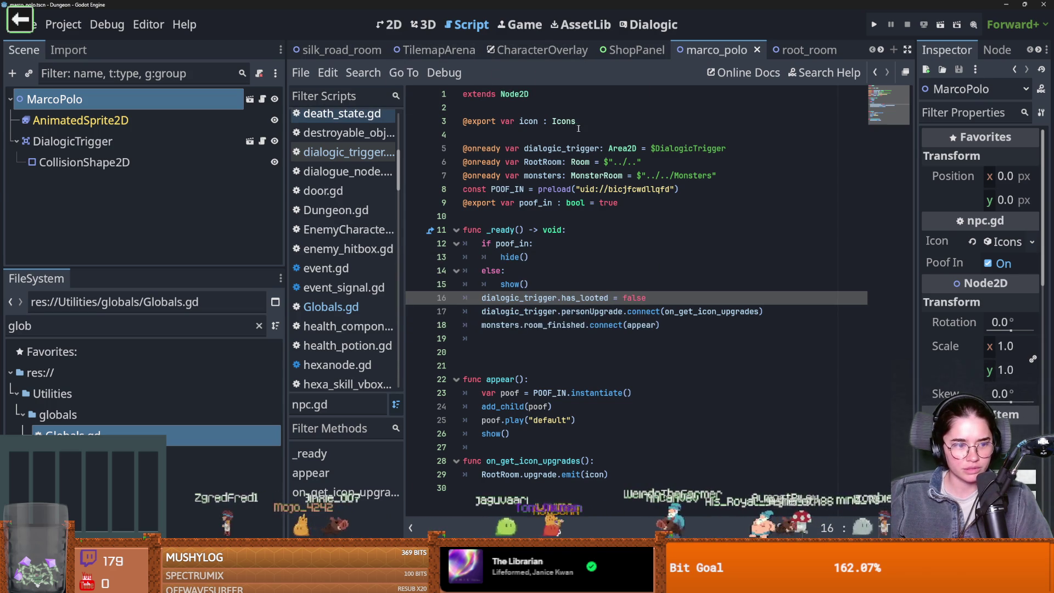
left_click(434, 51)
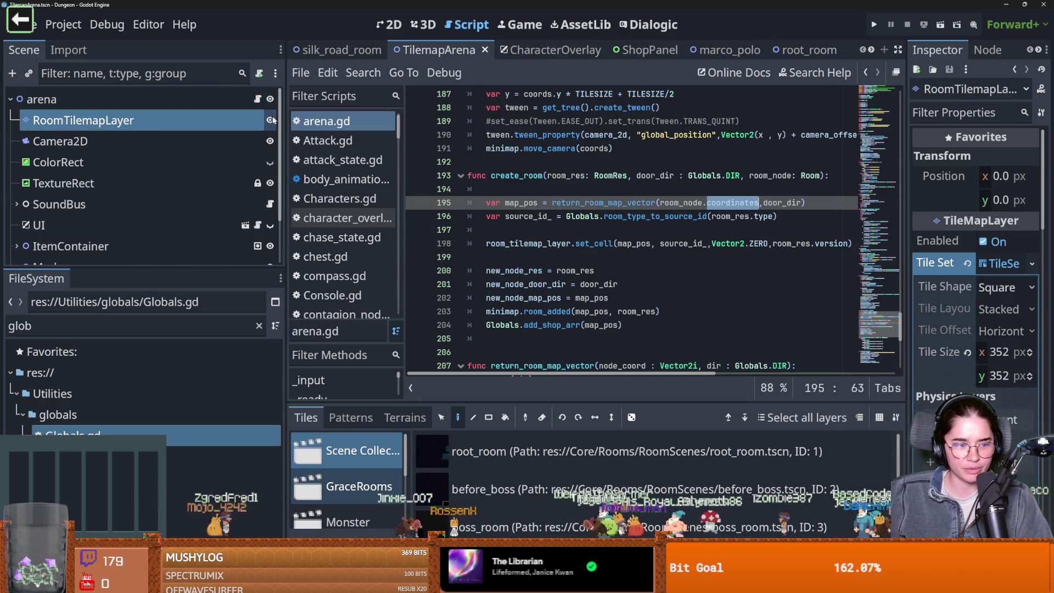
double_click(205, 99)
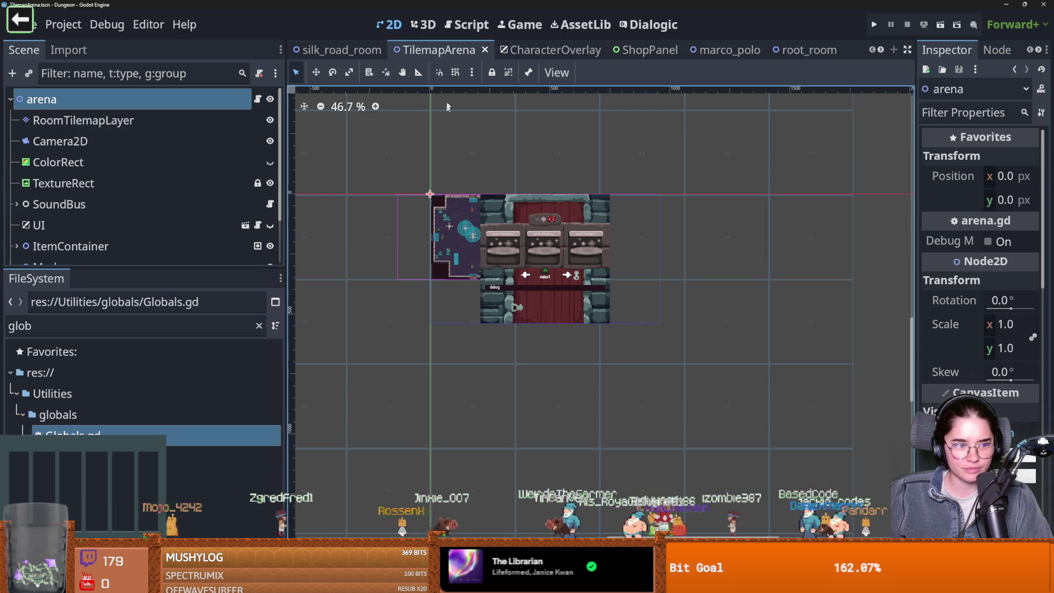
- Enlarge the Scene dock, switch to silk_road_room, and open MarcoPolo's npc.gd script
scroll(461, 192, "left", 2)
scroll(461, 193, "up", 2)
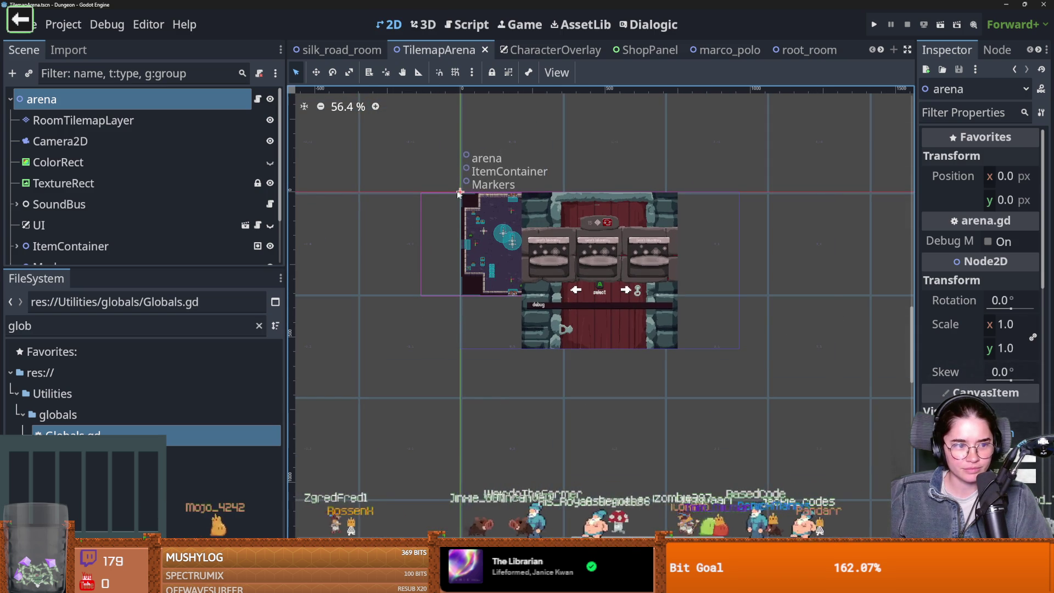
scroll(332, 202, "up", 1)
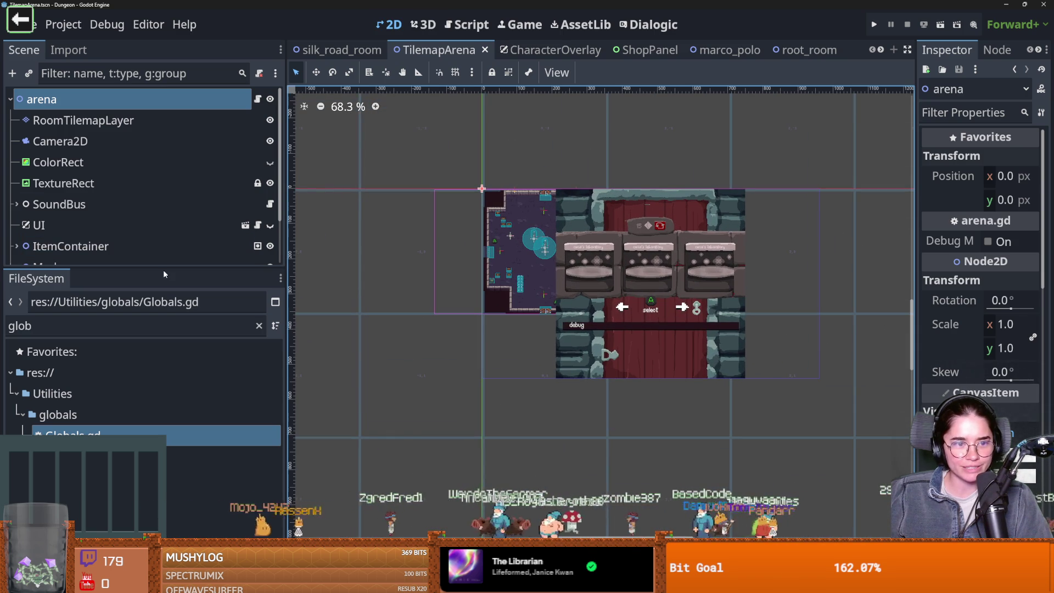
left_click_drag(163, 267, 163, 355)
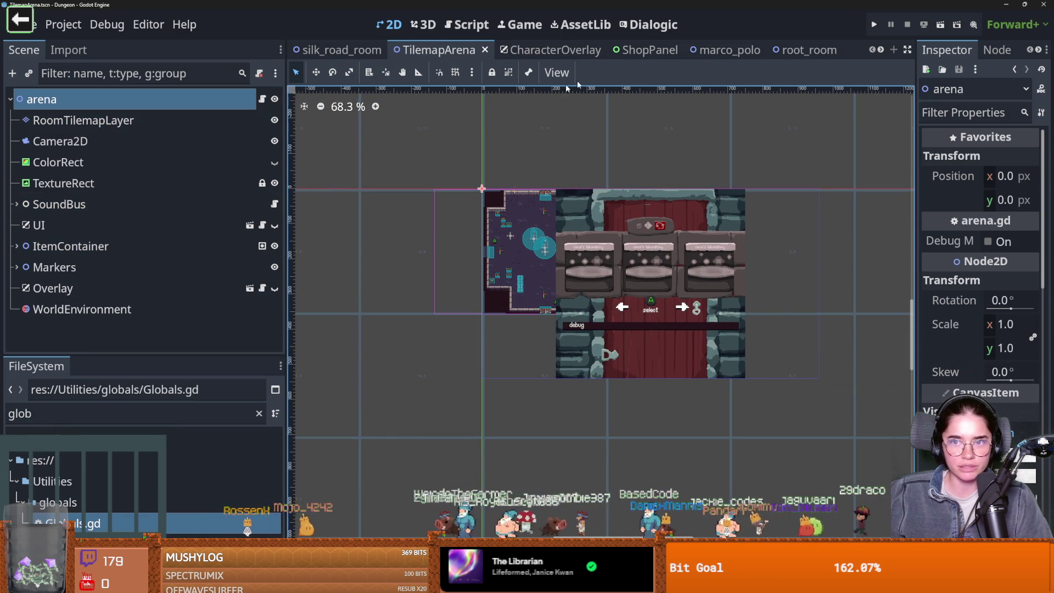
left_click(342, 50)
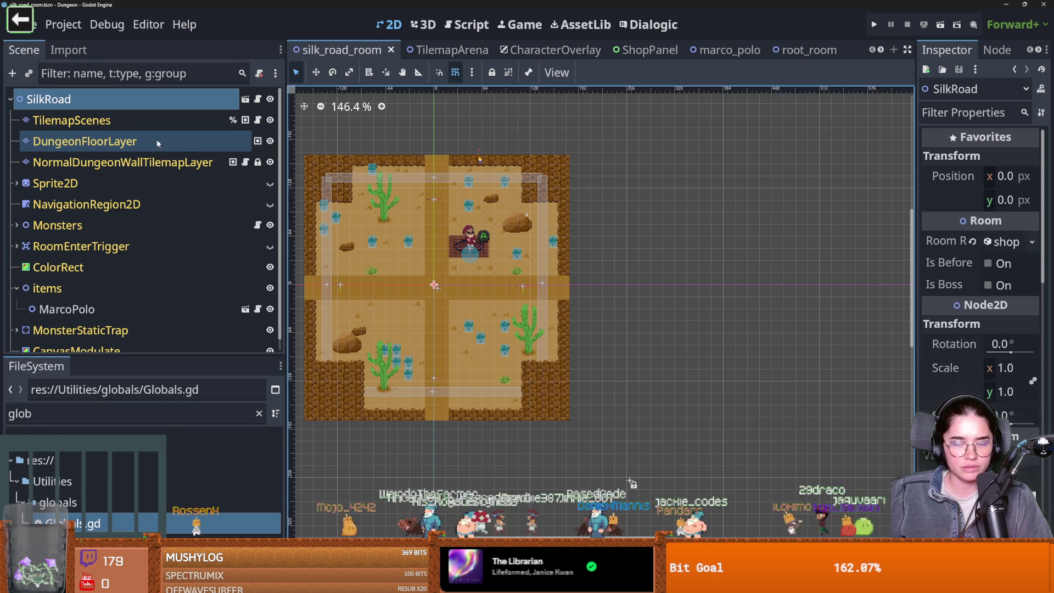
left_click(257, 99)
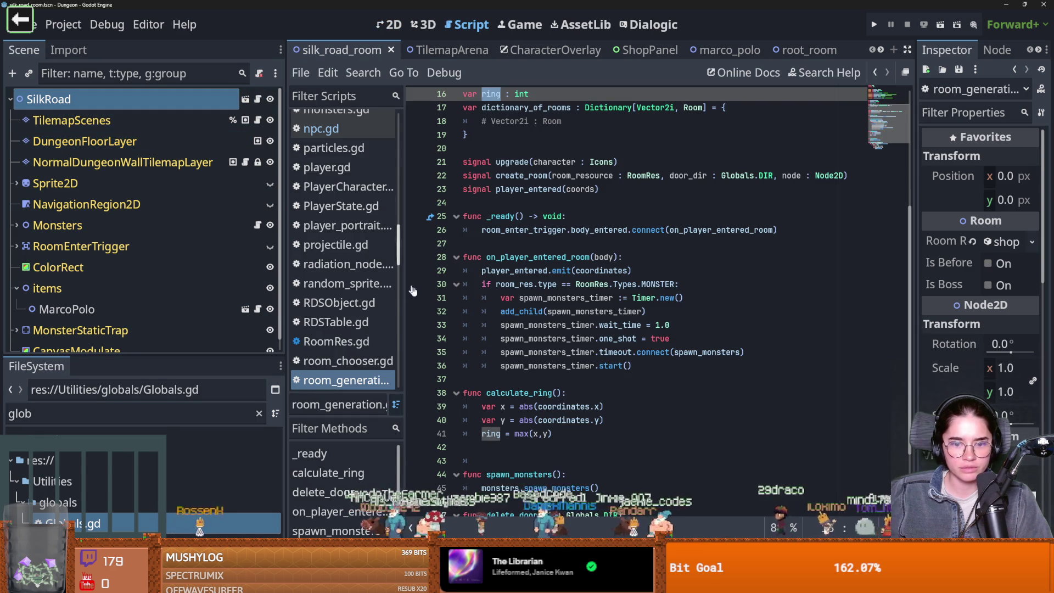
scroll(367, 326, "down", 3)
scroll(83, 164, "down", 1)
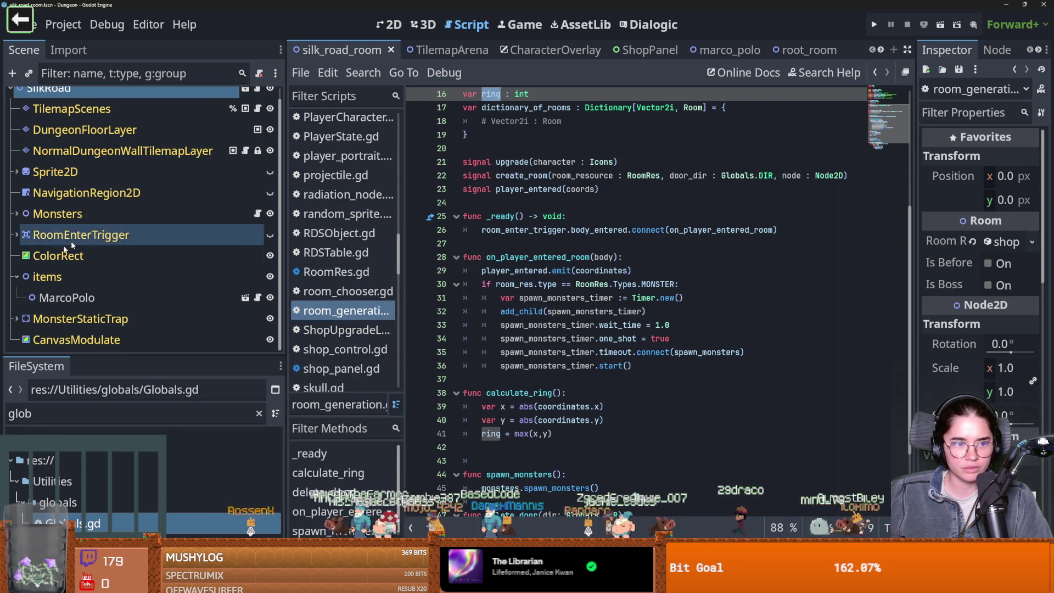
left_click(242, 298)
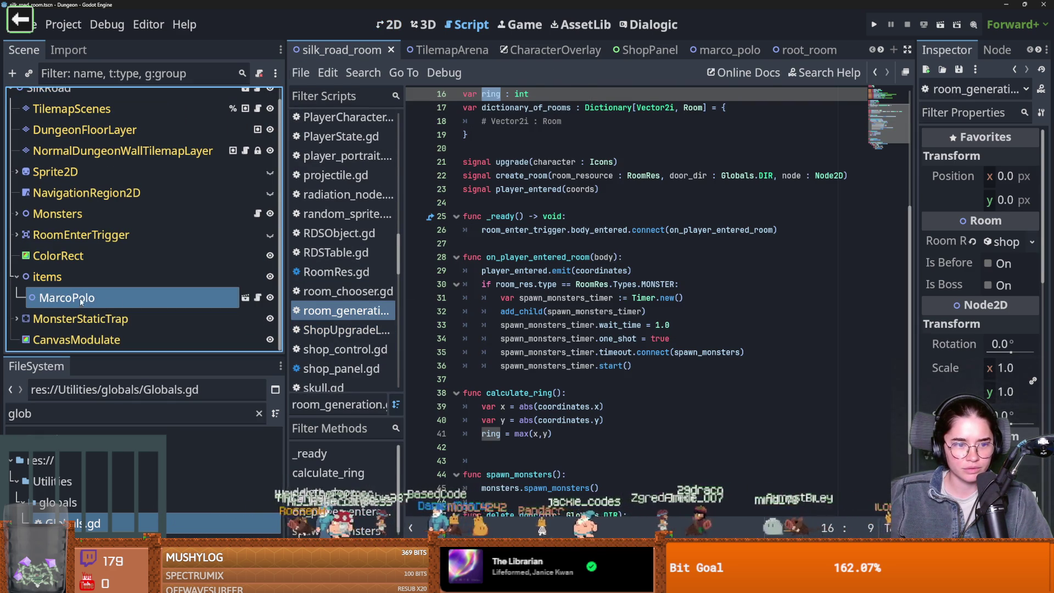
left_click(246, 297)
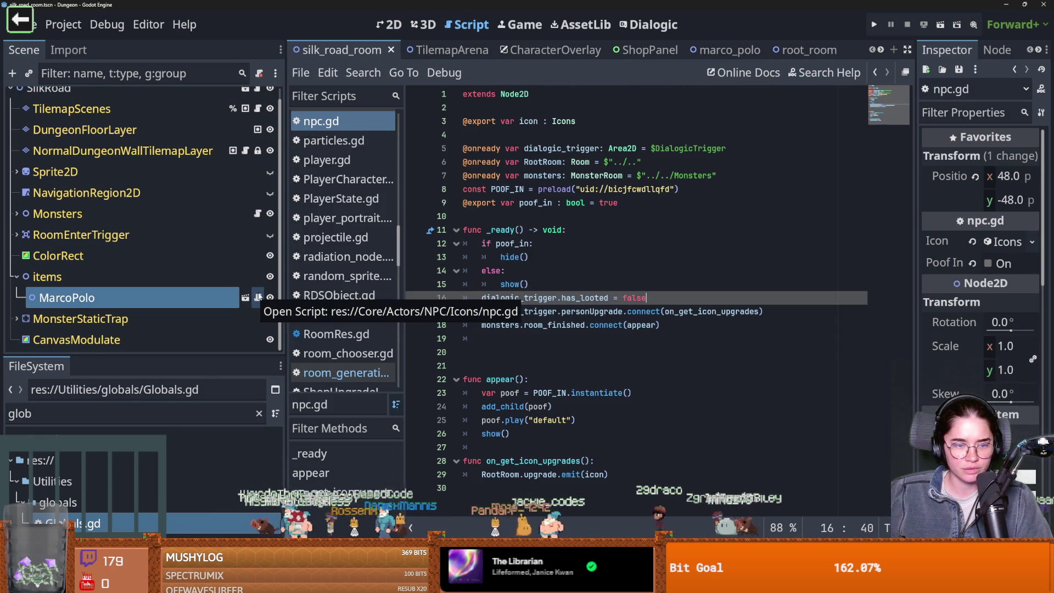
- Add a blank line after npc.gd's _ready setup, save, and open the marco_polo scene
left_click(678, 330)
key("Return")
key("ctrl+s")
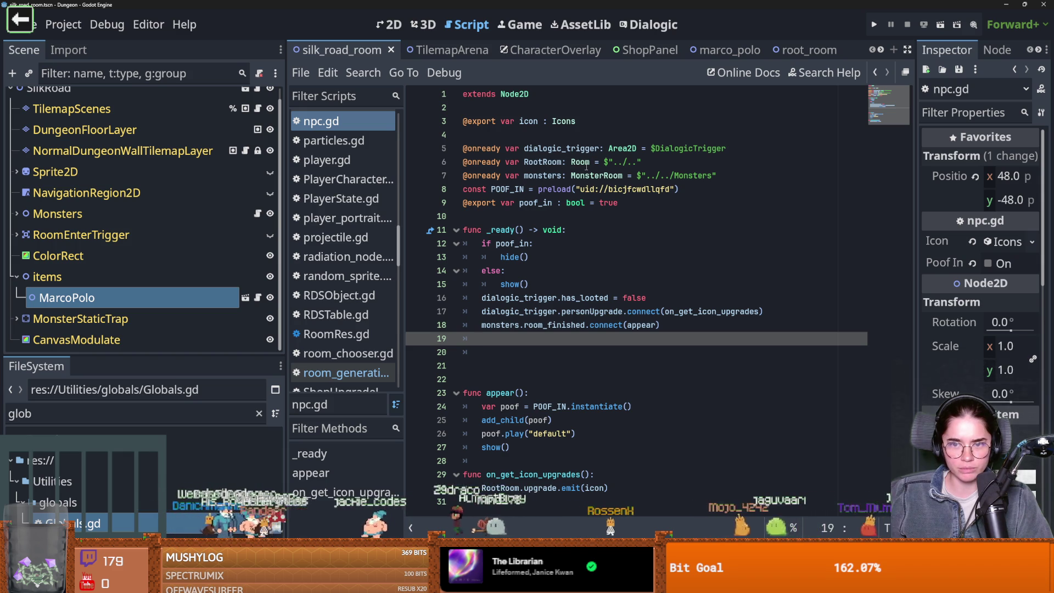
double_click(549, 162)
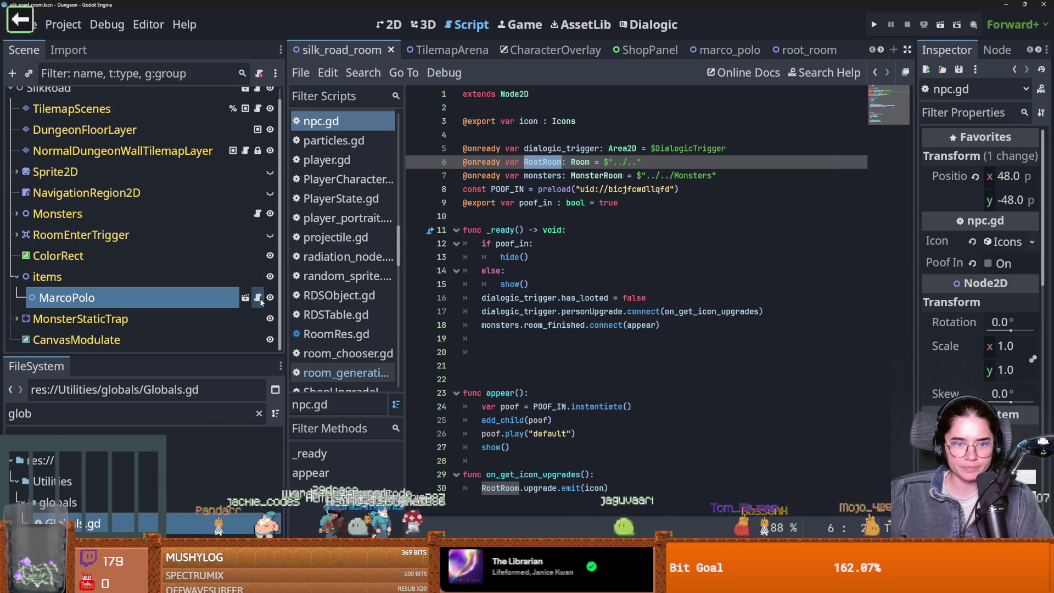
left_click(242, 296)
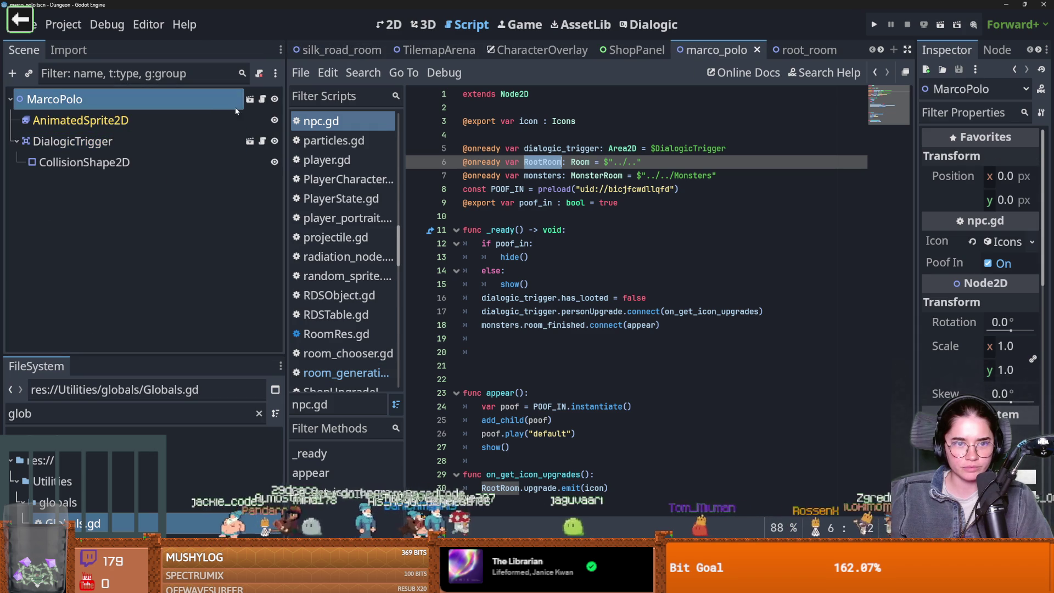
- From npc.gd, look up the Room class definition to find its coordinates variable
left_click(508, 217)
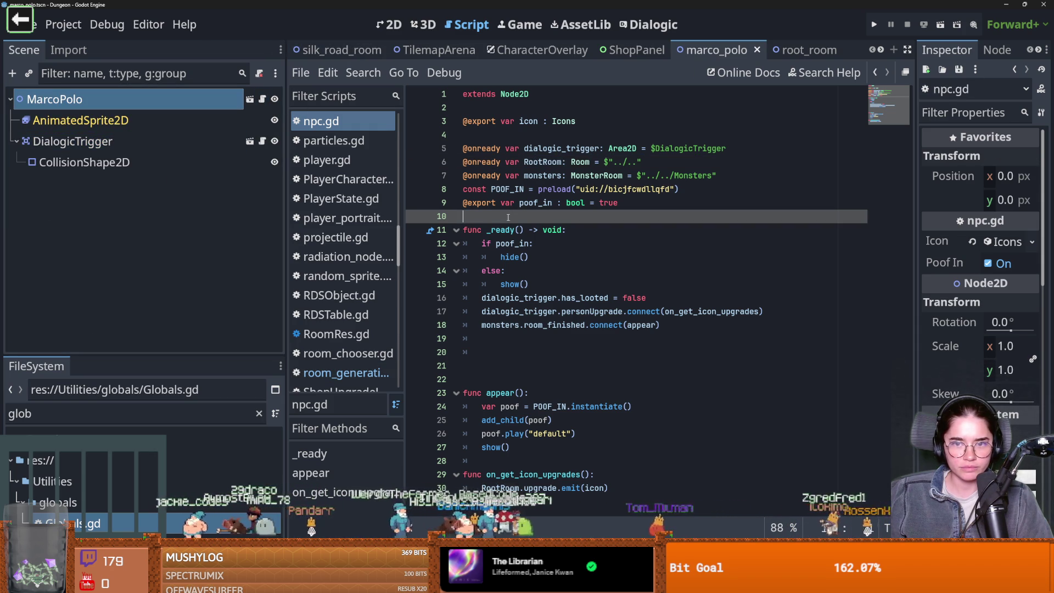
left_click(563, 285)
key("Return")
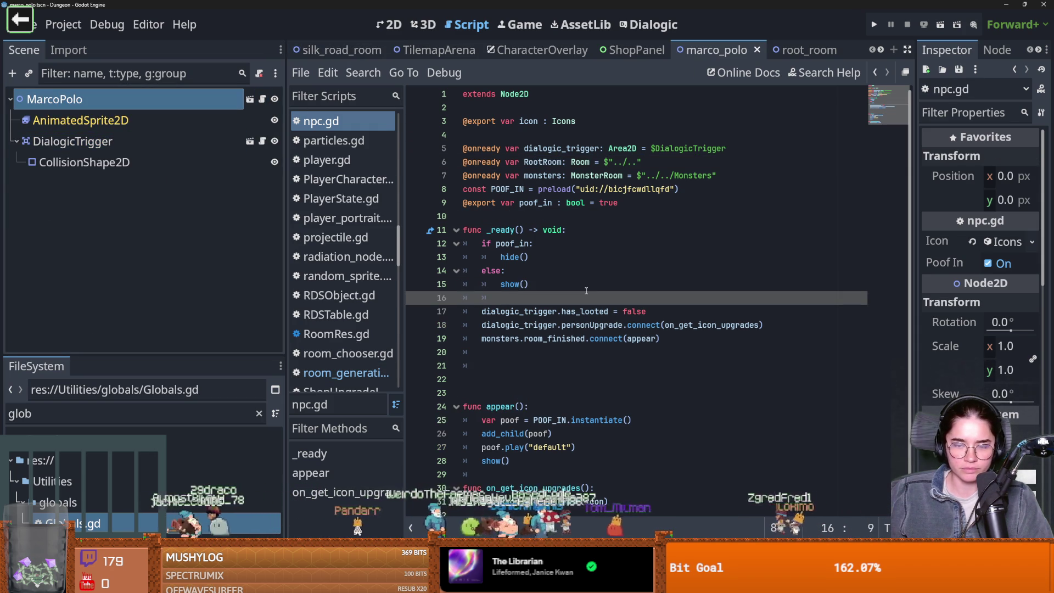
left_click(517, 222)
type("var coords")
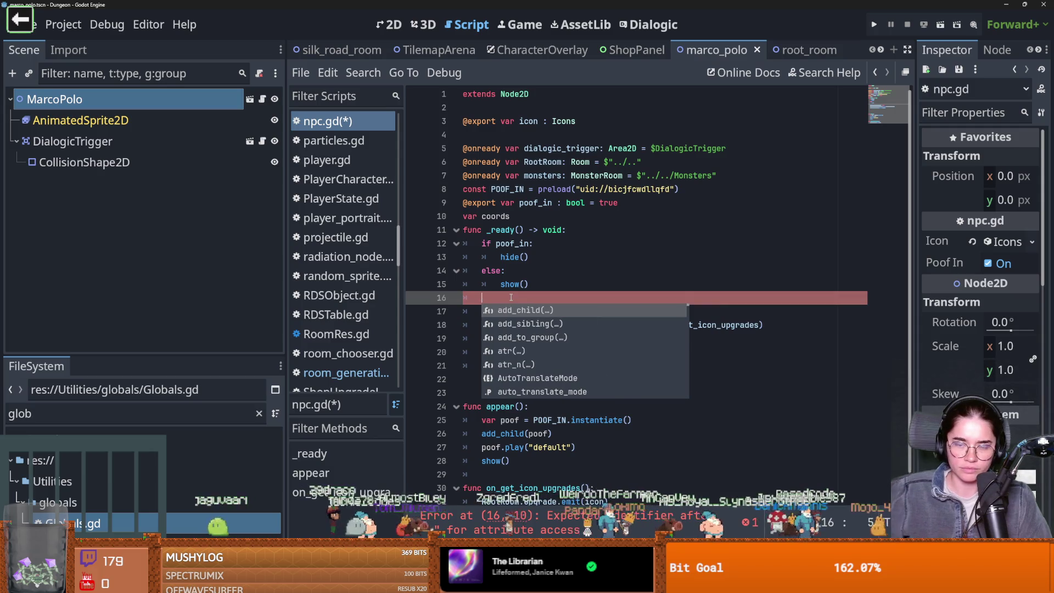
left_click(586, 164, "ctrl")
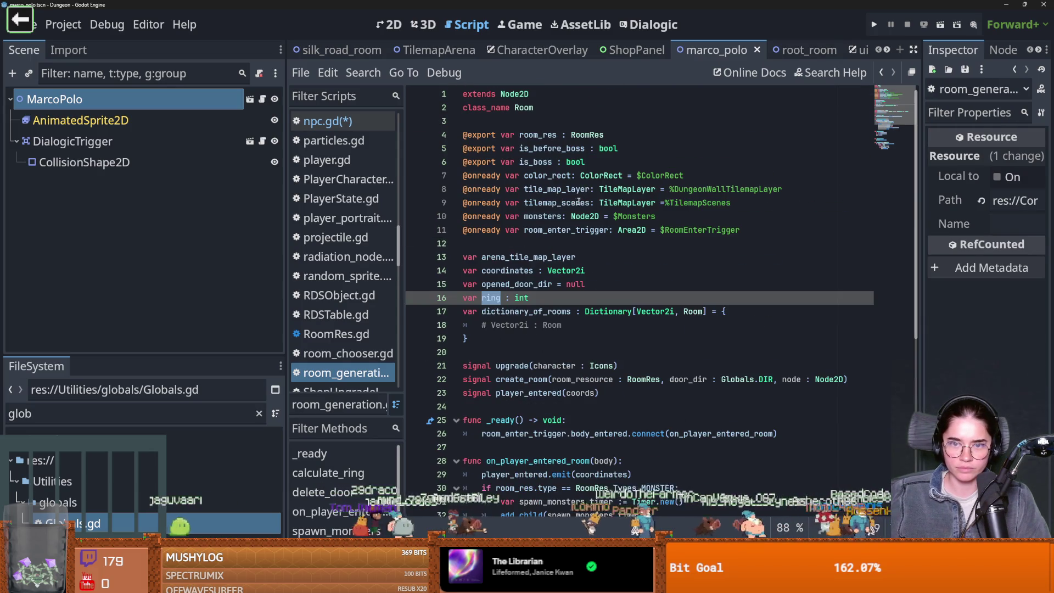
left_click(554, 271)
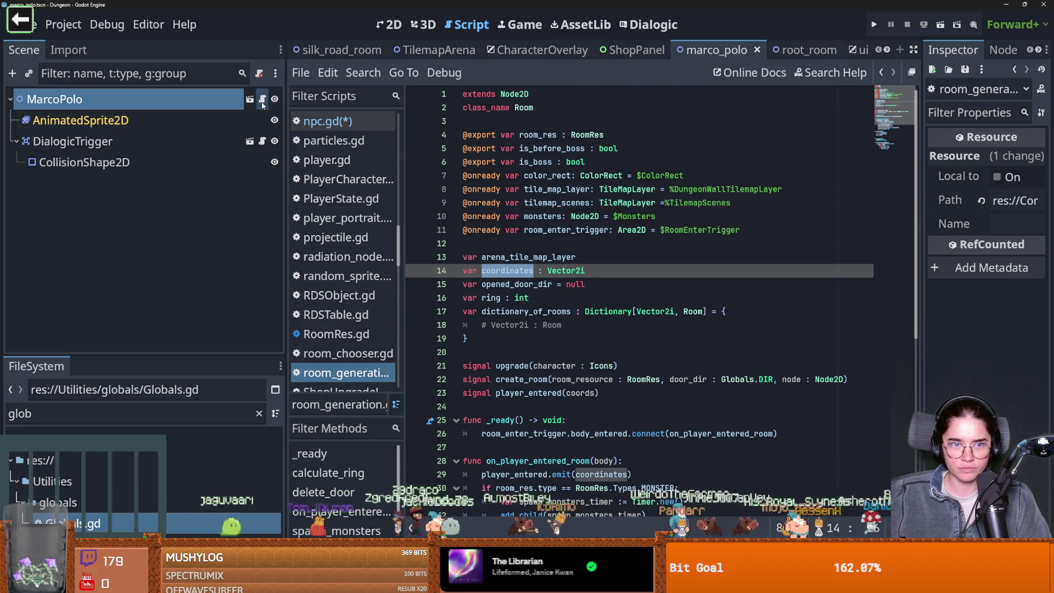
key("alt+Left")
- Delete the trial var coords line in npc.gd and open the DialogicTrigger's script
left_click(514, 299)
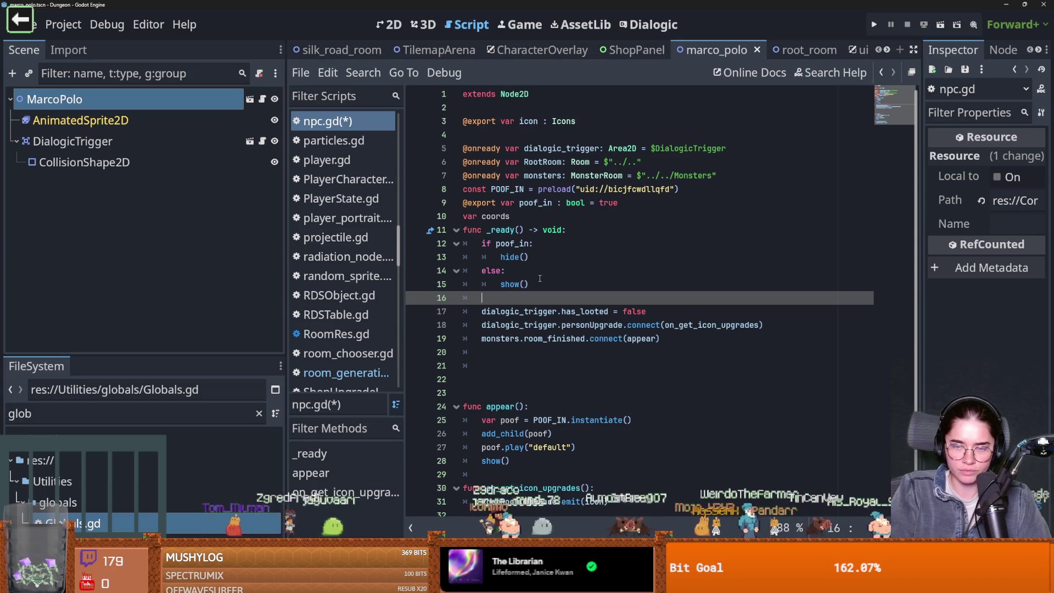
double_click(543, 162)
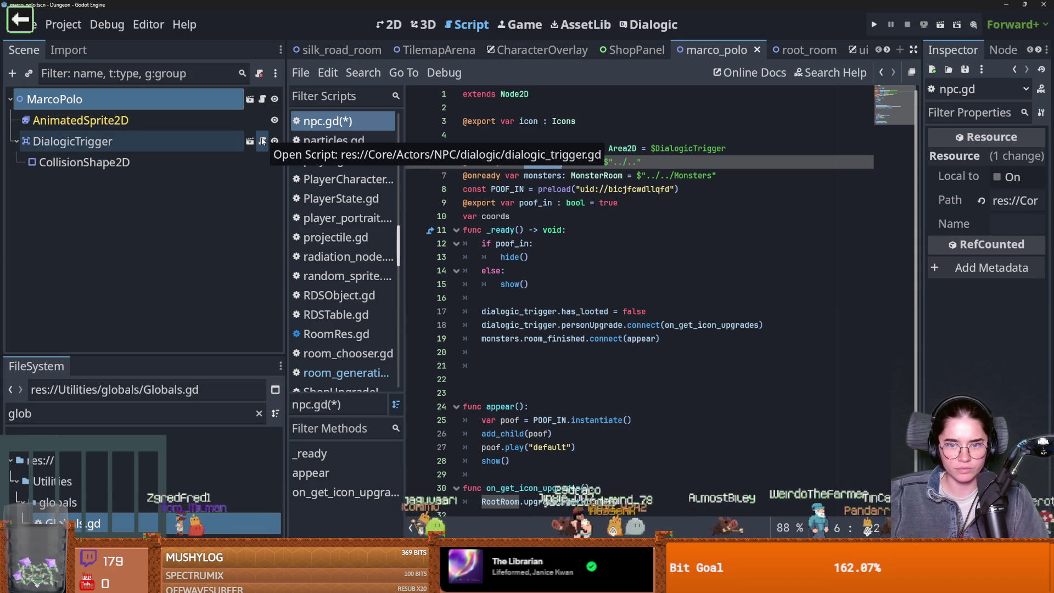
triple_click(516, 217)
key("BackSpace")
key("BackSpace")
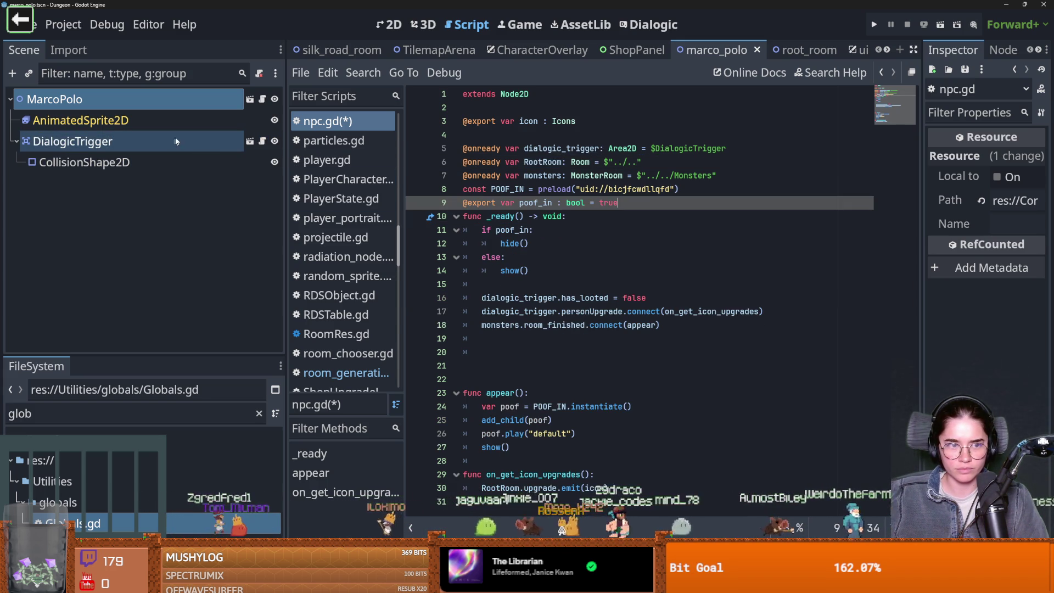
left_click(263, 142)
left_click(263, 143)
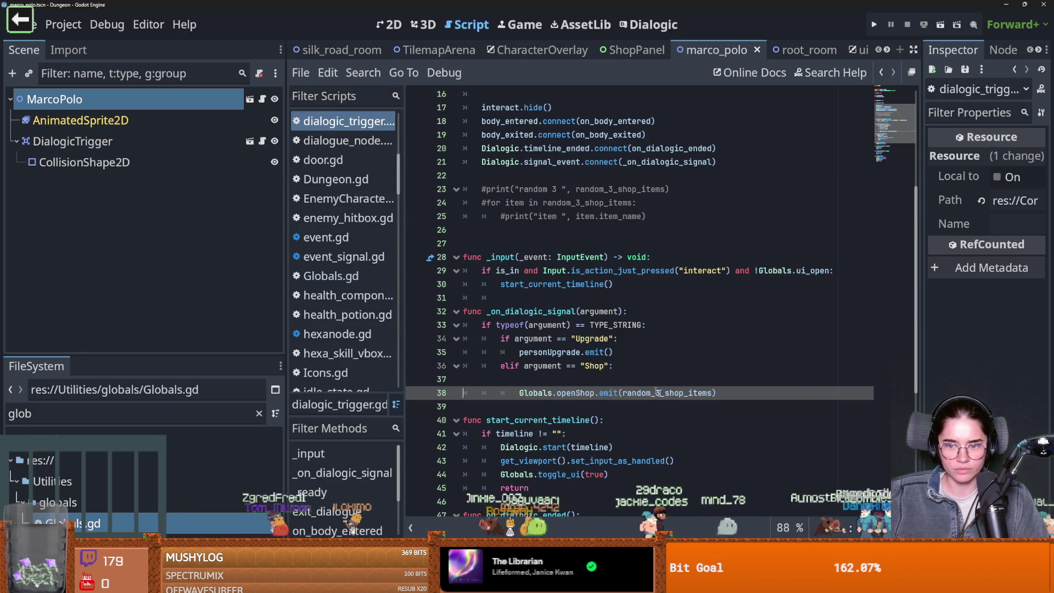
- Replace the random_3_shop_items argument with Globals.shop_arrs indexed by the room
double_click(702, 393)
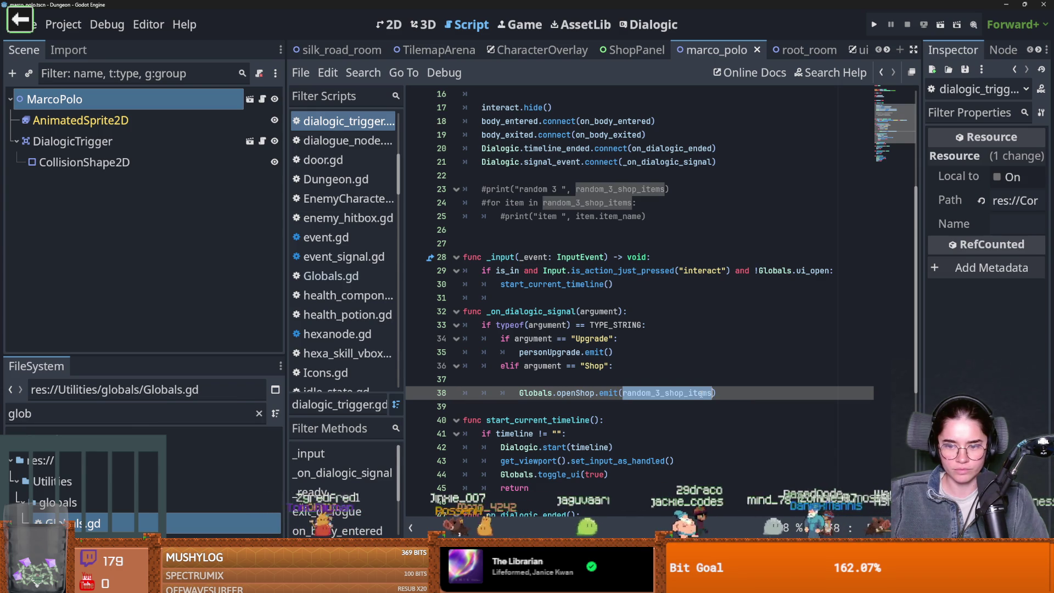
type("Global")
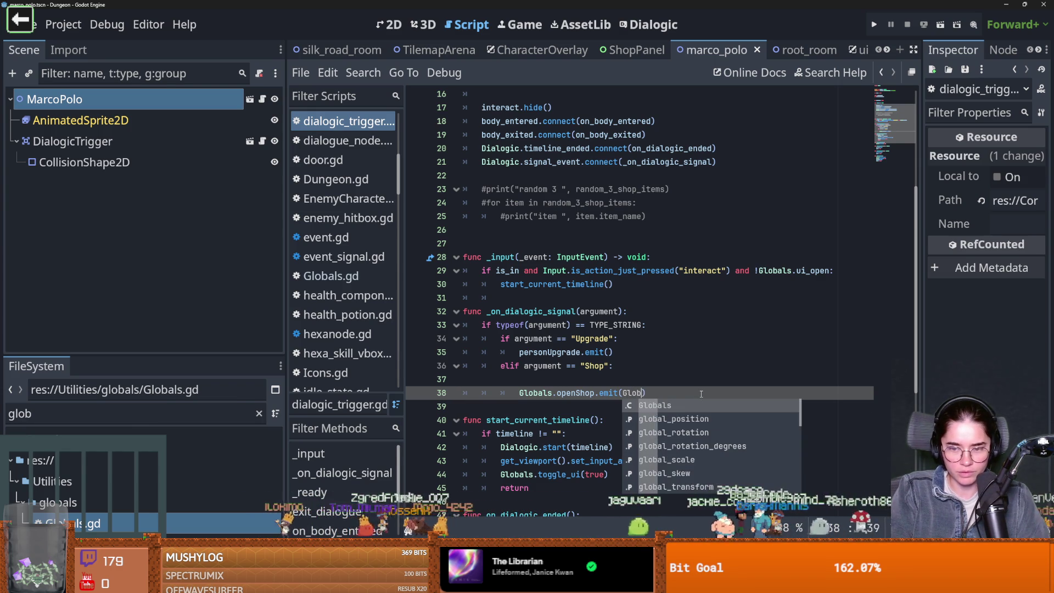
type("s.m")
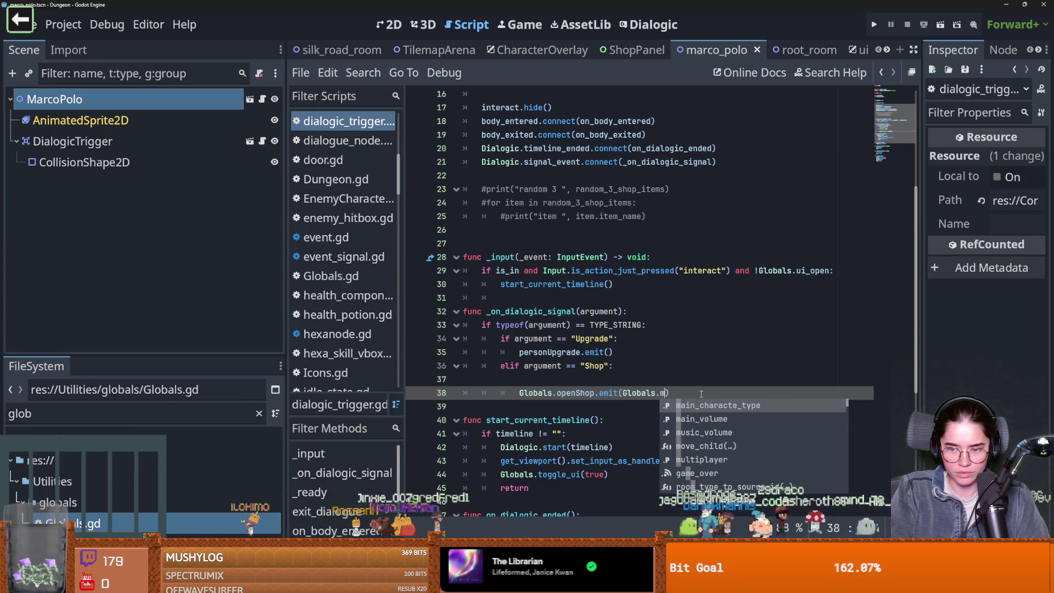
key("BackSpace")
type("sho")
key("Return")
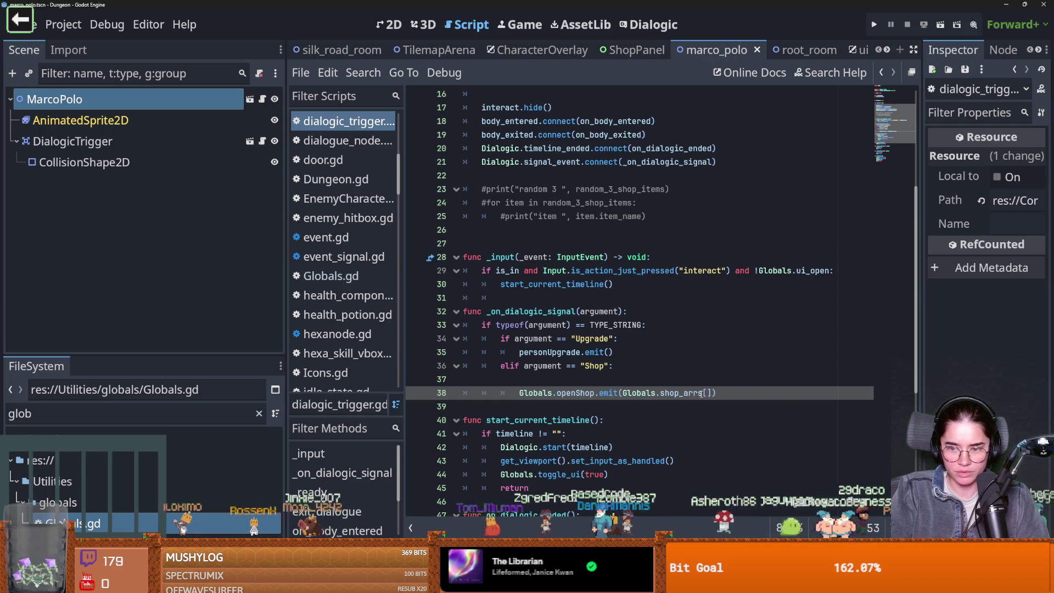
type("owner.RootRoom.")
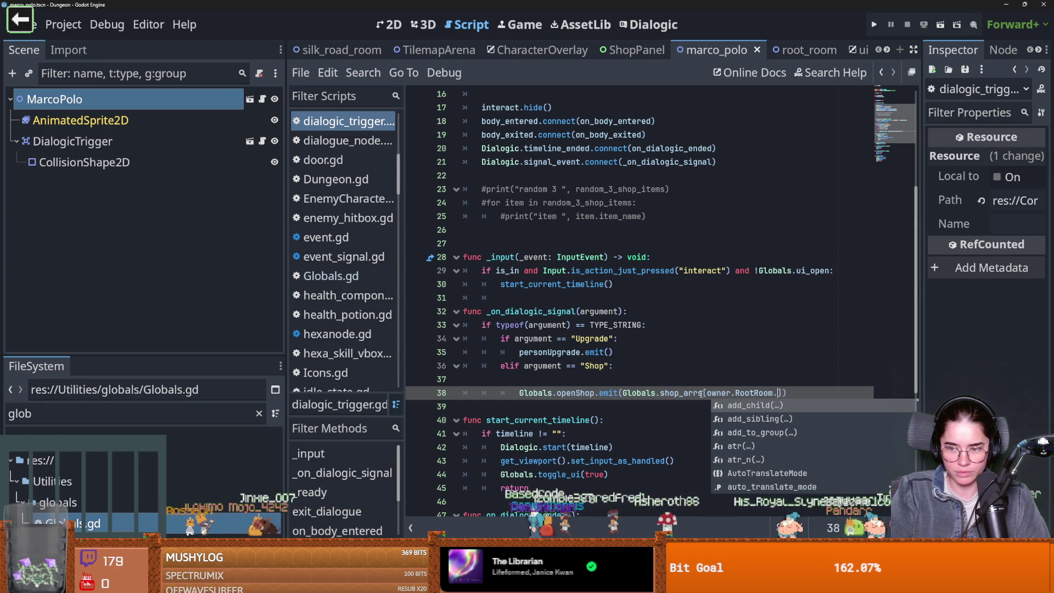
key("Escape")
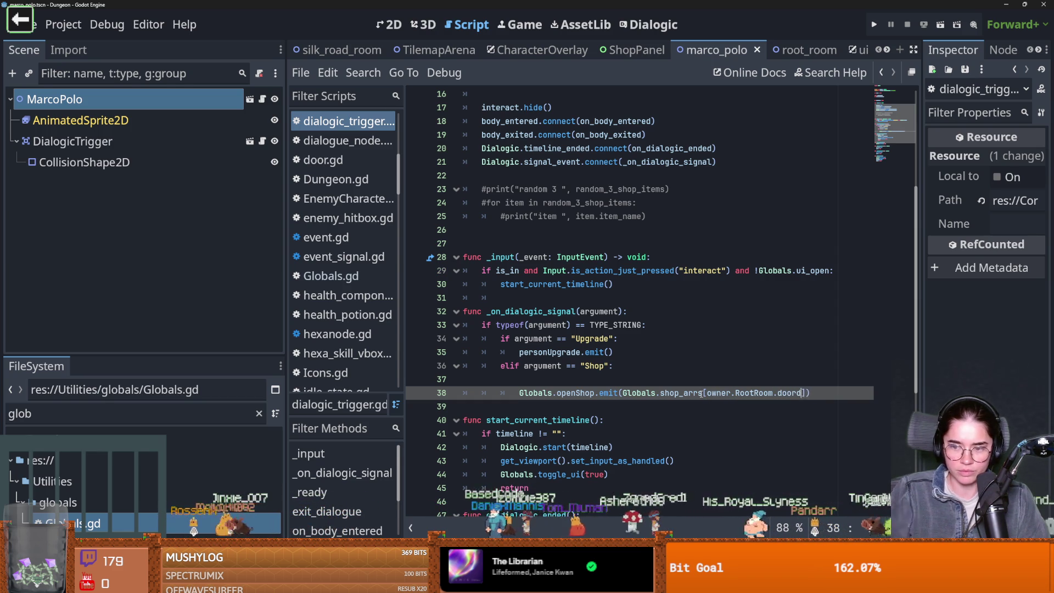
- Correct the key to owner.RootRoom.coordinates, save the script, and check shop_arrs in Globals.gd
left_click(262, 99)
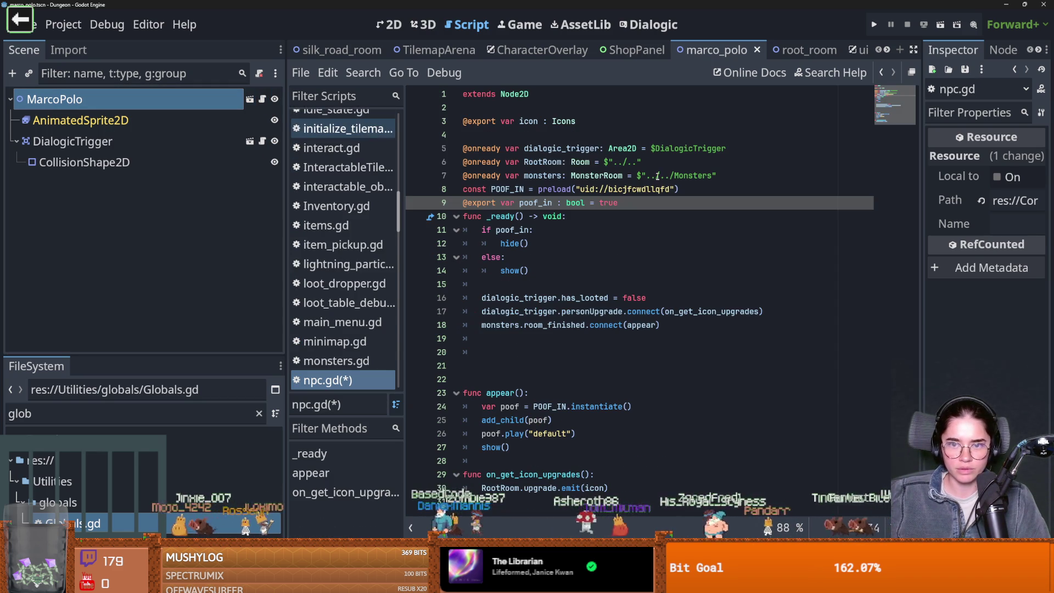
left_click(578, 161, "ctrl")
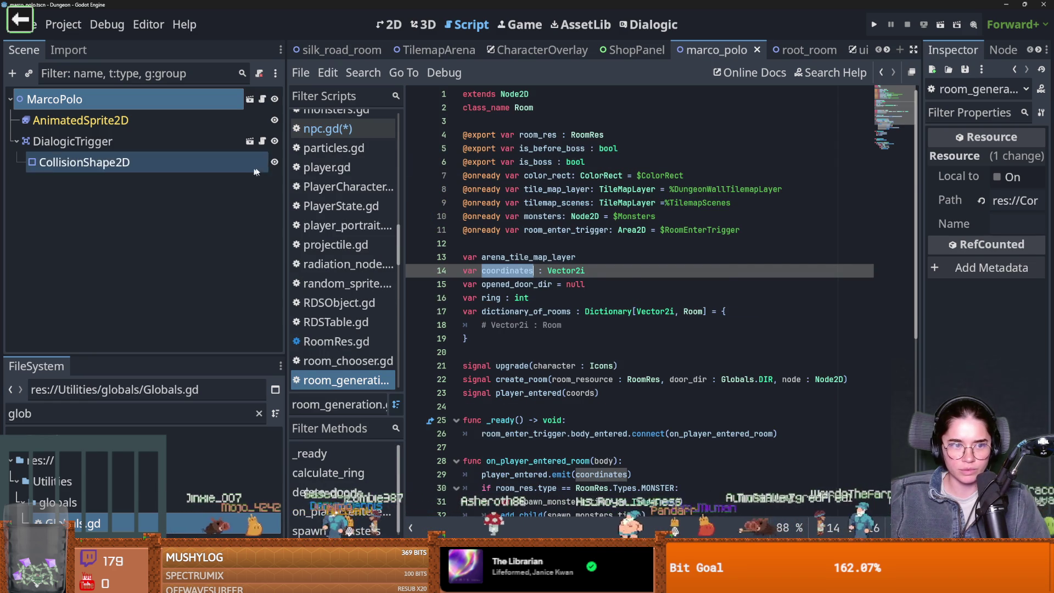
left_click(262, 141)
double_click(792, 394)
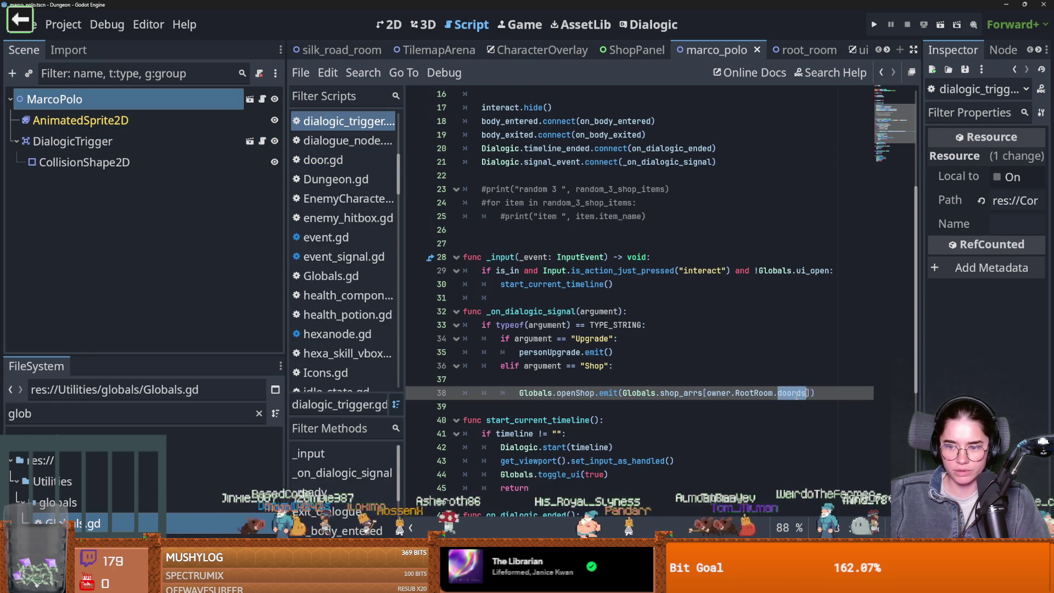
type("coordinates")
key("ctrl+s")
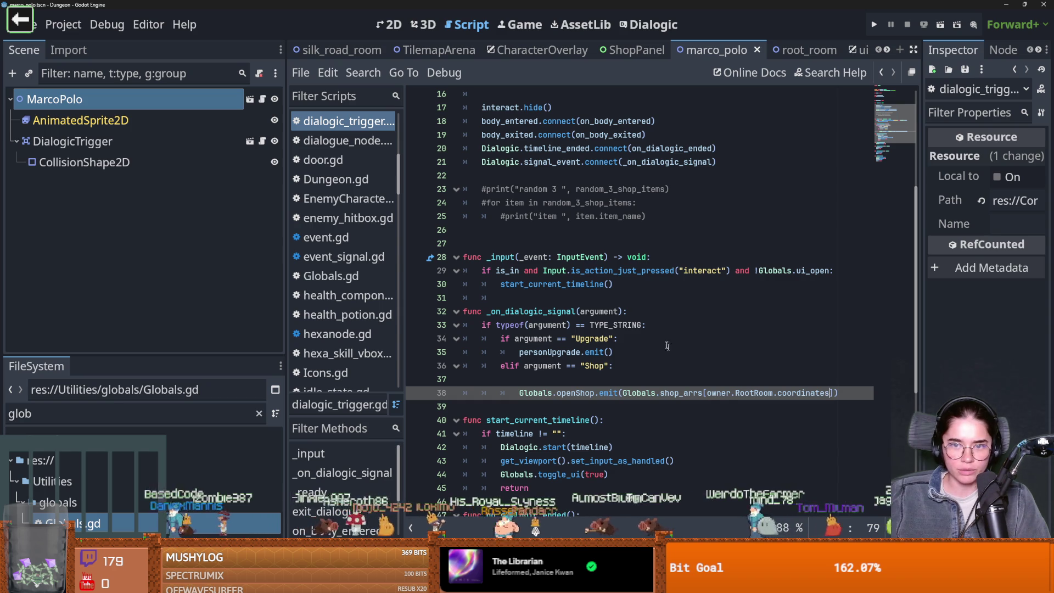
left_click(535, 393, "ctrl")
scroll(556, 341, "down", 2)
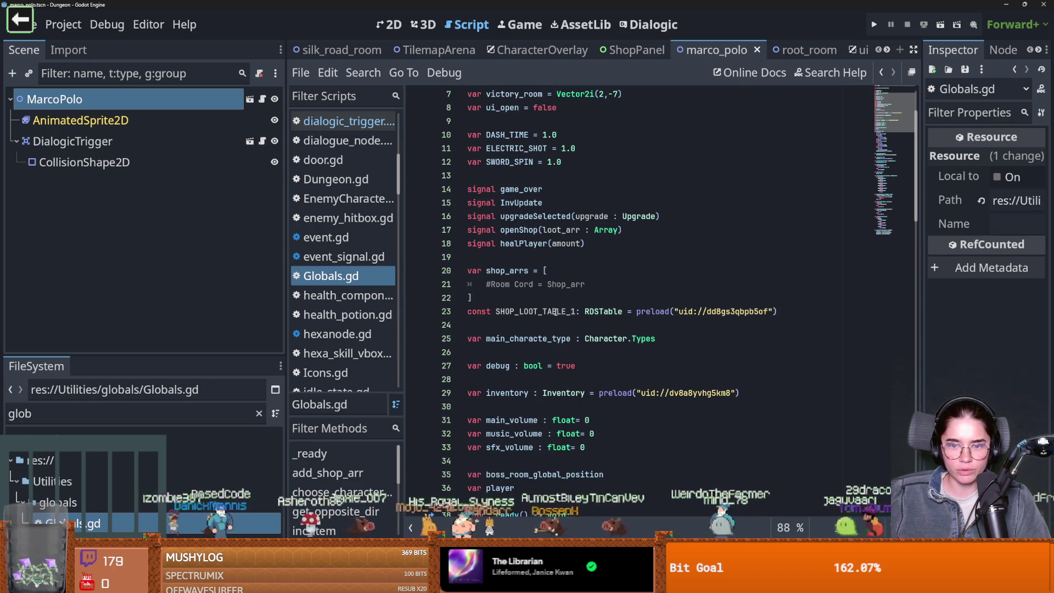
- Run the game with F5 and inspect the first of six parse errors in the Errors list
scroll(565, 324, "down", 10)
scroll(567, 315, "down", 7)
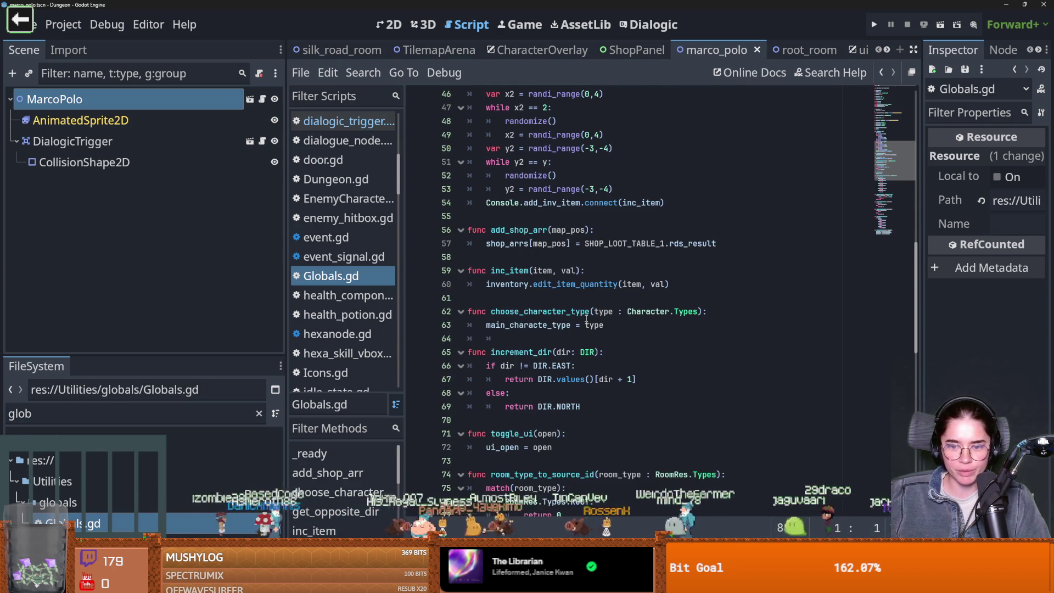
key("F5")
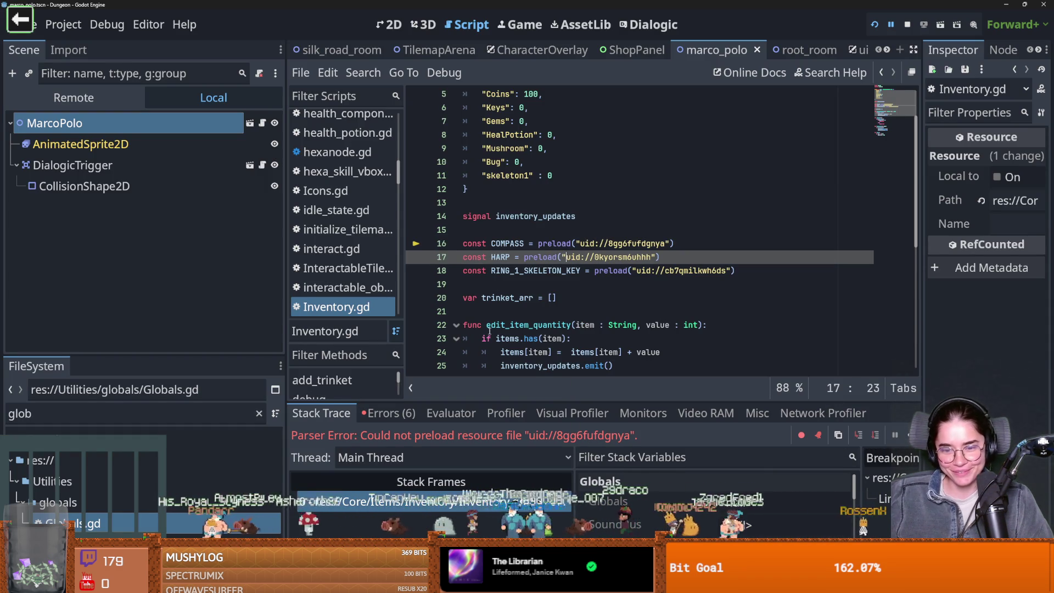
scroll(567, 254, "down", 1)
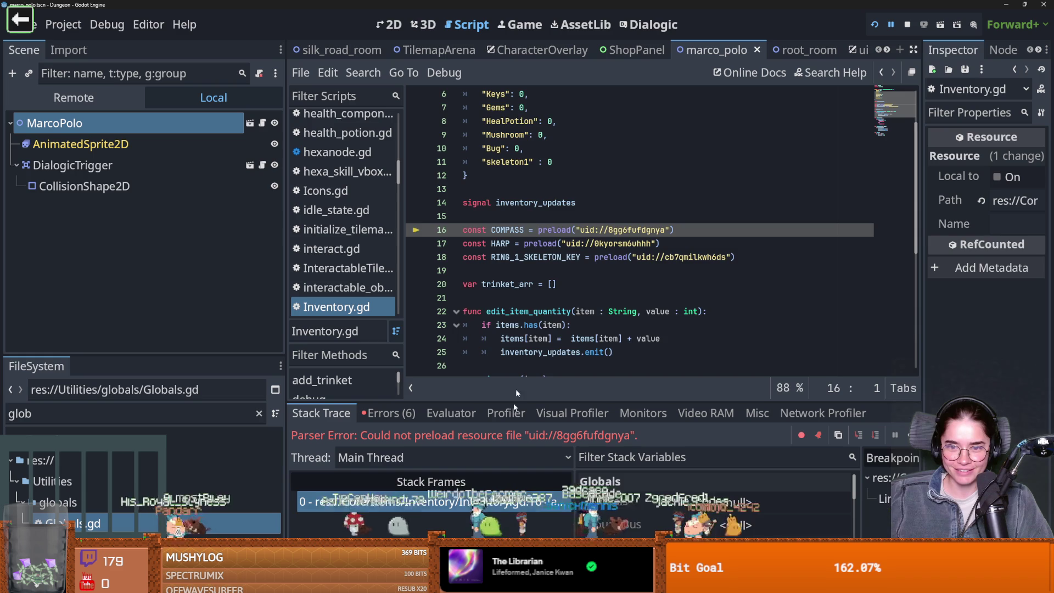
scroll(530, 306, "up", 5)
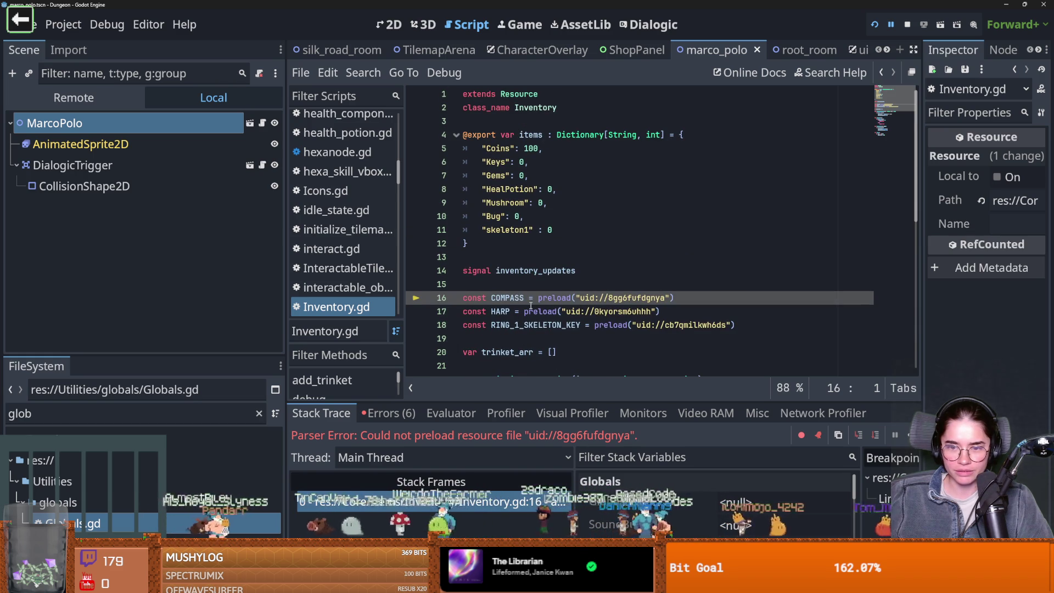
left_click(133, 417)
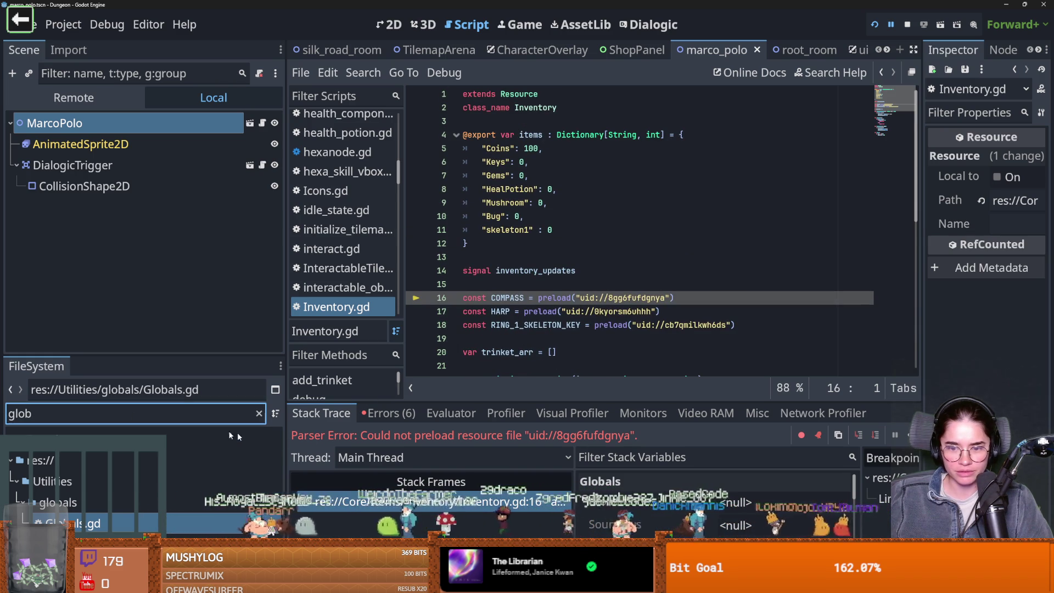
left_click(392, 418)
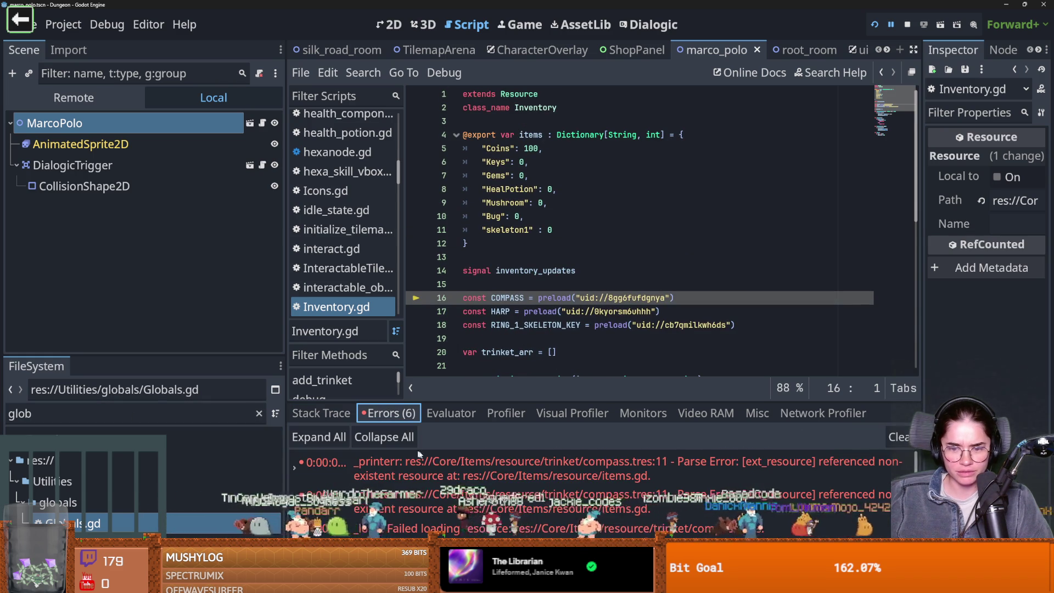
left_click(485, 475)
key("ctrl+s")
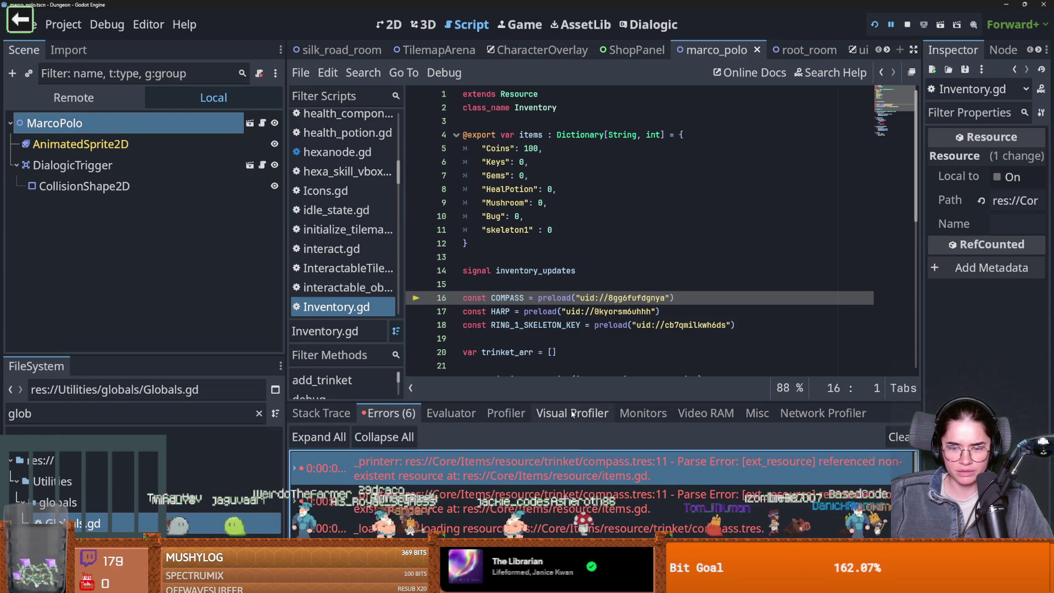
left_click(584, 472)
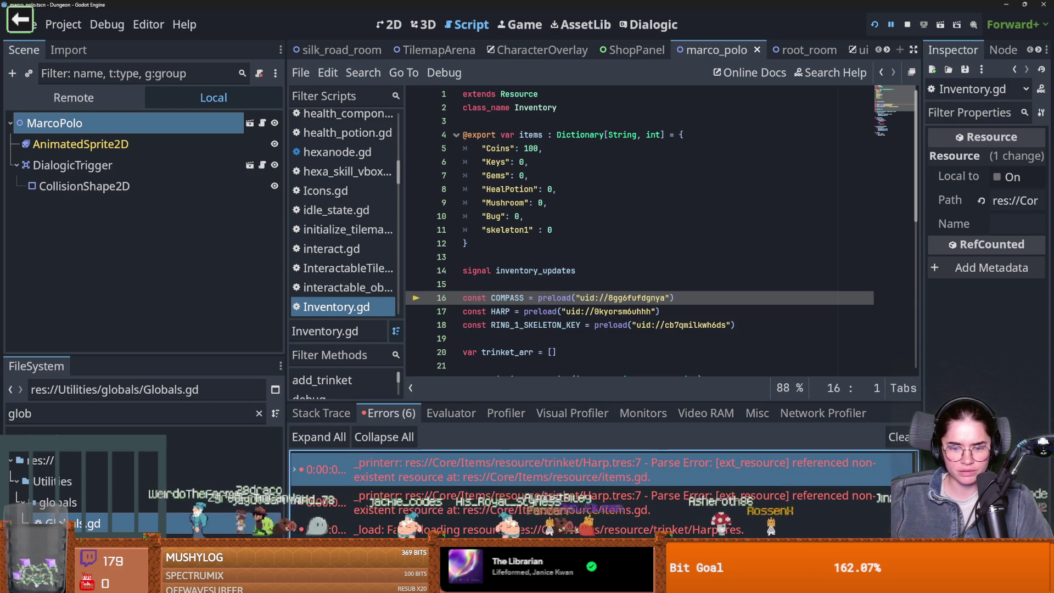
key("alt+Tab")
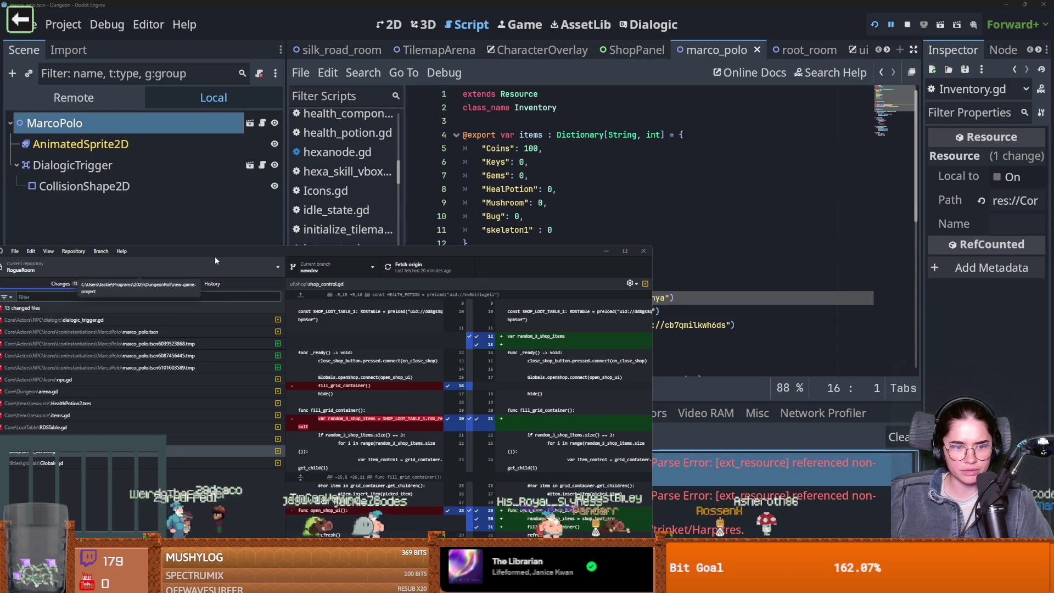
- Maximize GitHub Desktop and review the diffs of Globals.gd, shop_control.gd, TilemapArena.tscn, RDSTable.gd and the .tmp files
mouse_move(355, 253)
left_mouse_down()
mouse_move(576, 59)
mouse_move(573, 1)
left_mouse_up()
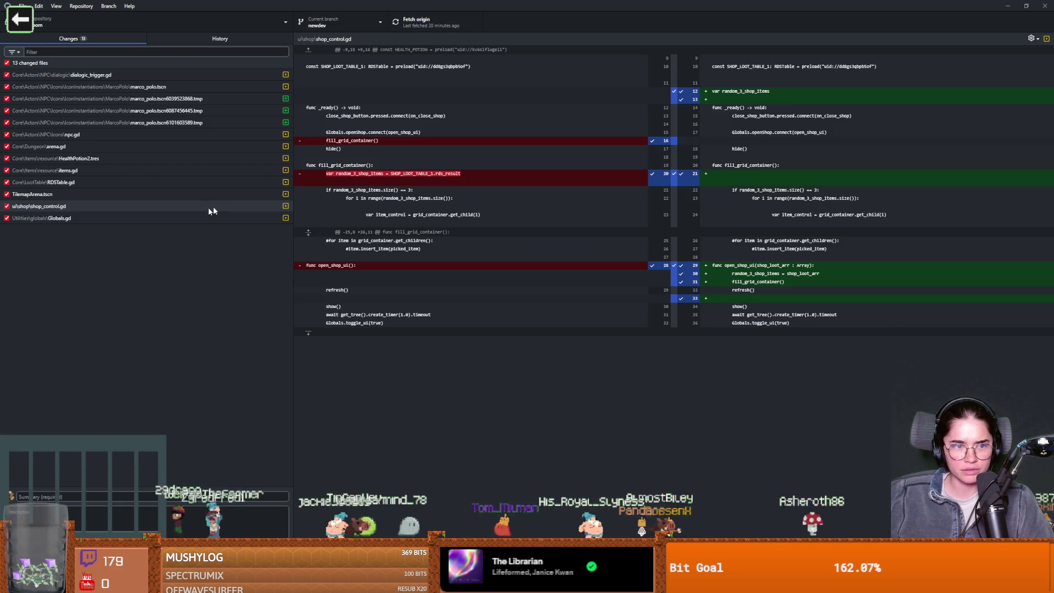
left_click(130, 217)
left_click(115, 206)
left_click(99, 193)
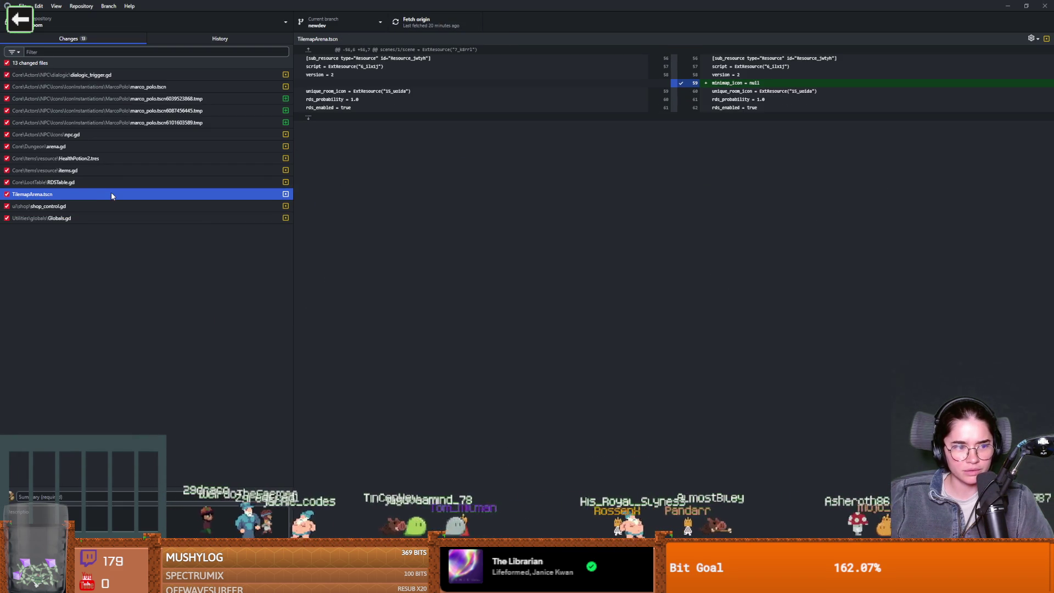
left_click(81, 181)
left_click(80, 170)
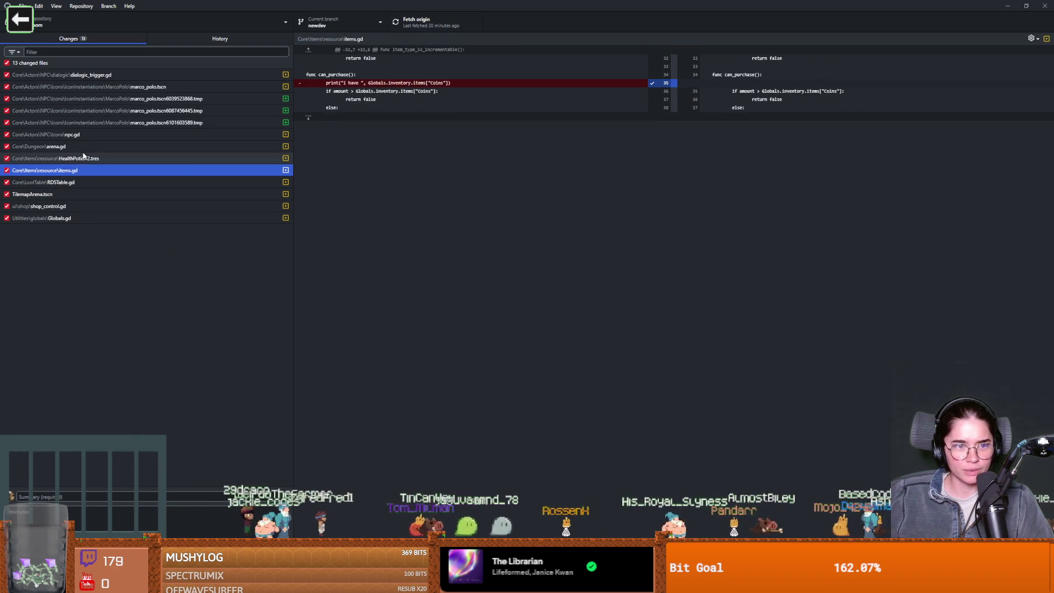
left_click(94, 123)
- Discard the changes to the three marco_polo .tmp files
left_click(165, 110)
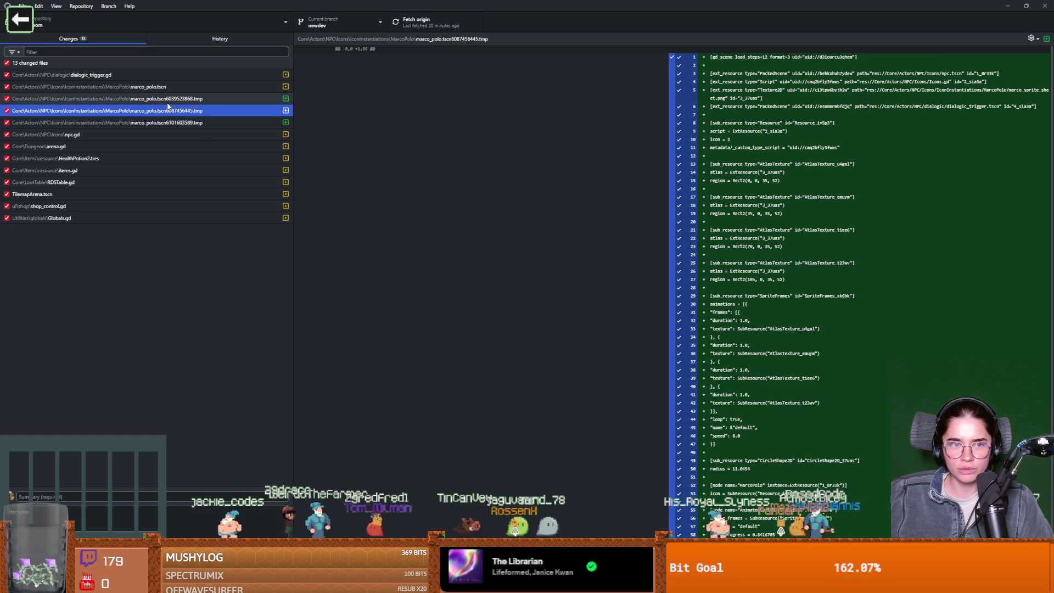
left_click(177, 99)
left_click(183, 111, "shift")
left_click(182, 123, "shift")
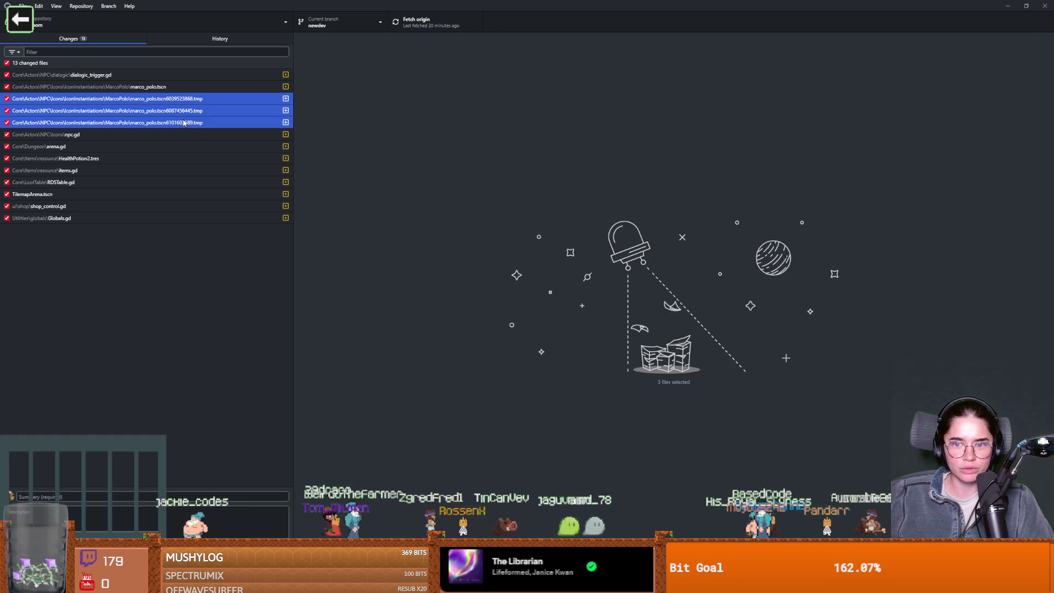
right_click(181, 113)
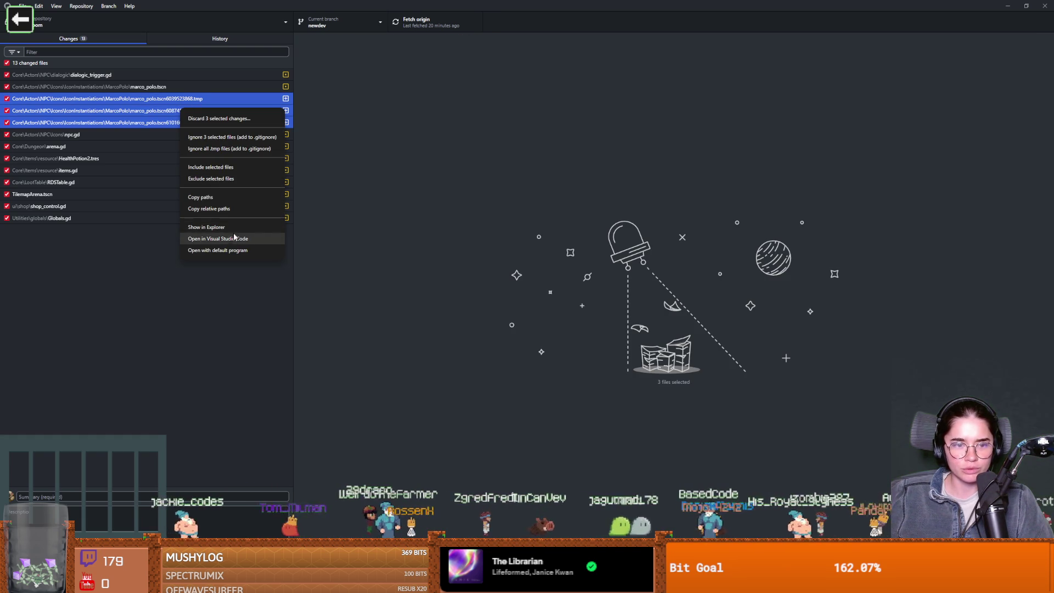
left_click(219, 119)
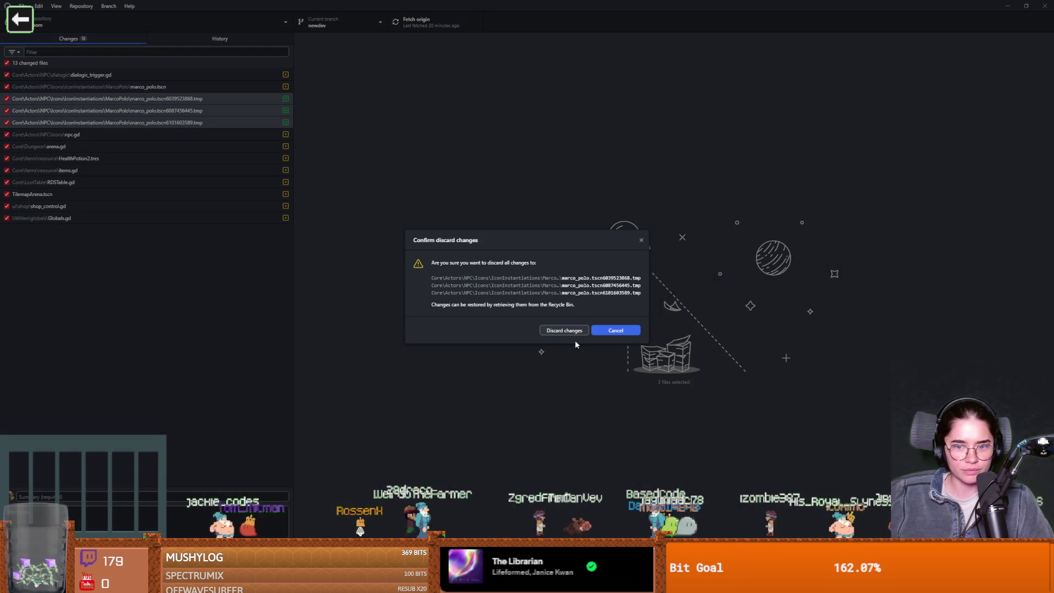
left_click(573, 330)
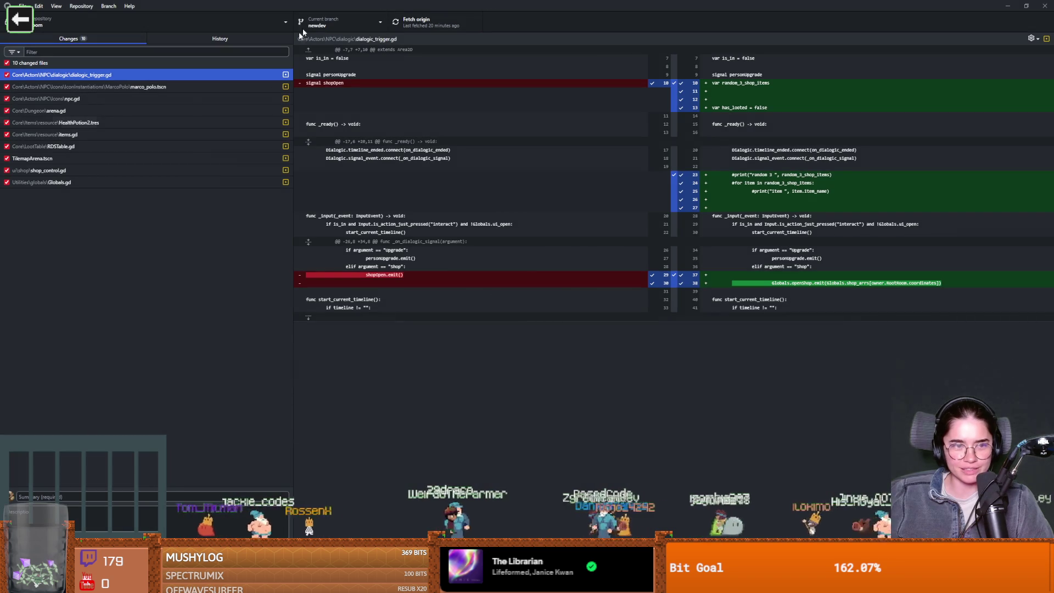
- Return to the Godot editor's script view
key("alt+Tab")
left_click(210, 124)
left_click(211, 124)
left_click(262, 123)
left_click(874, 24)
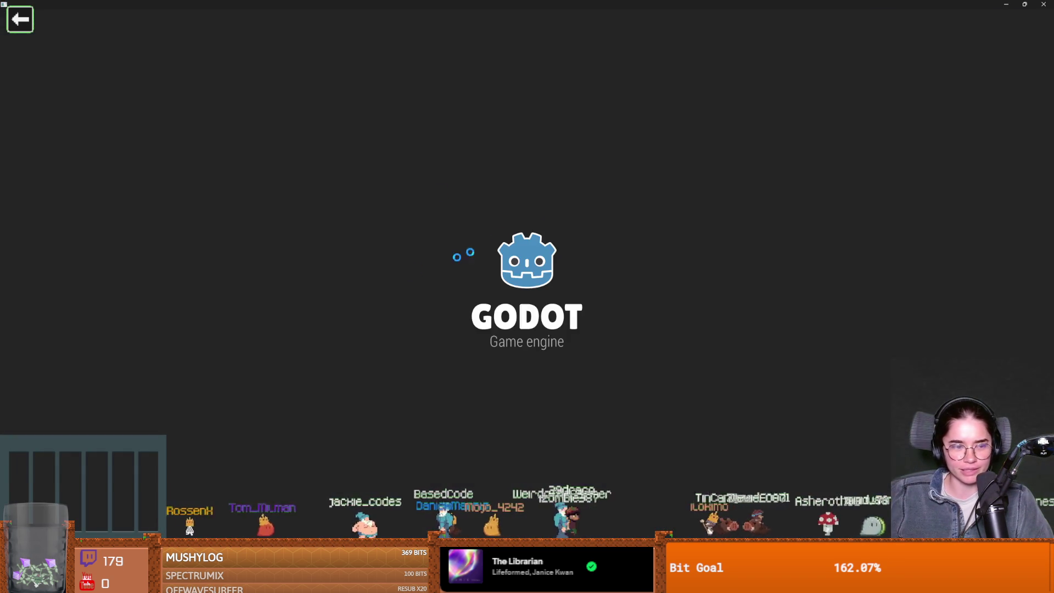
- Stop the running game and reload the current project via Project > Reload Current Project
left_click(594, 257)
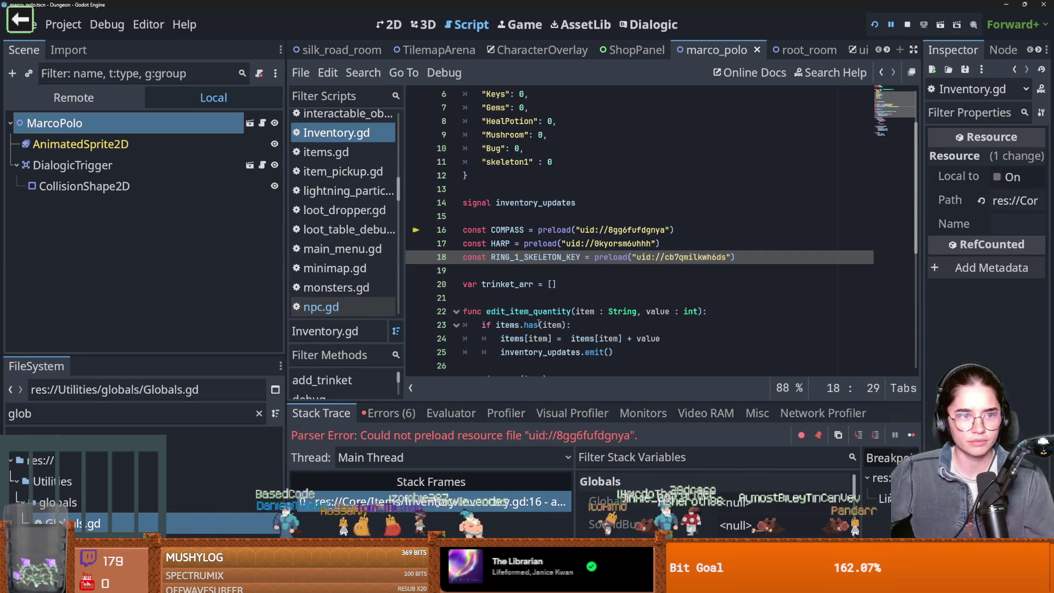
left_click(64, 25)
left_click(94, 220)
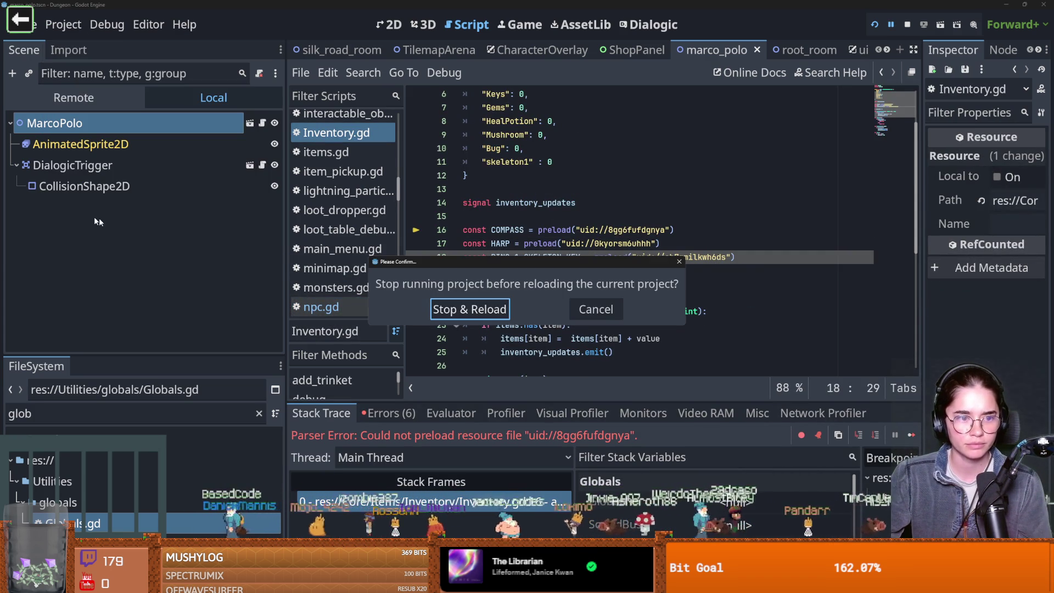
left_click(494, 310)
key("F5")
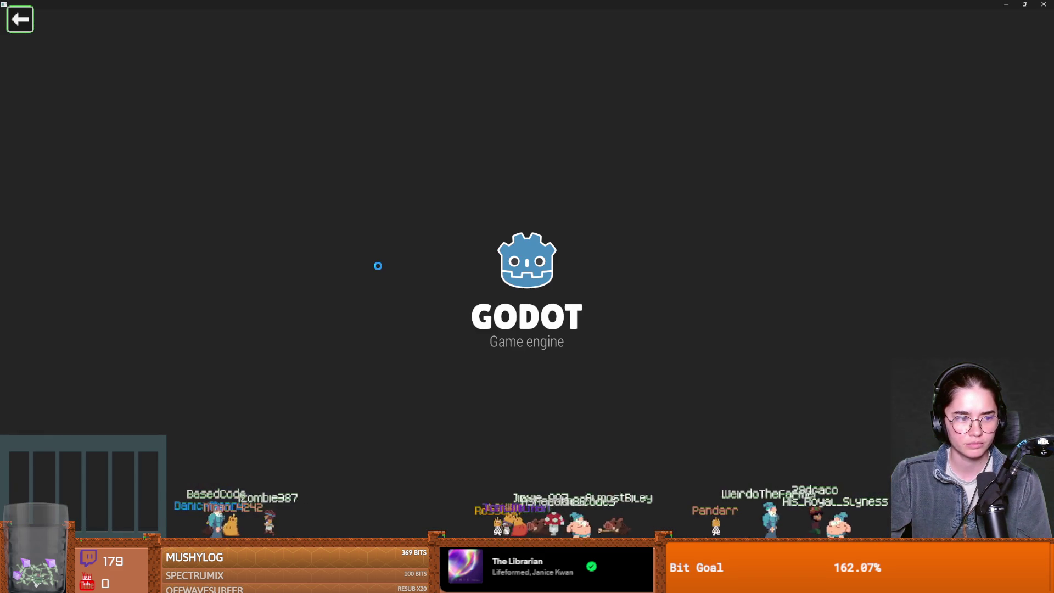
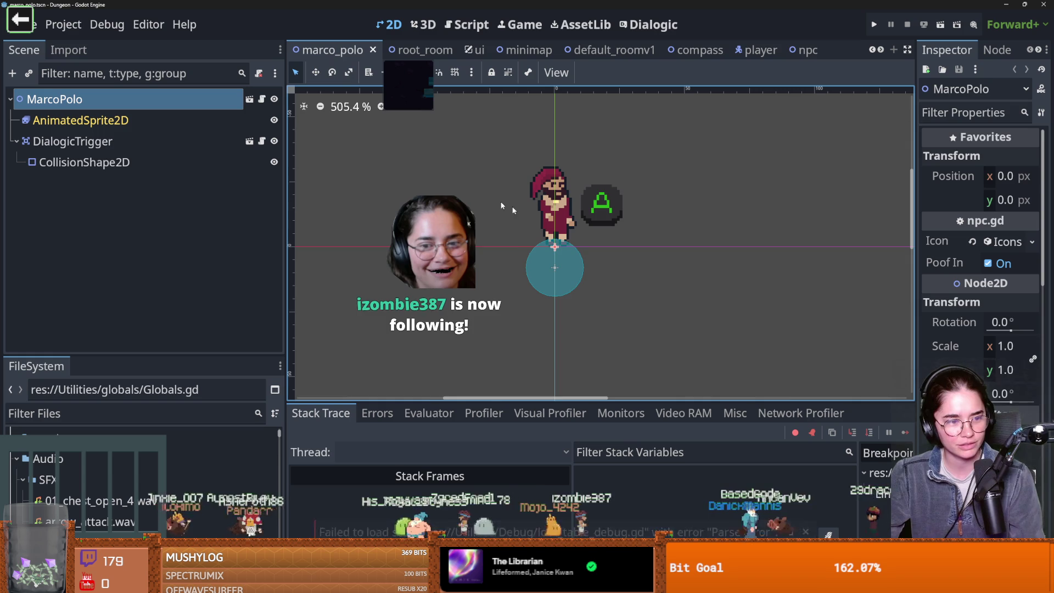
- Switch to the compass scene tab, look it over, and save it
left_click(580, 52)
left_click(694, 50)
left_click(877, 50)
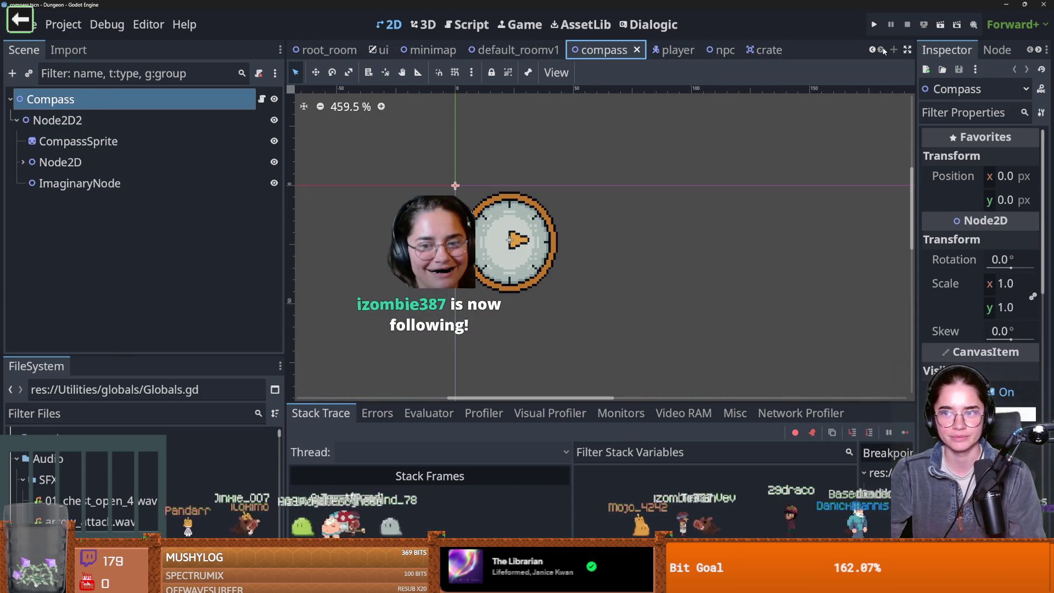
scroll(567, 187, "down", 2)
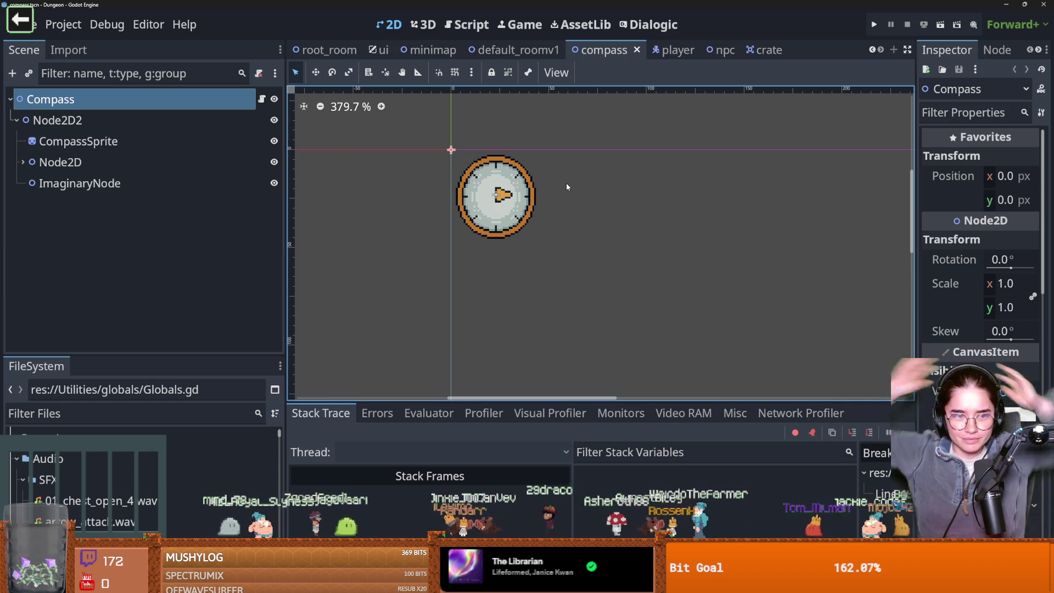
scroll(462, 177, "up", 1)
key("ctrl+s")
- Open the root_room scene tab, save it, and run the game with F5
left_click(873, 50)
left_click(872, 49)
left_click(873, 49)
left_click(872, 49)
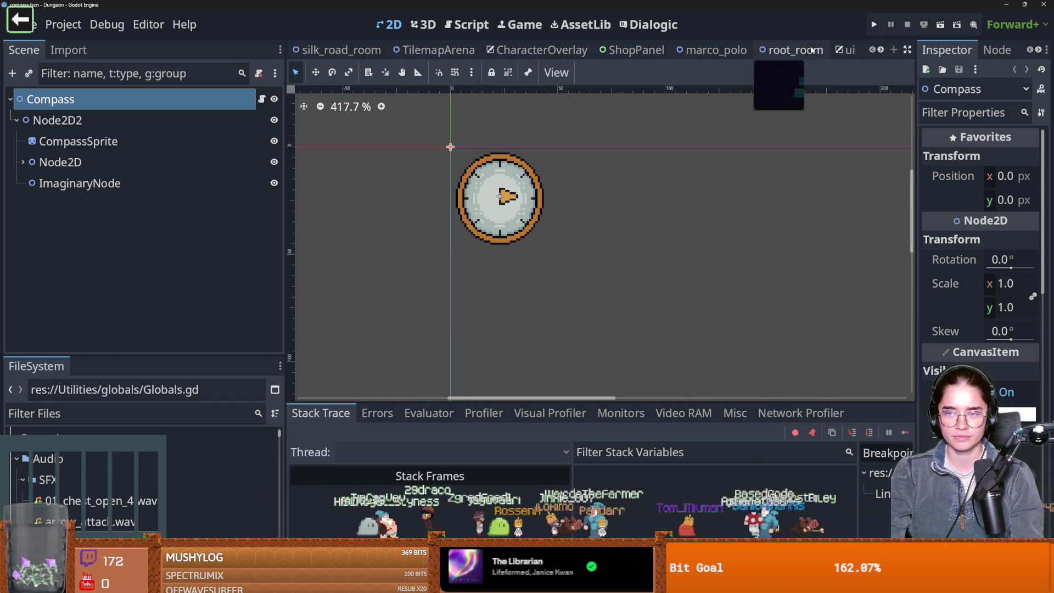
left_click(796, 49)
scroll(571, 226, "down", 3)
key("ctrl+s")
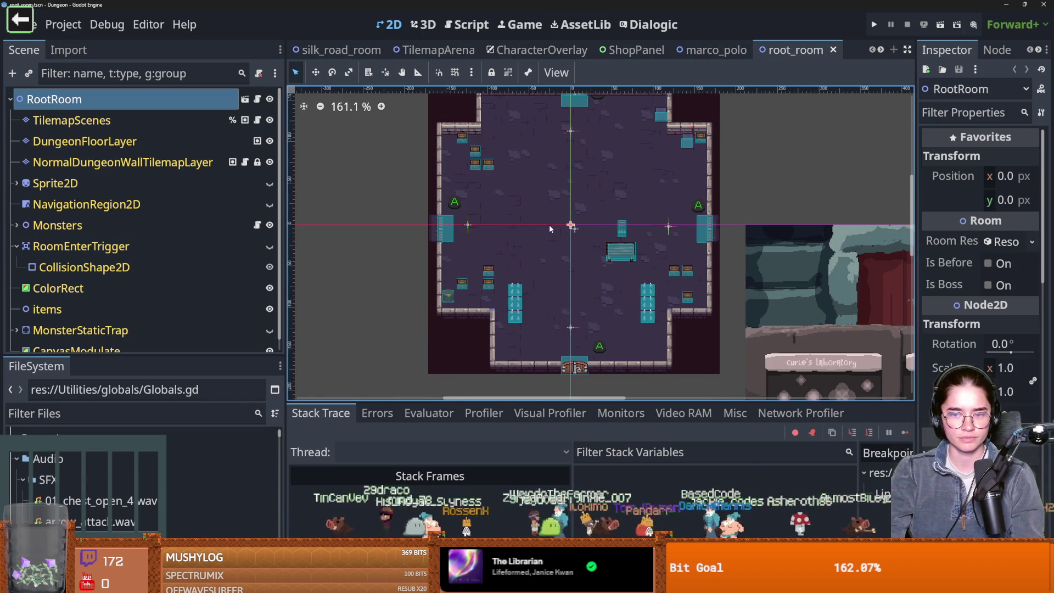
scroll(544, 226, "right", 2)
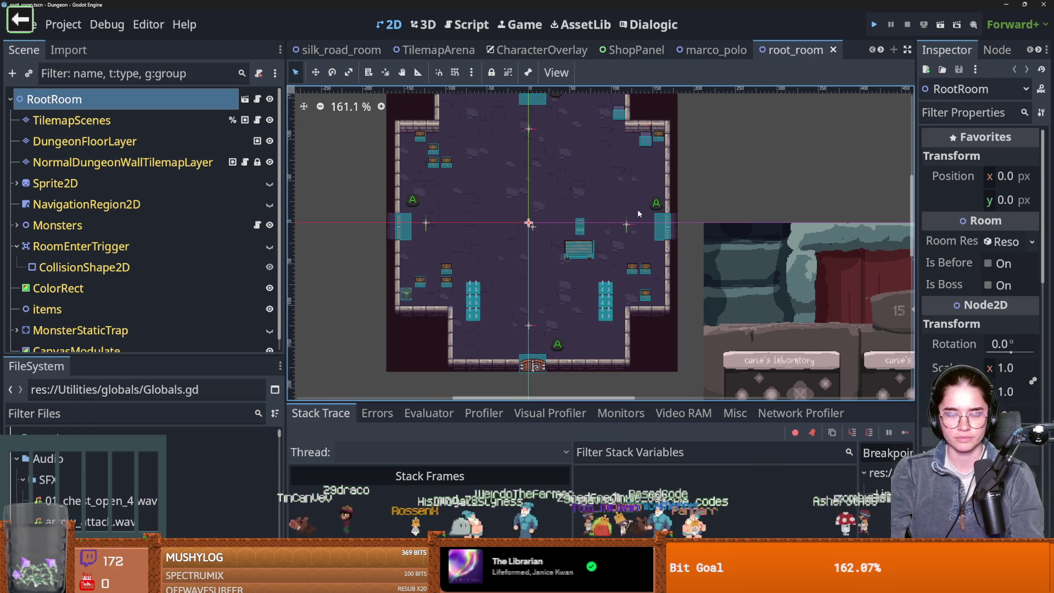
key("F5")
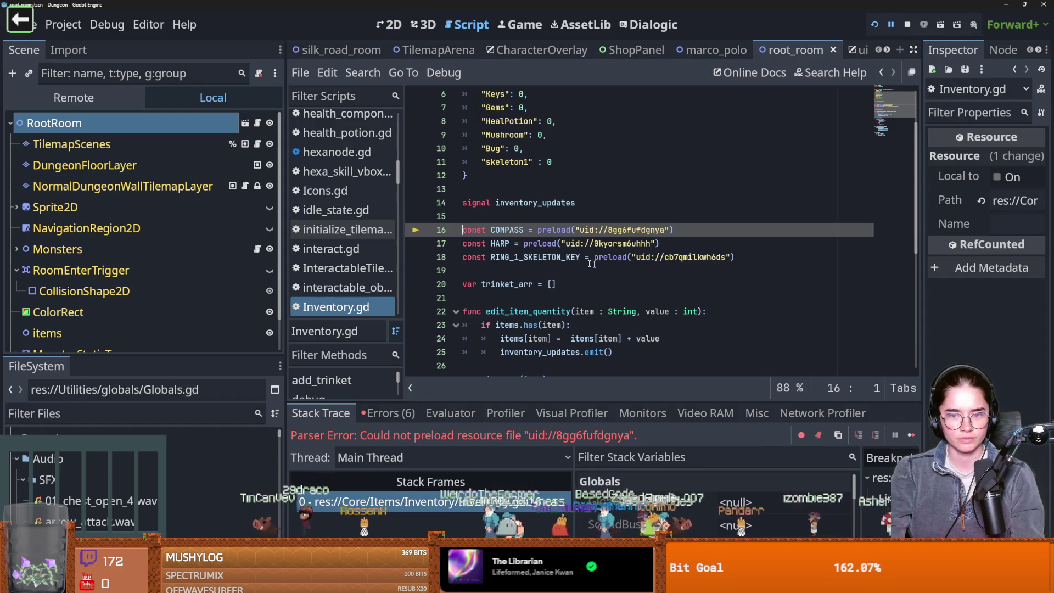
- Filter files for 'compass', drop compass.tres onto the line 16 preload in Inventory.gd, and save
left_click(96, 415)
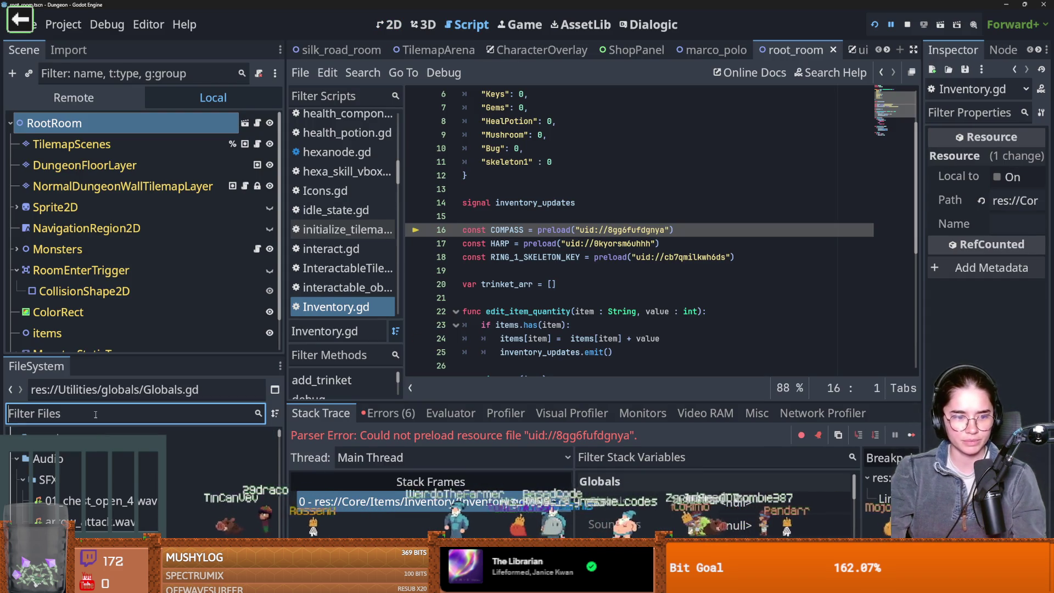
type("compass")
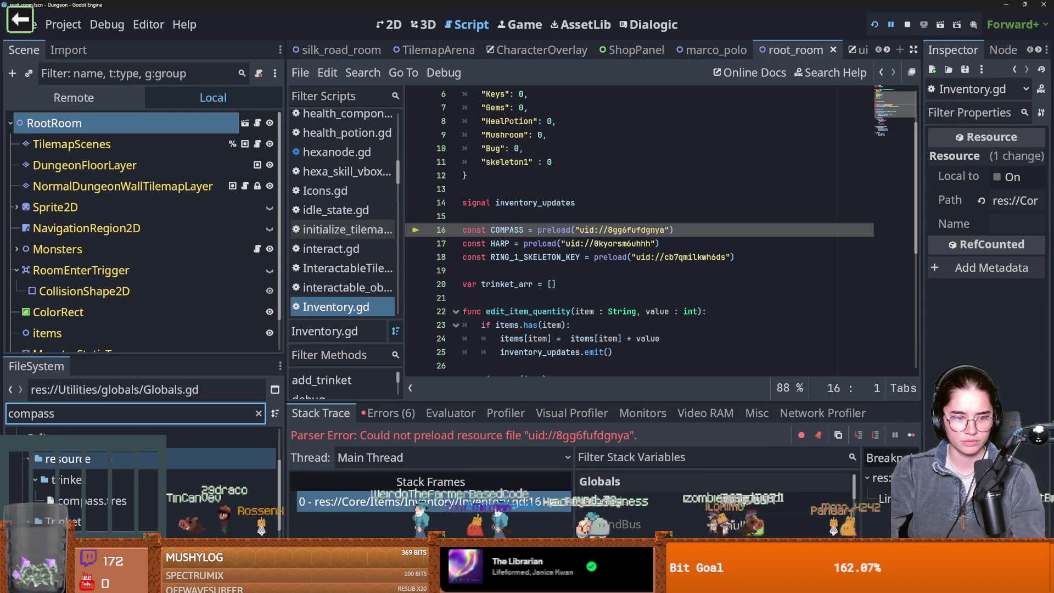
left_click_drag(673, 230, 538, 231)
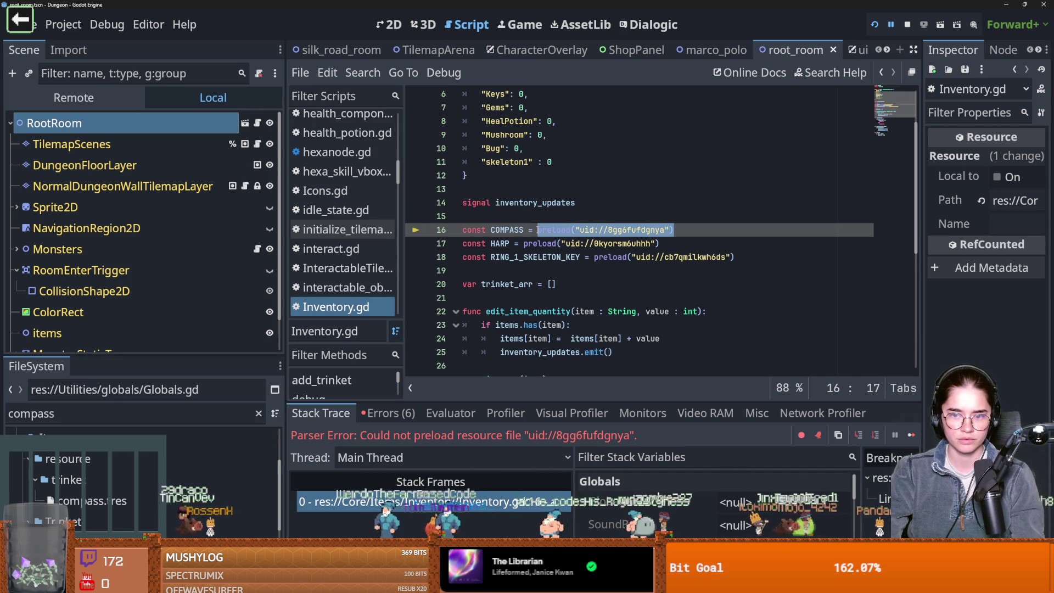
left_click_drag(93, 501, 717, 230)
key("ctrl+z")
key("ctrl+s")
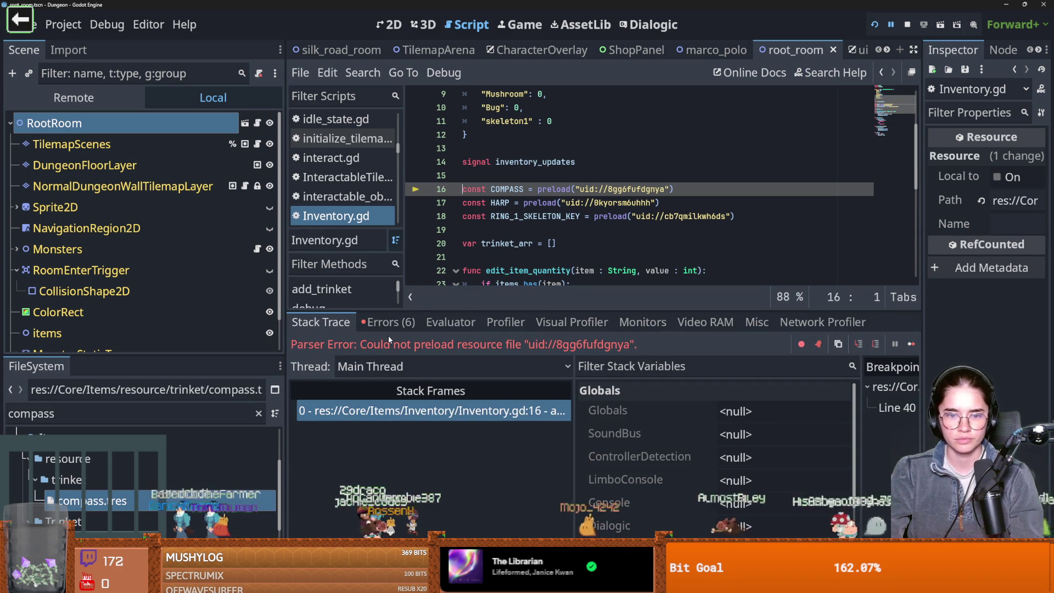
- Review the compass.tres parse errors, then filter for 'items' and open items.gd
left_click(388, 323)
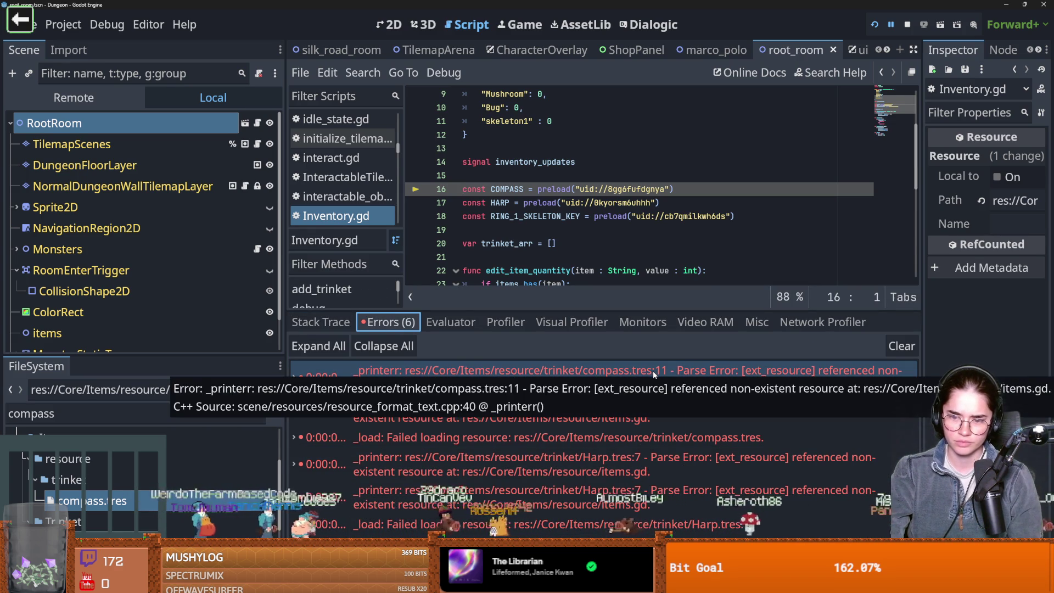
left_click(653, 371)
double_click(182, 407)
type("itewm")
key("BackSpace")
key("BackSpace")
type("ms")
double_click(120, 520)
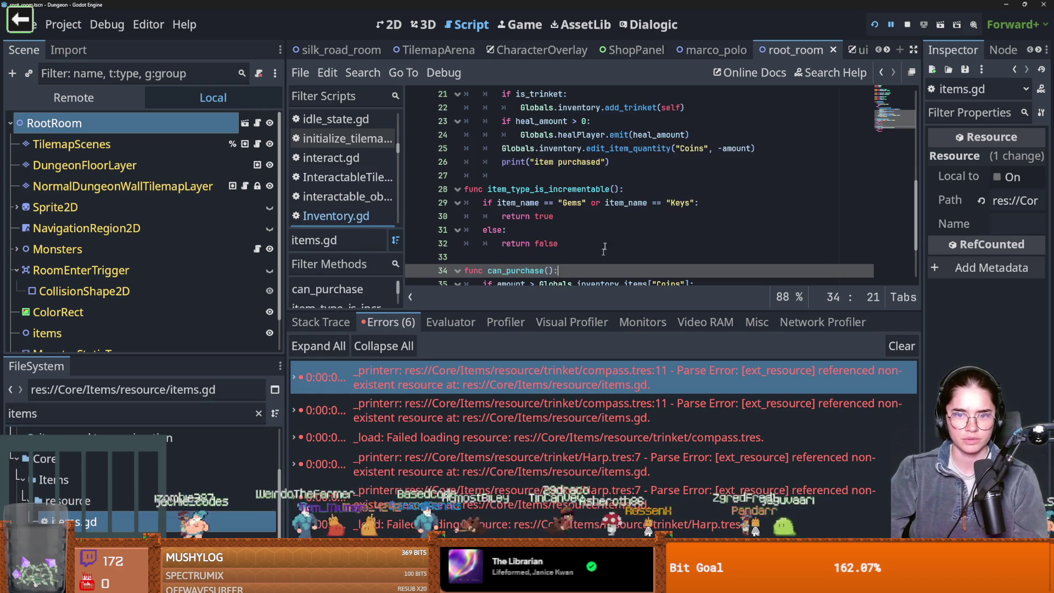
scroll(519, 176, "up", 6)
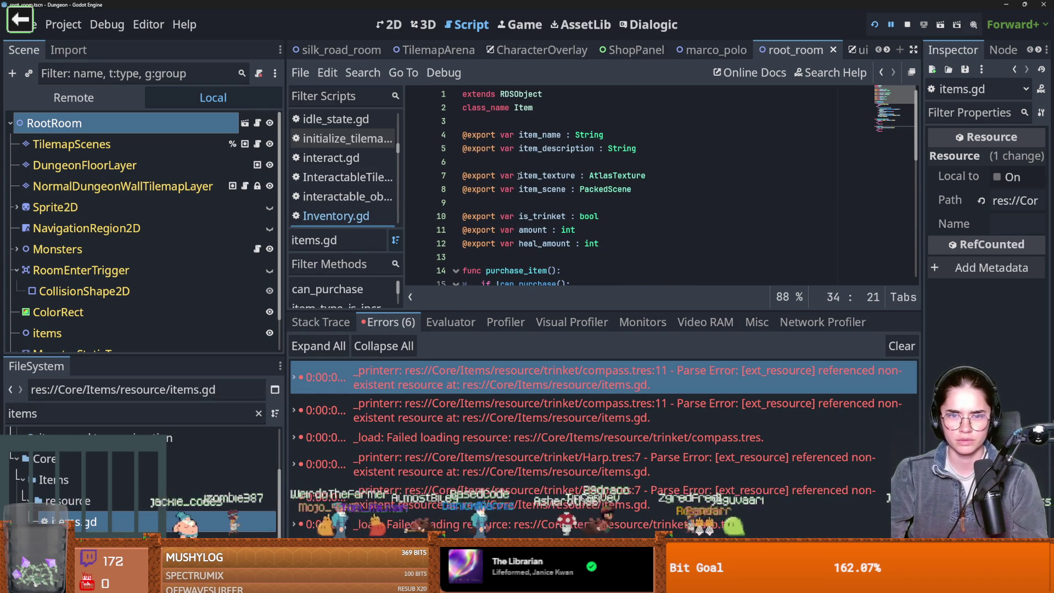
scroll(519, 176, "down", 2)
double_click(506, 135)
key("ctrl+s")
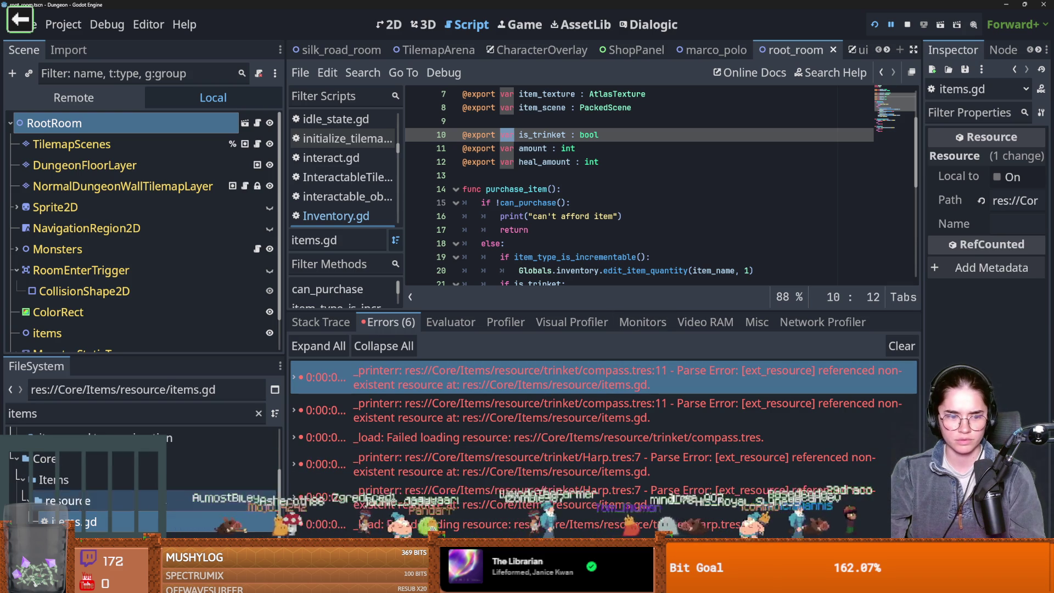
- Filter for 'harp' and show Harp.tres in the system file manager
scroll(137, 483, "up", 3)
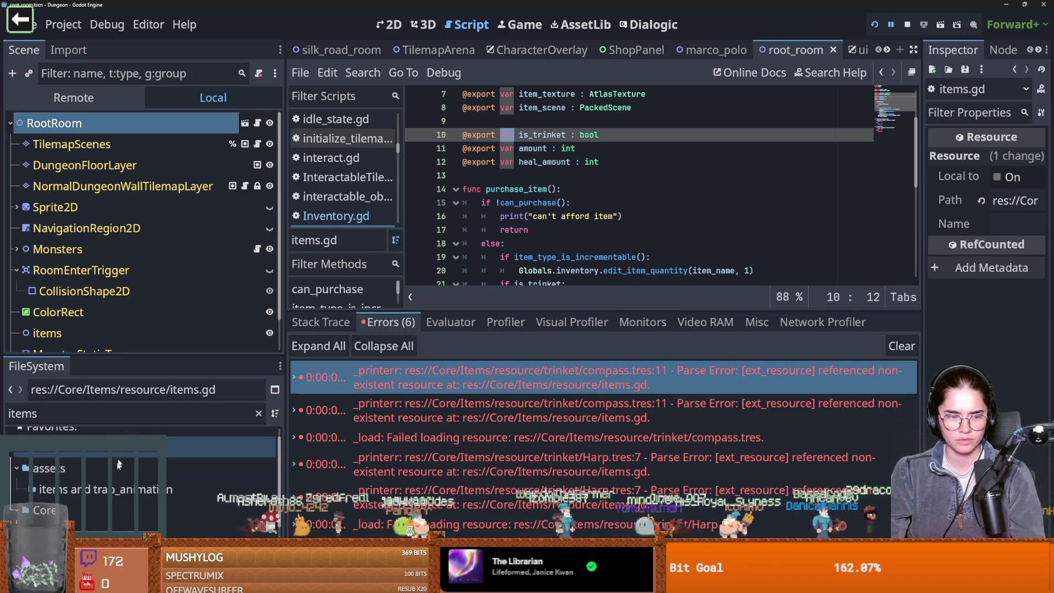
double_click(112, 415)
type("har")
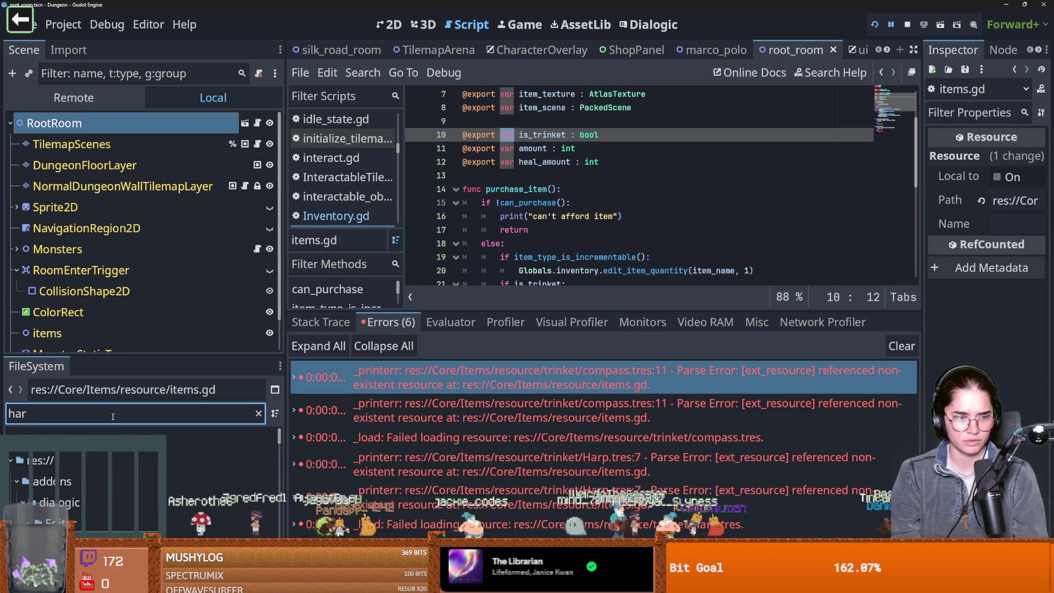
type("p")
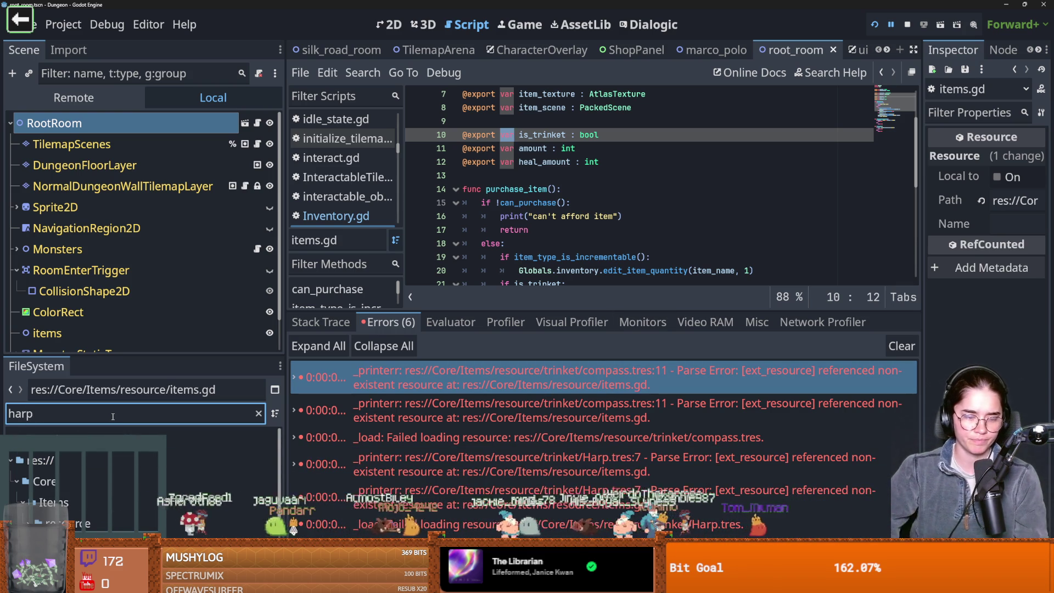
left_click_drag(140, 355, 140, 267)
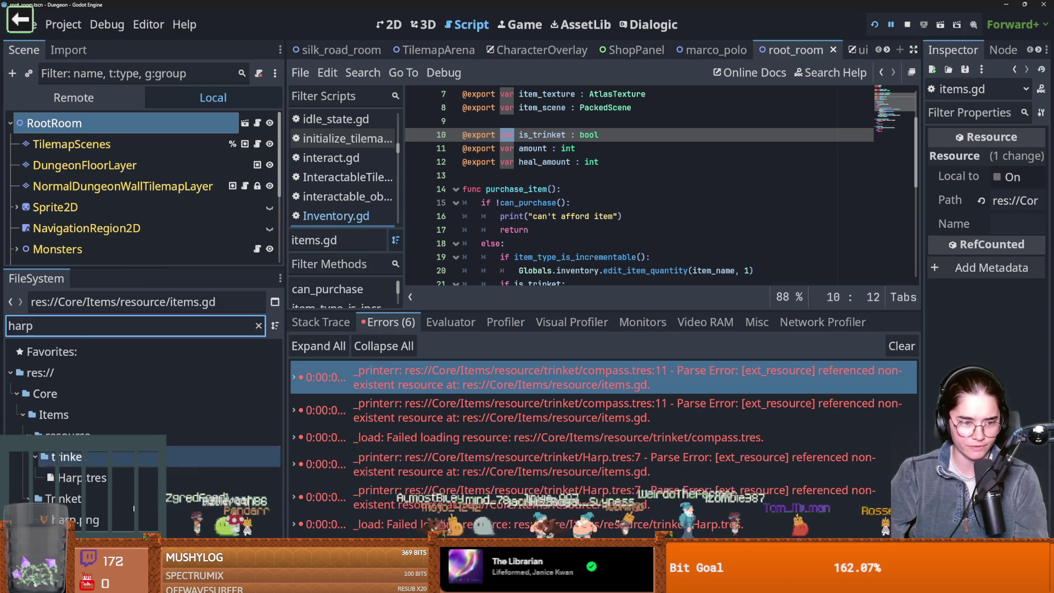
left_click(116, 479)
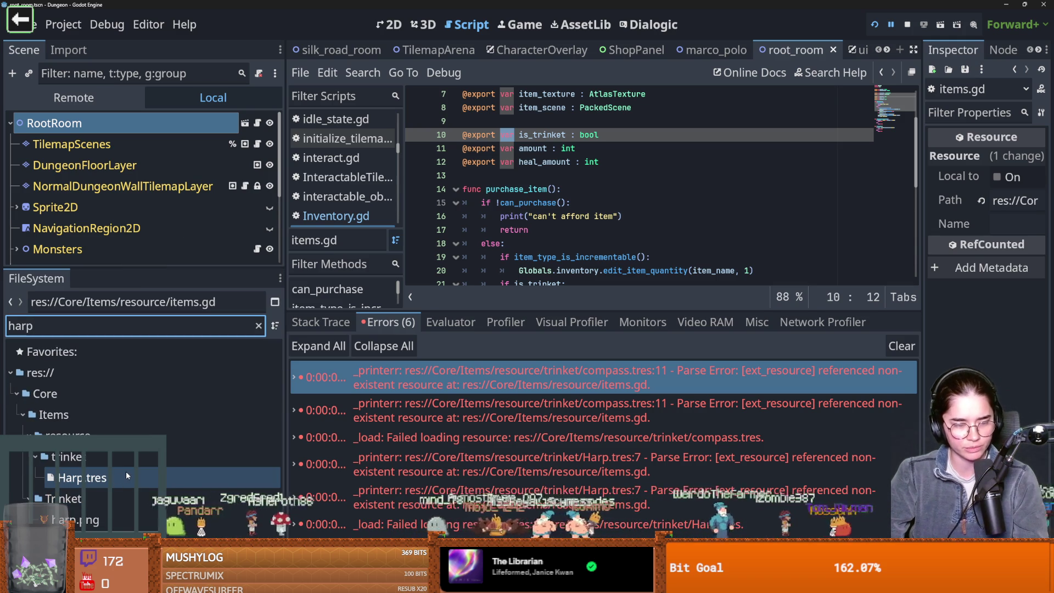
right_click(116, 478)
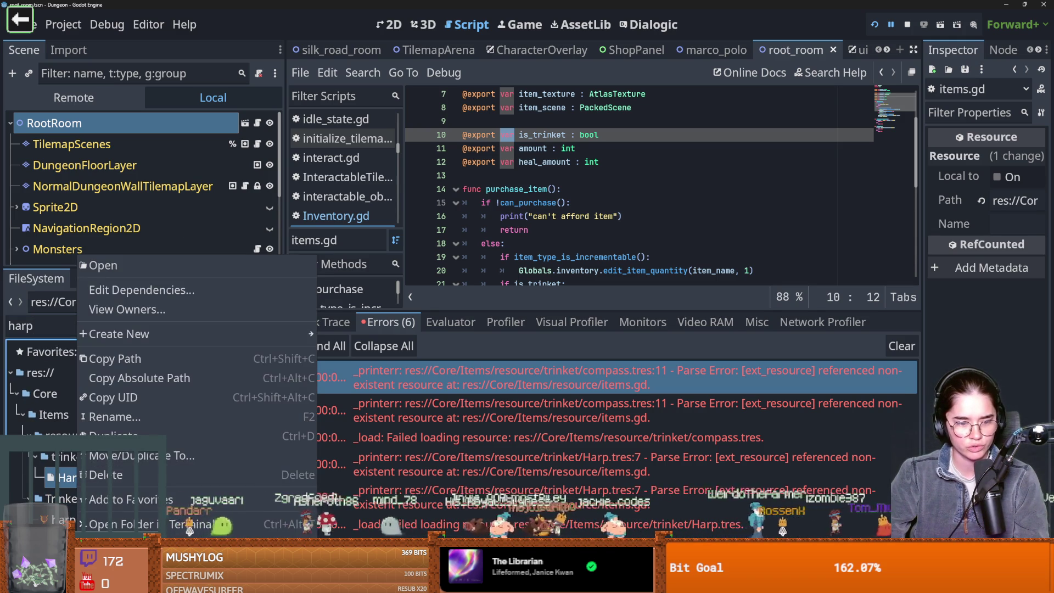
left_click(123, 525)
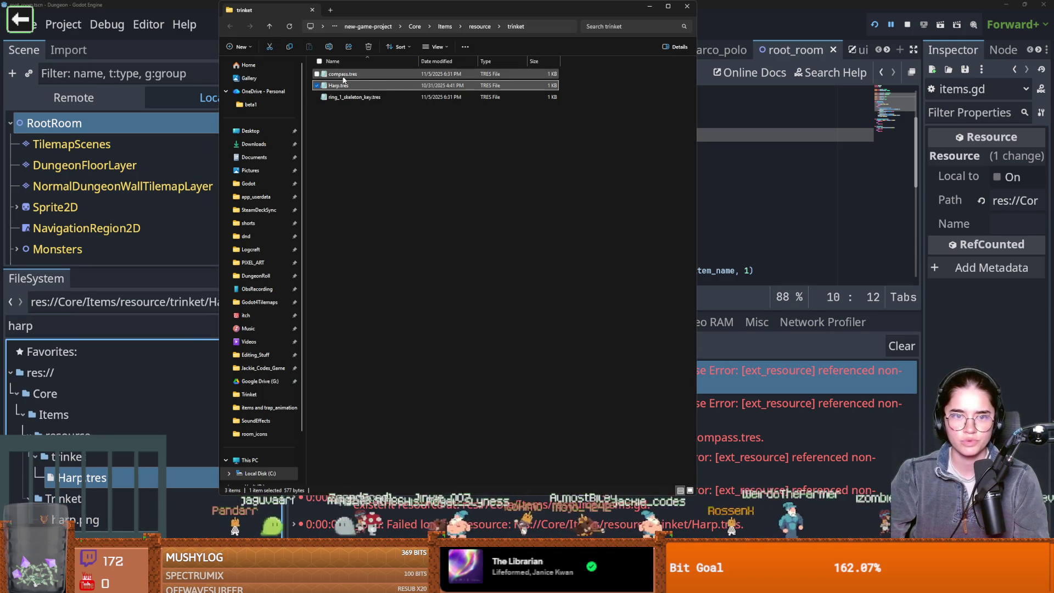
- Read Harp.tres in Notepad, including its items.gd script reference, then select Harp.tres back in Godot
double_click(344, 85)
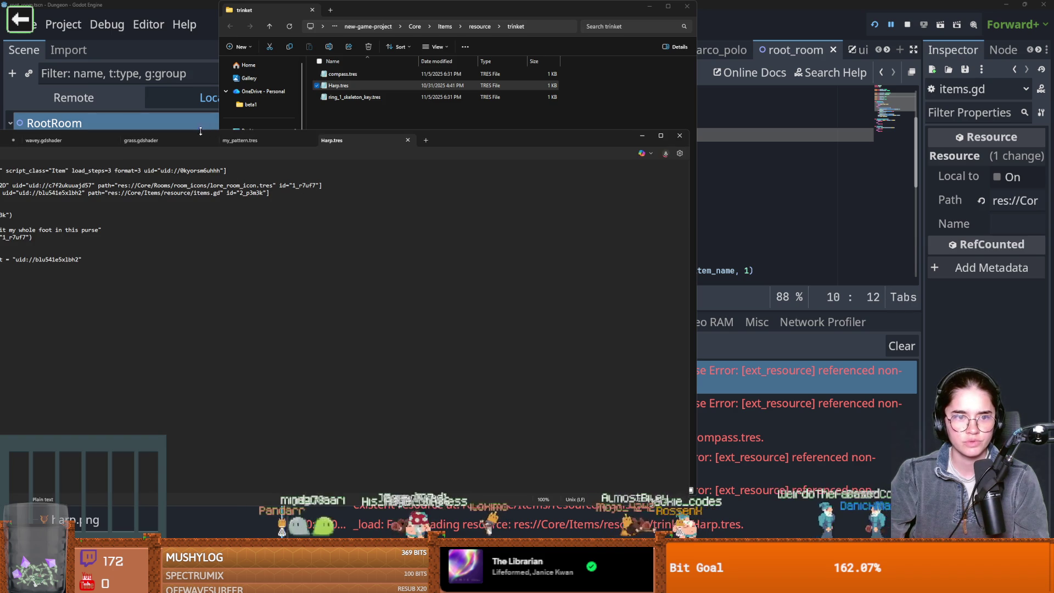
left_click_drag(201, 138, 347, 132)
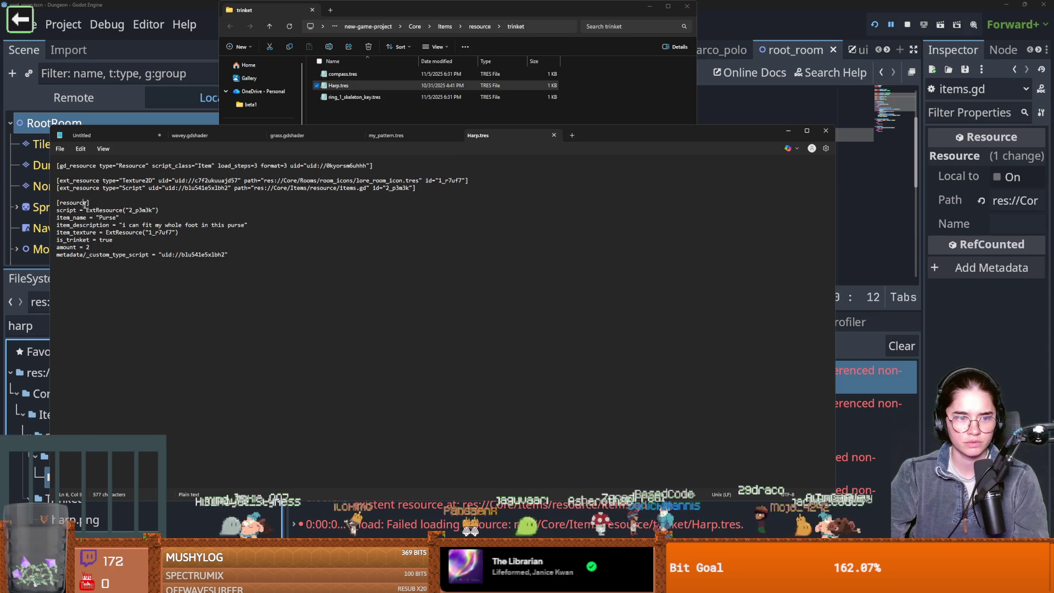
left_click(863, 179)
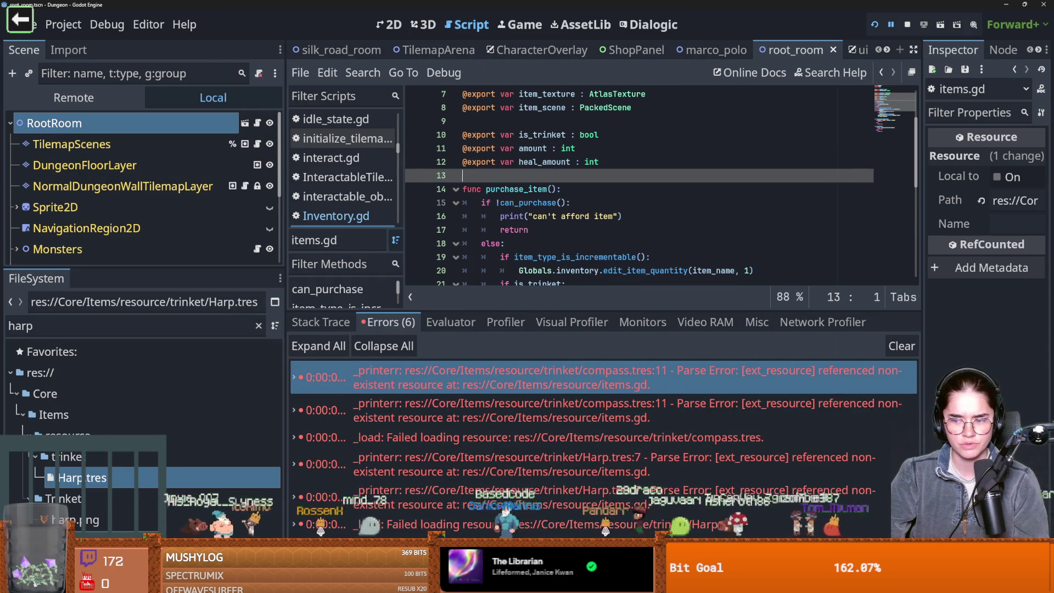
key("alt+Tab")
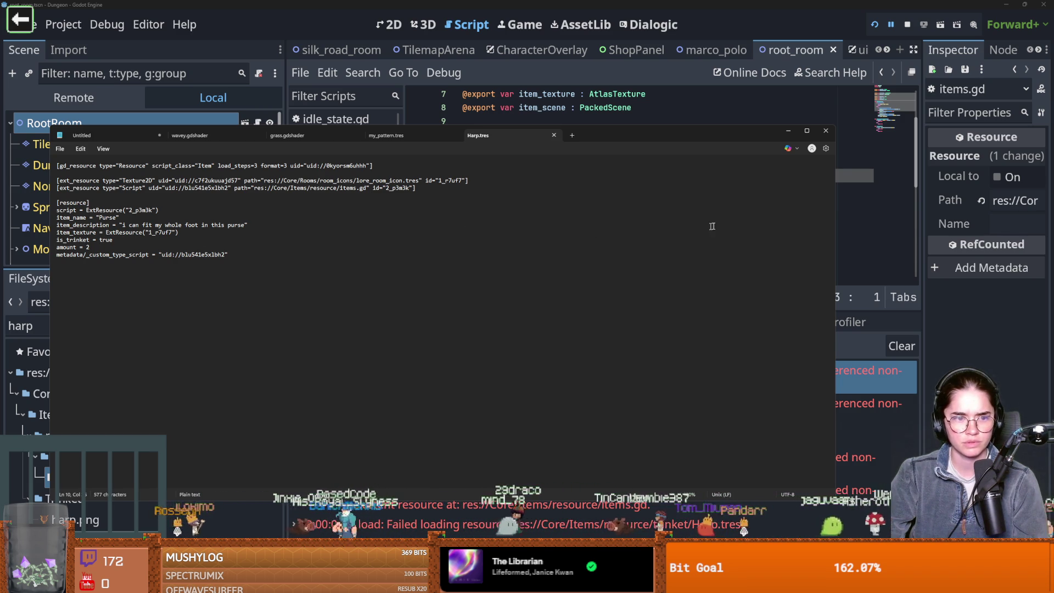
key("alt+Tab")
key("ctrl+s")
left_click(113, 477)
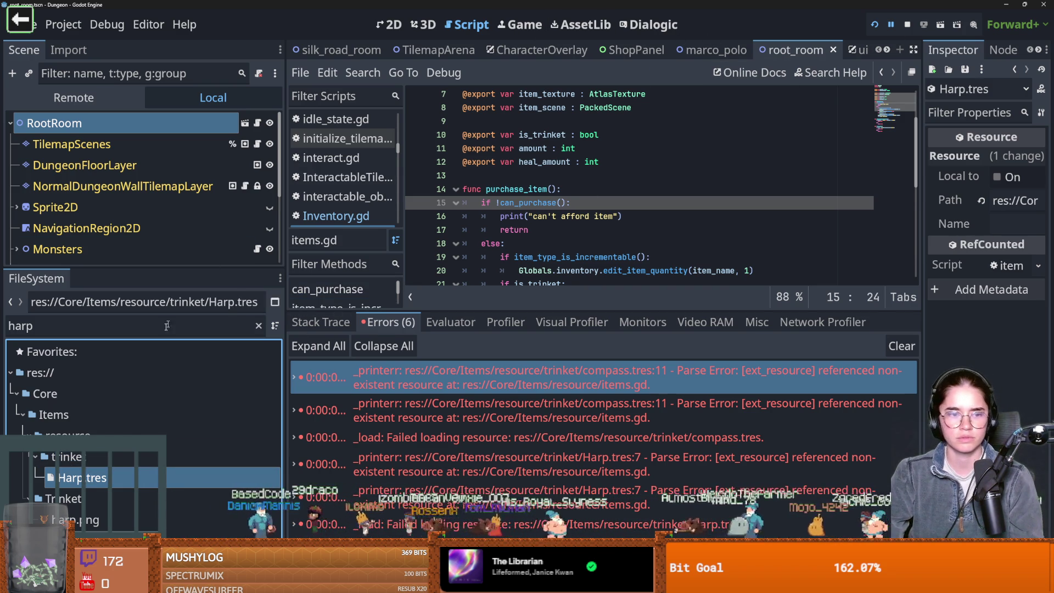
- Filter for 'compass' and inspect compass.tres with a widened Inspector
left_click(112, 328)
key("BackSpace")
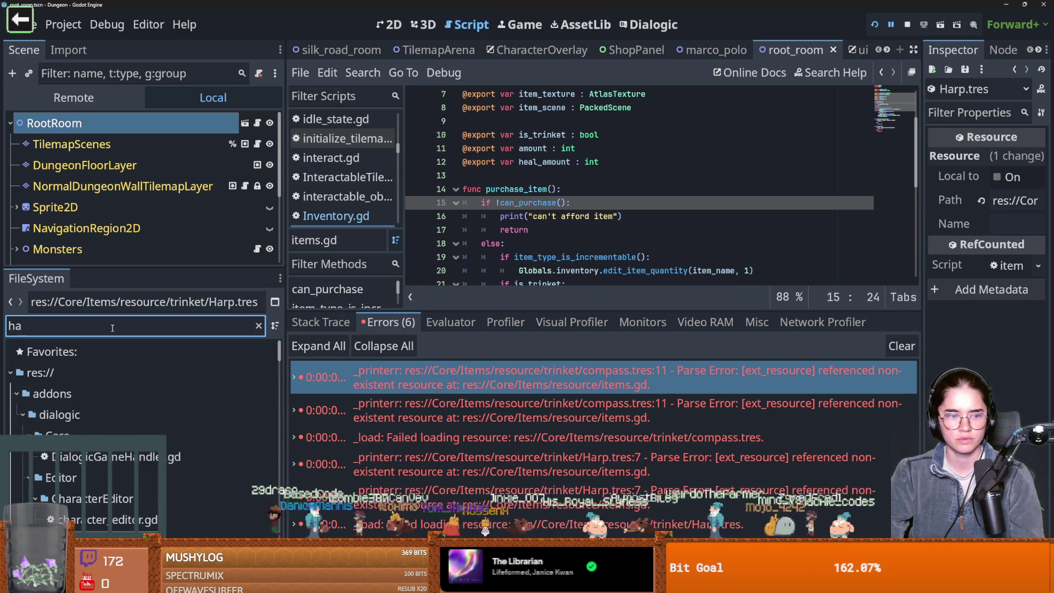
key("BackSpace")
key("BackSpace")
type("compass")
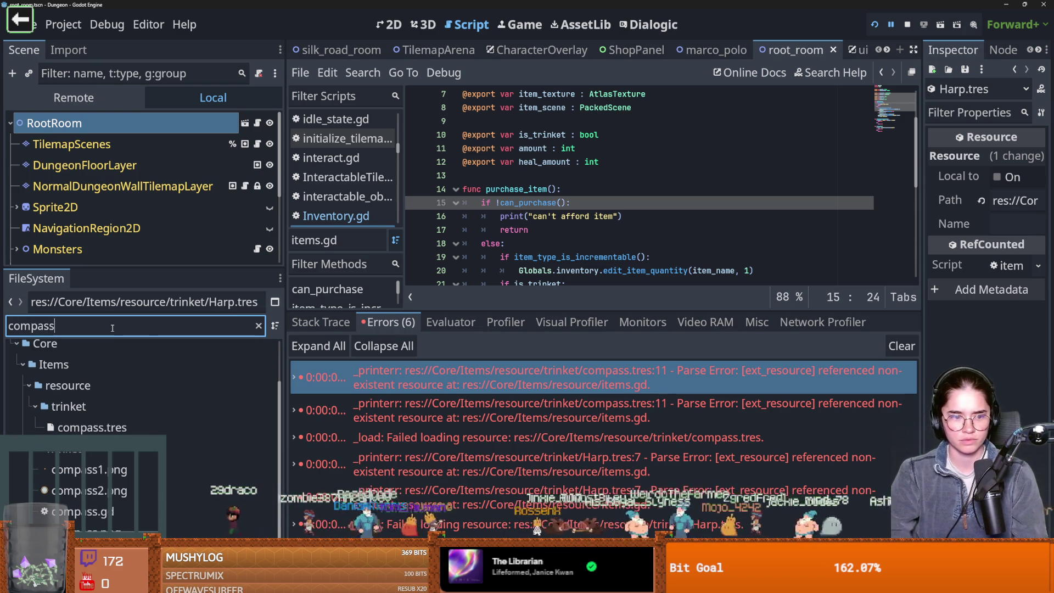
left_click(96, 428)
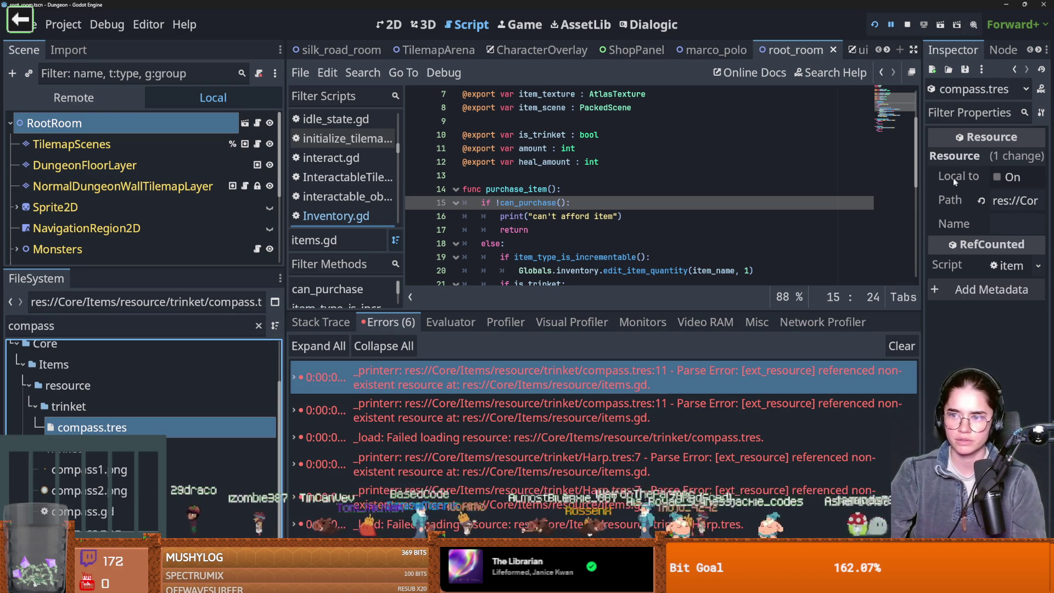
left_click_drag(921, 188, 683, 214)
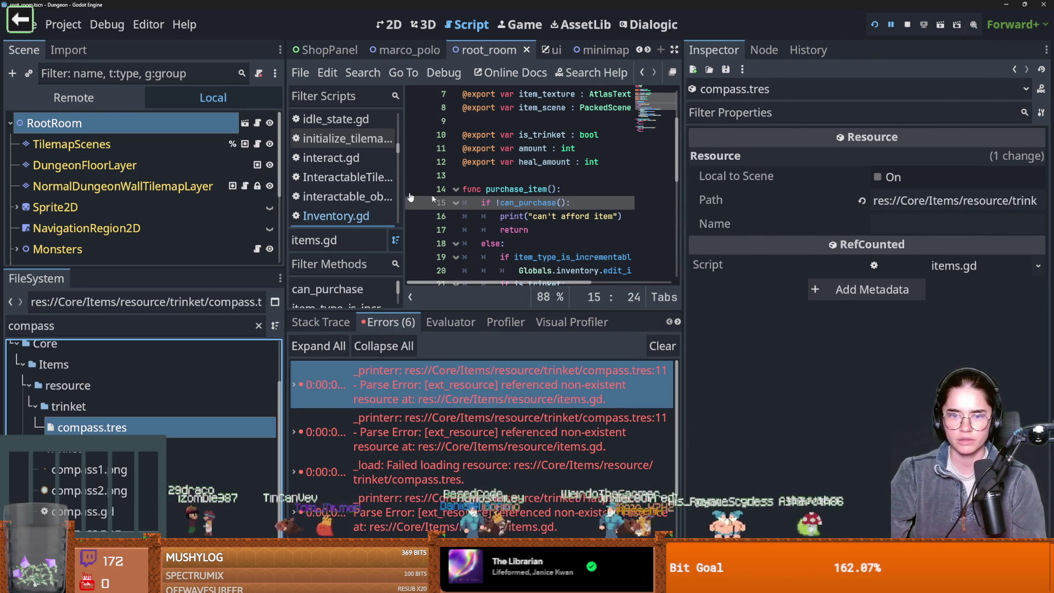
- Filter for 'items' and inspect the items.gd script
left_click(102, 321)
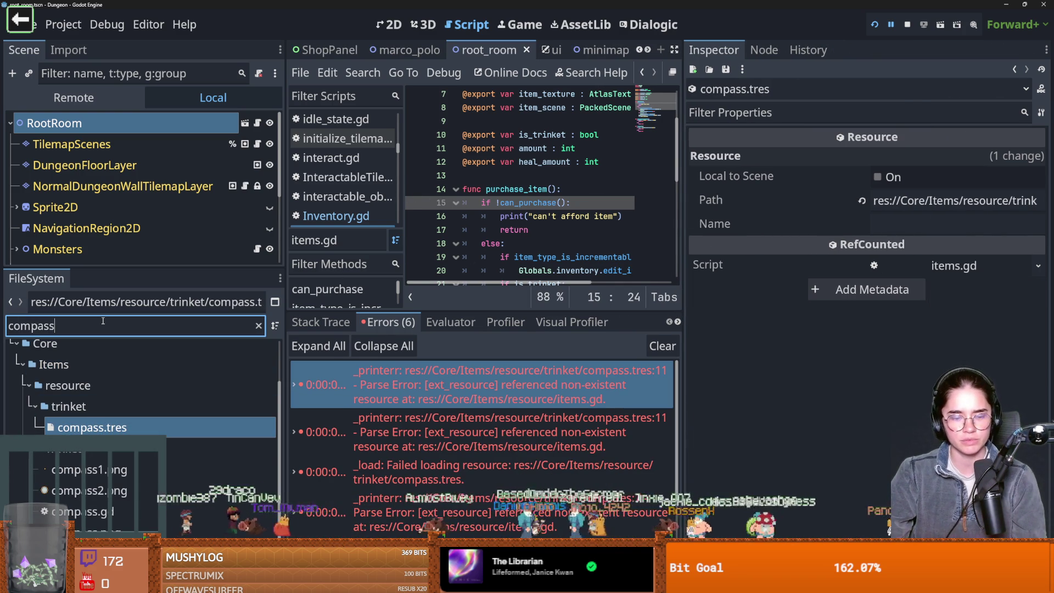
type("items")
left_click(77, 499)
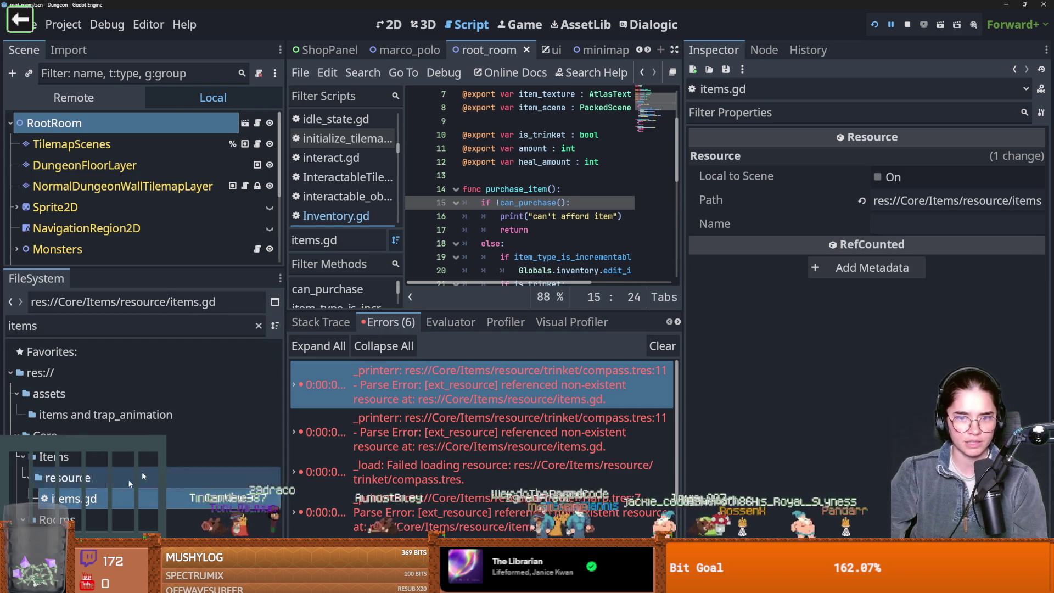
scroll(550, 195, "up", 1)
scroll(550, 195, "up", 2)
key("ctrl+s")
- Select compass.tres again and open its item scene from the scene property
double_click(87, 328)
type("compas")
left_click(82, 427)
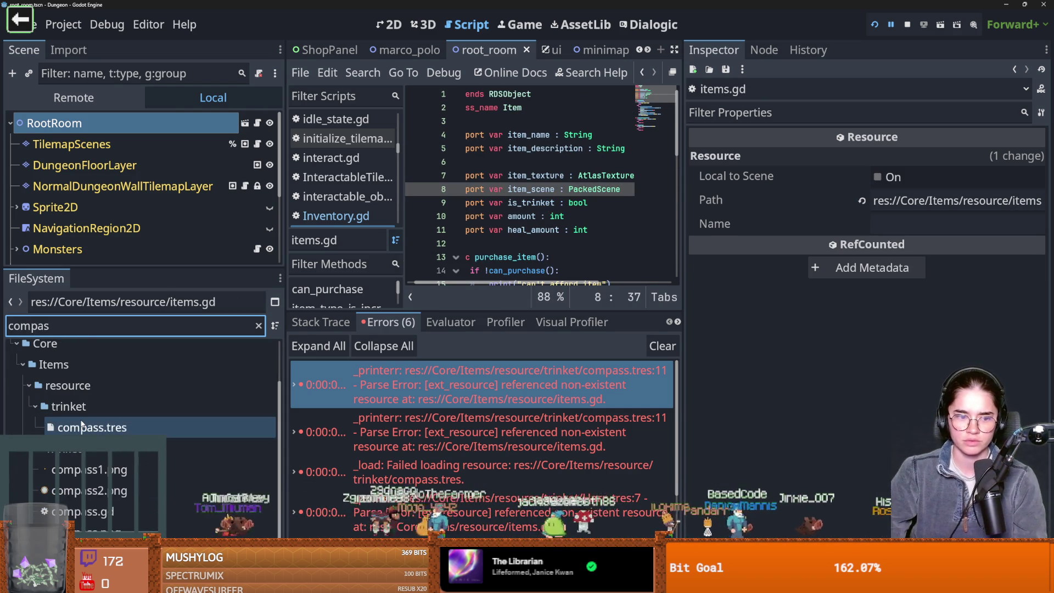
key("ctrl+s")
left_click(960, 234)
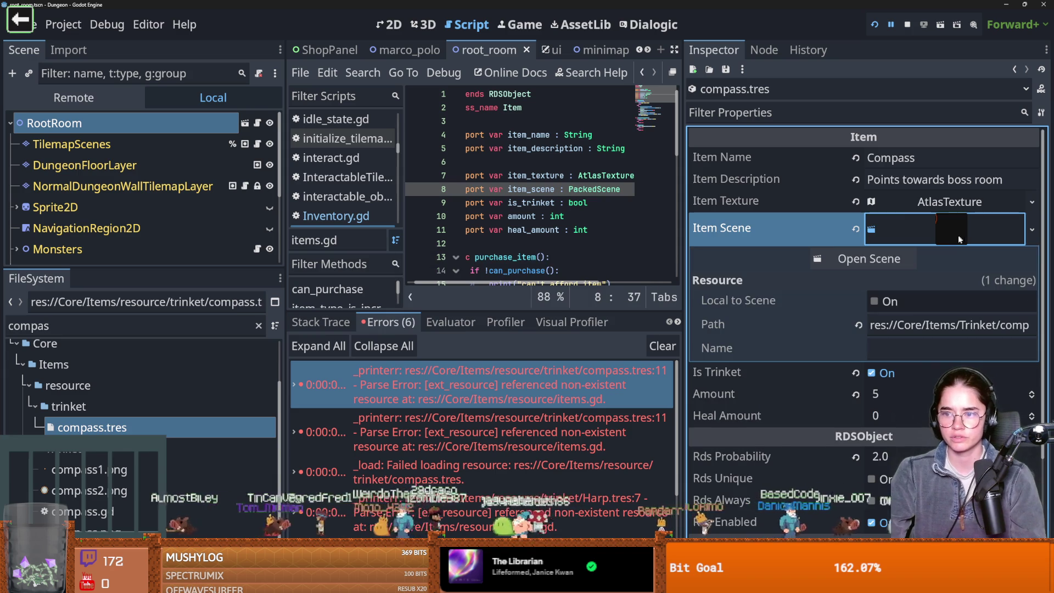
left_click(881, 260)
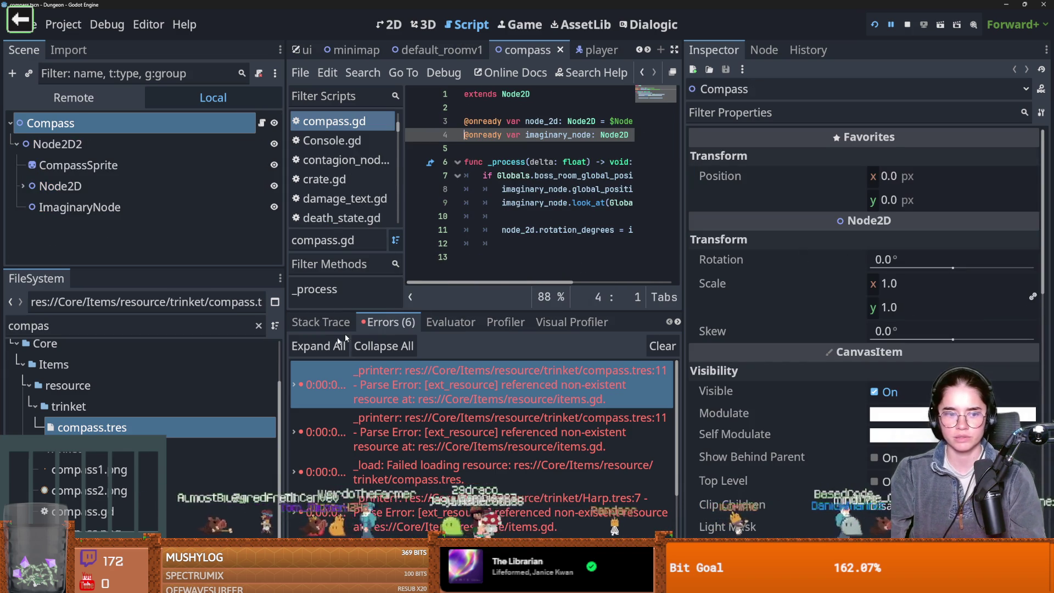
- Inspect Harp.tres and its item texture, then run the project
left_click(76, 328)
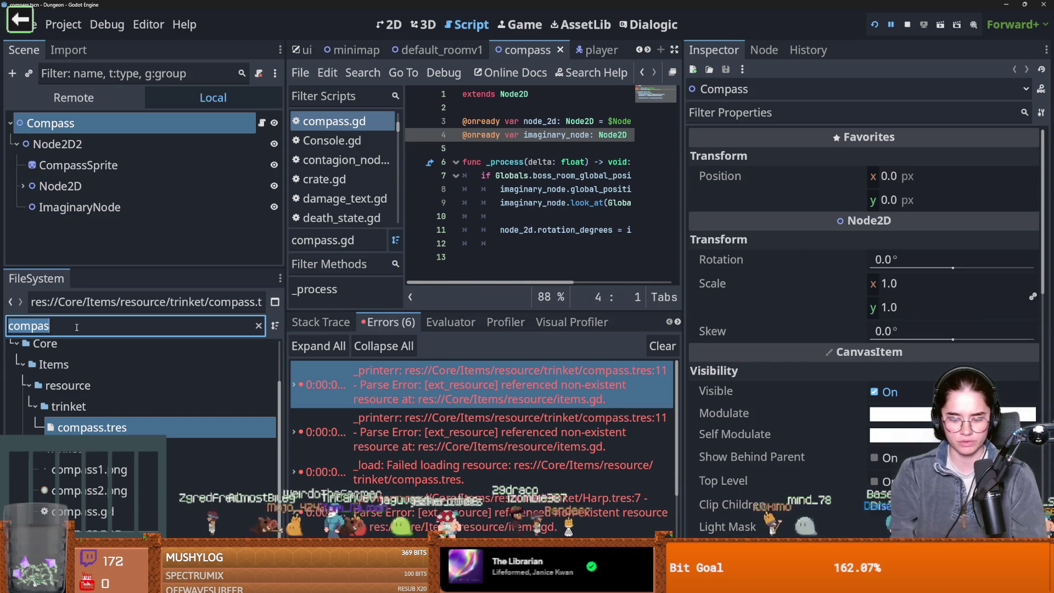
key("BackSpace")
type("harp")
left_click(82, 478)
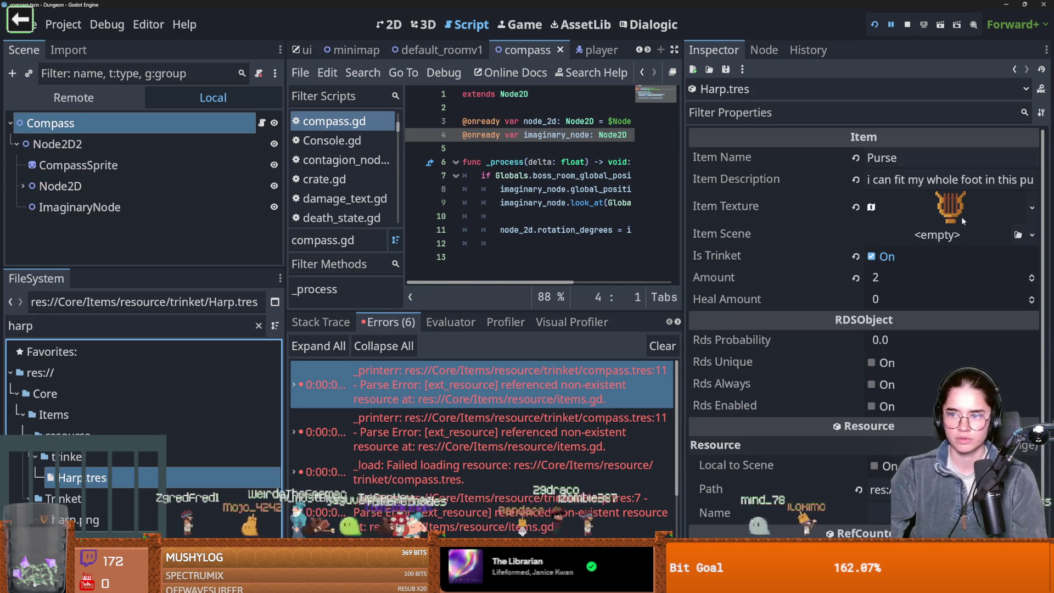
left_click(961, 217)
left_click(961, 216)
left_click(875, 24)
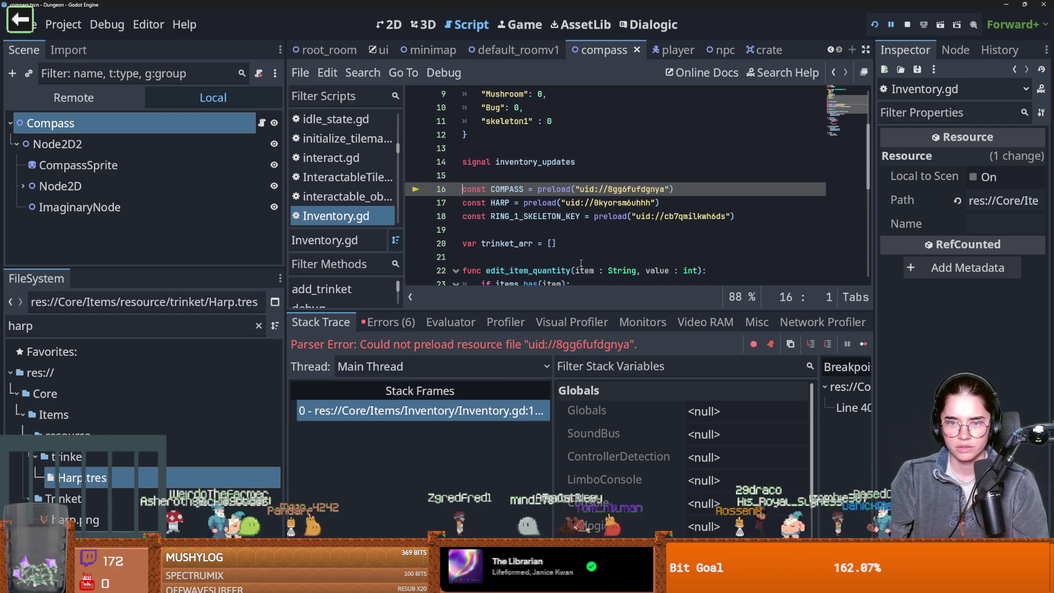
- Check the compass parse error in the Errors tab and save Inventory.gd
left_click(387, 322)
left_click(520, 391)
left_click(556, 243)
key("ctrl+s")
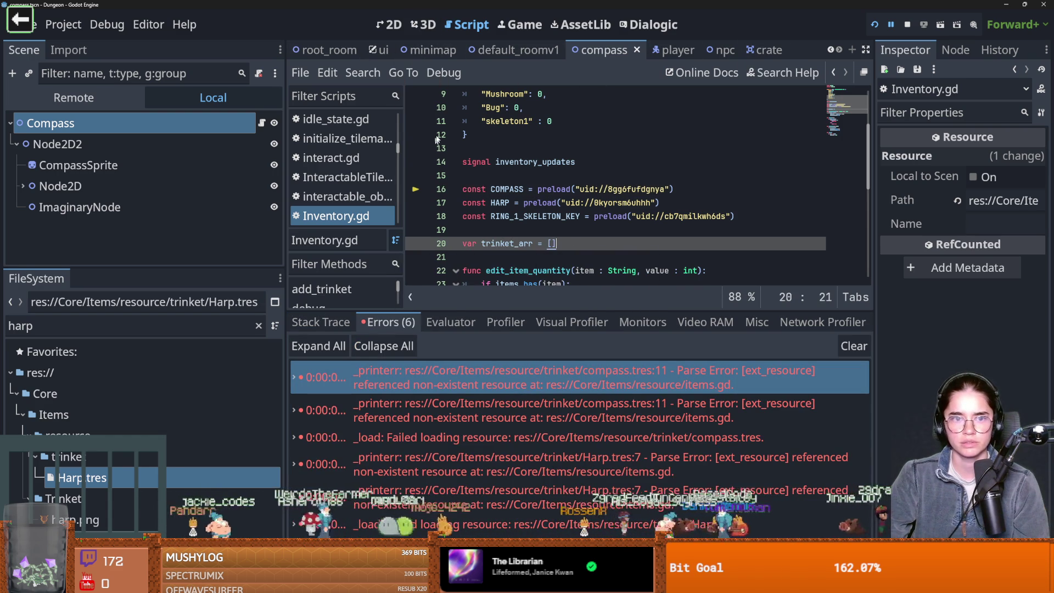
- Open the marco_polo scene, view its dialogic trigger script, and relaunch the game
left_click(147, 323)
type("marc")
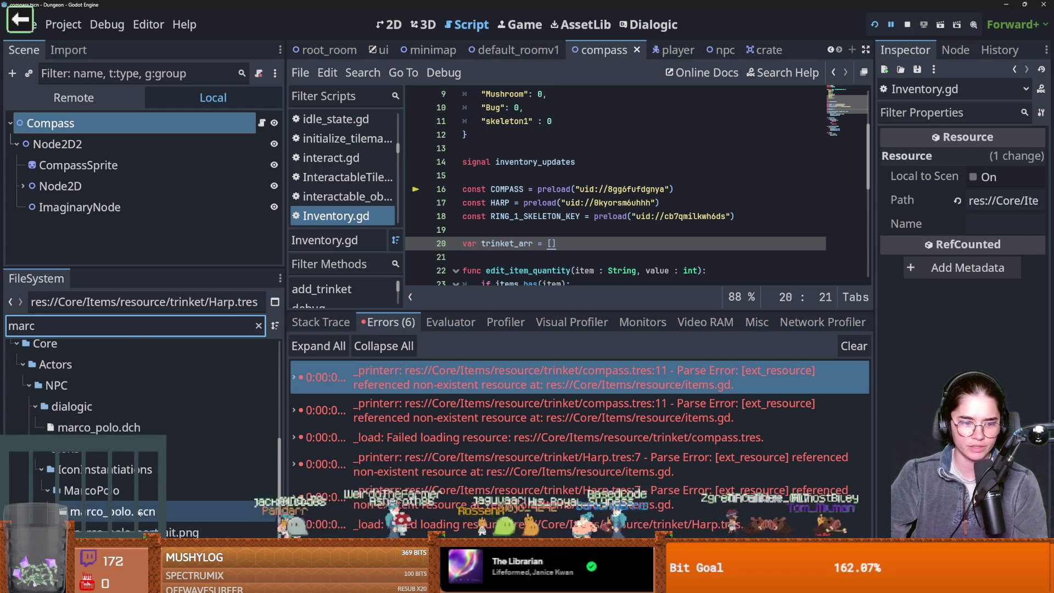
double_click(195, 511)
left_click(262, 165)
scroll(667, 197, "down", 4)
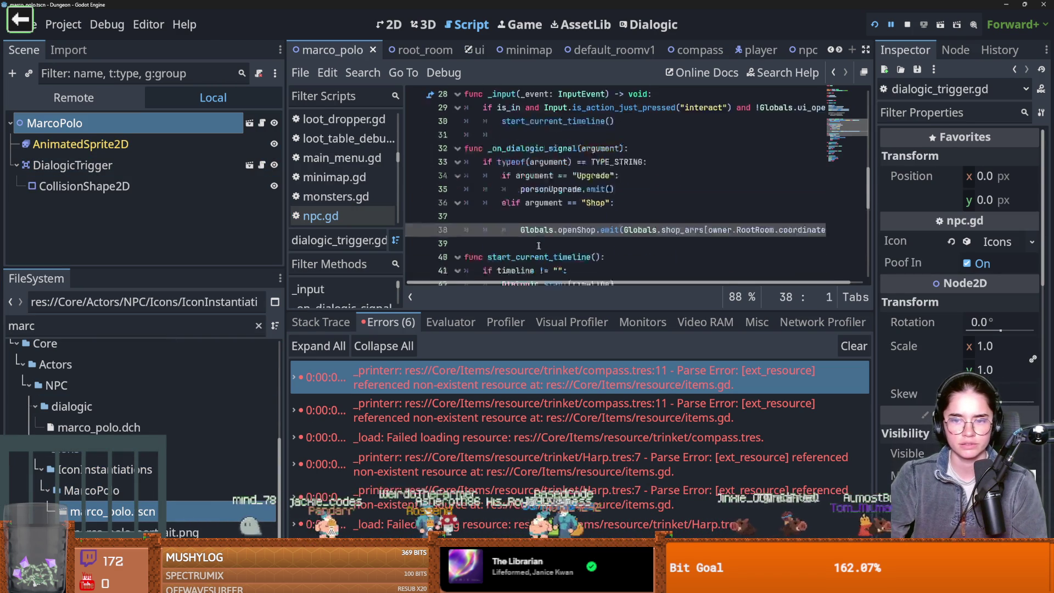
scroll(666, 197, "up", 1)
scroll(664, 197, "down", 1)
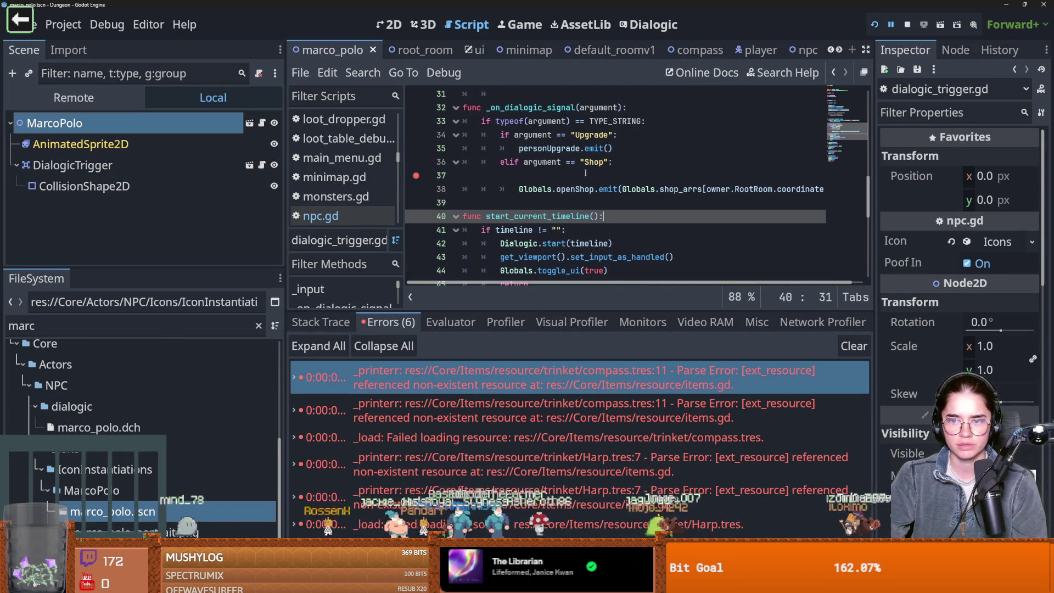
left_click(879, 24)
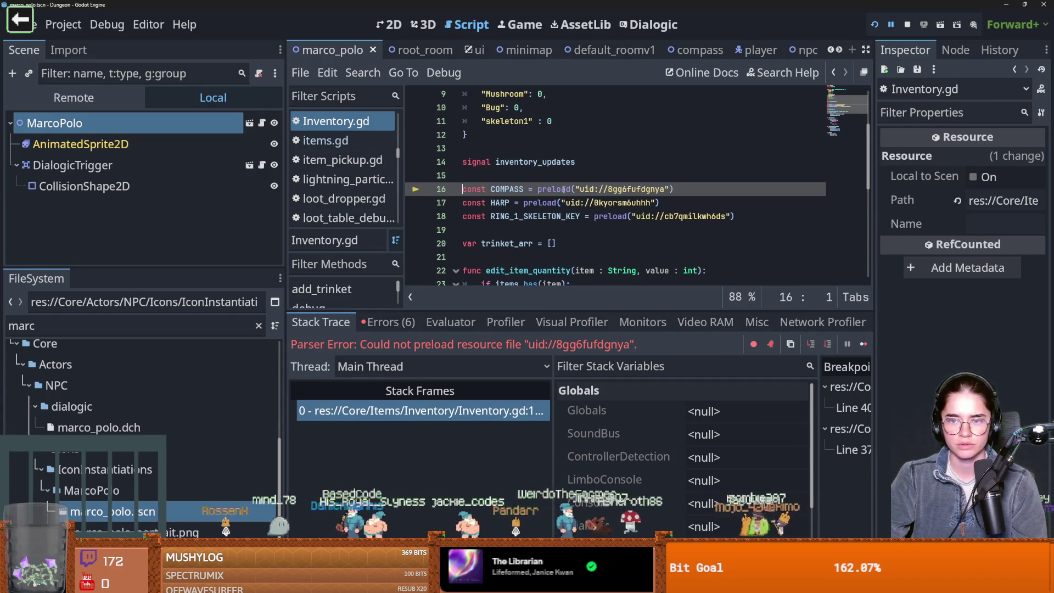
- Delete the three item preload constants on lines 16–18 of Inventory.gd and relaunch
left_click_drag(735, 217, 420, 184)
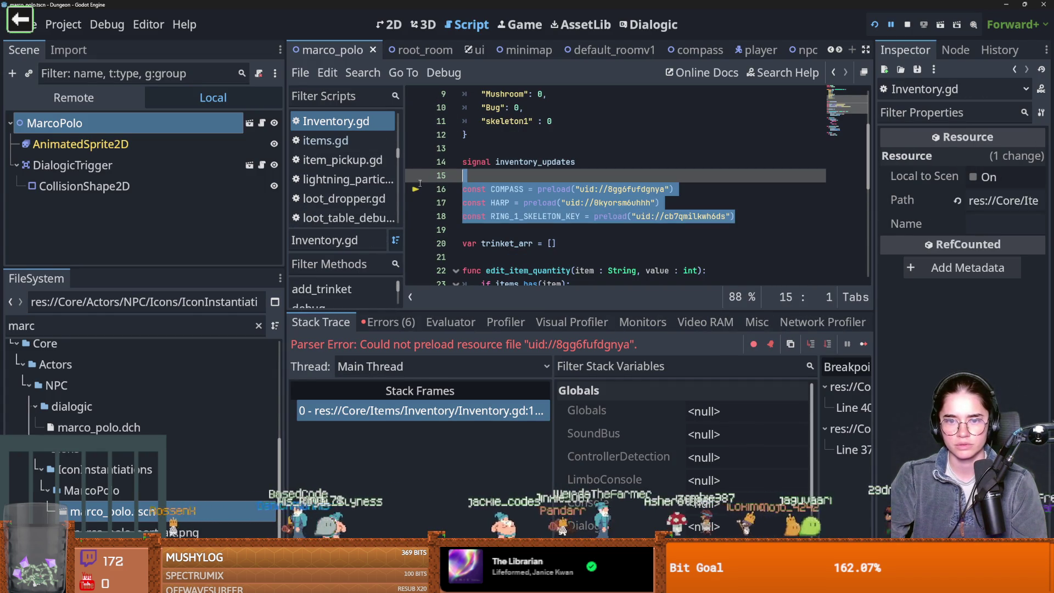
key("Delete")
scroll(420, 183, "down", 4)
left_click(873, 25)
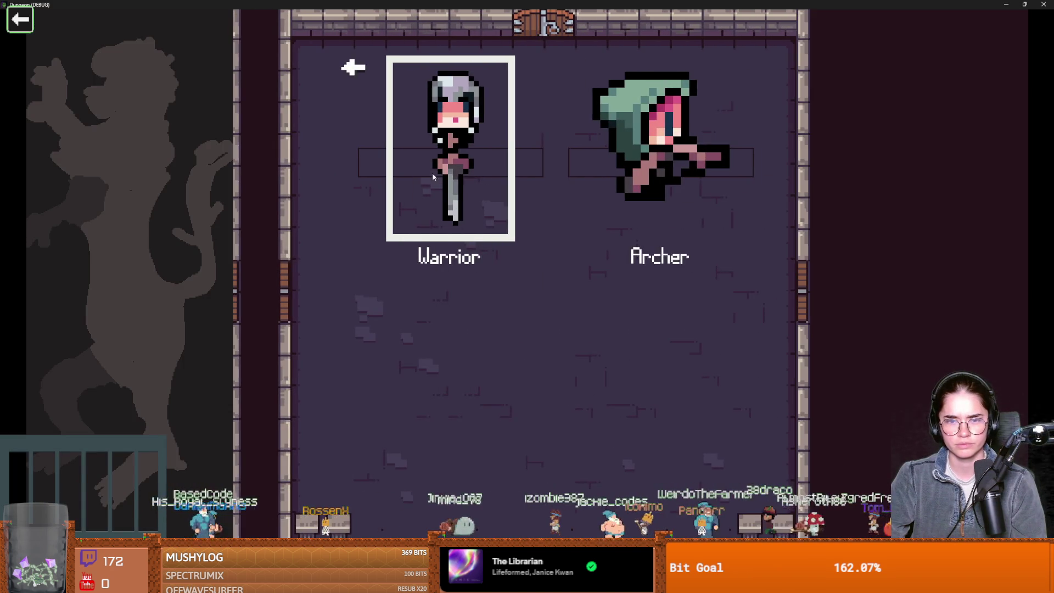
- Pick the Warrior and dash right toward the top door
left_click(483, 229)
key("space")
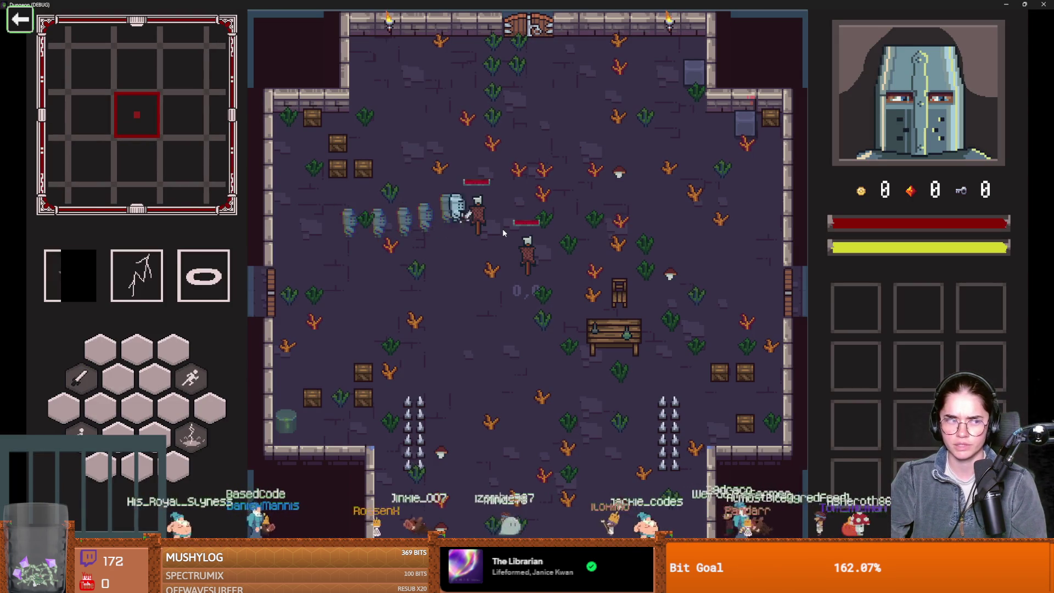
- Remove the stray 'w' typed into Globals.gd and select the add_shop_arr function name
key("w")
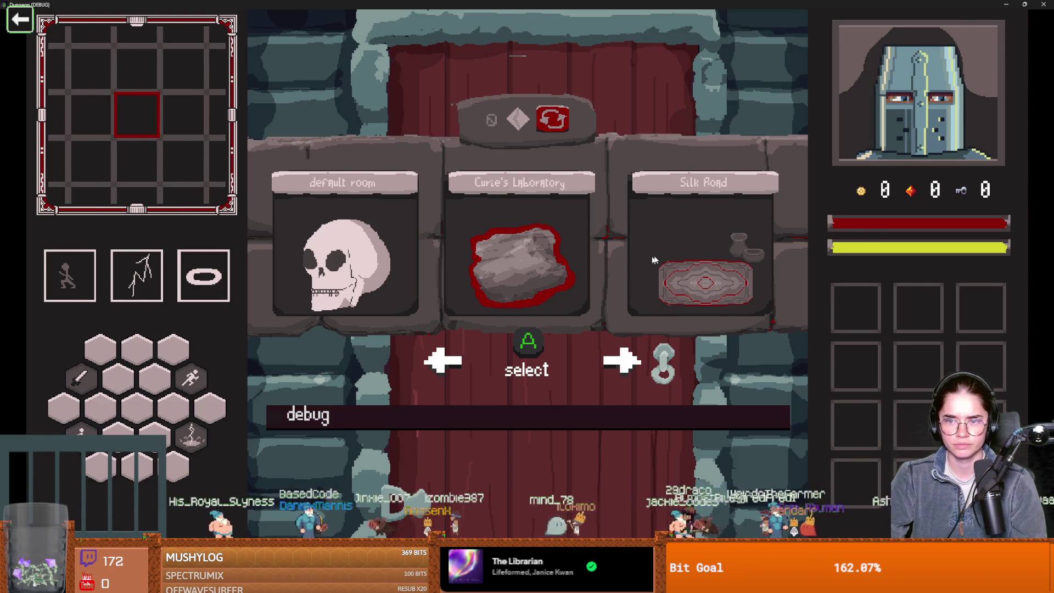
type("w")
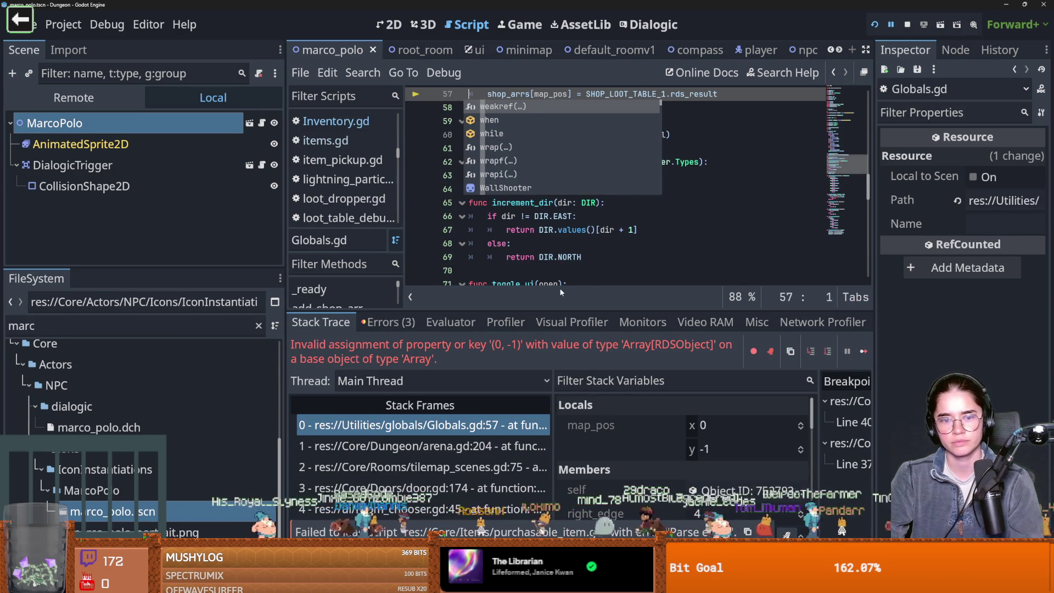
key("BackSpace")
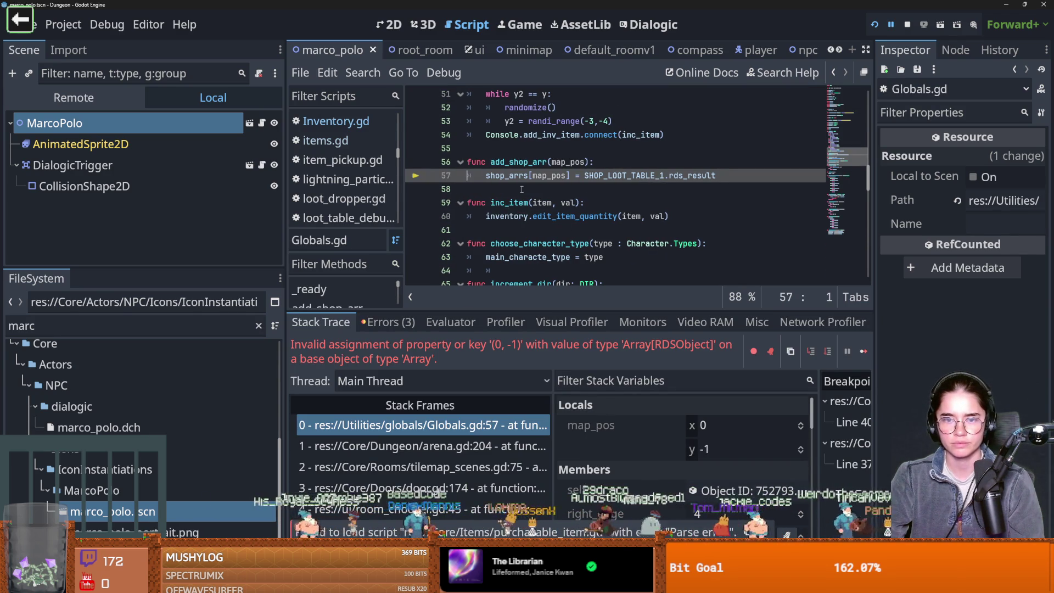
double_click(519, 162)
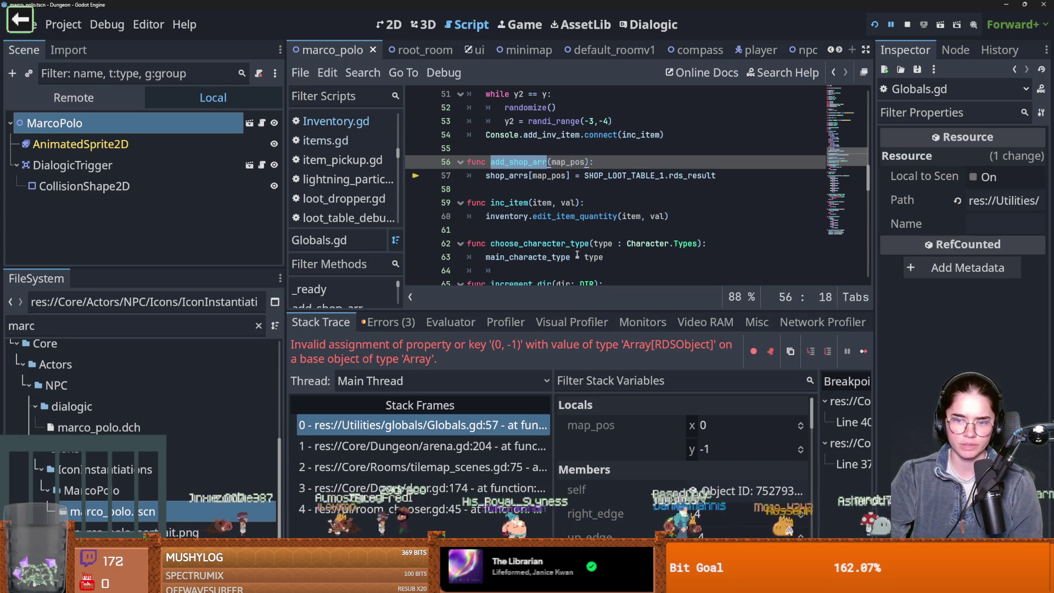
- Replace the shop_arrs array initialiser on lines 20–22 with '{' to make it a dictionary
scroll(587, 251, "up", 7)
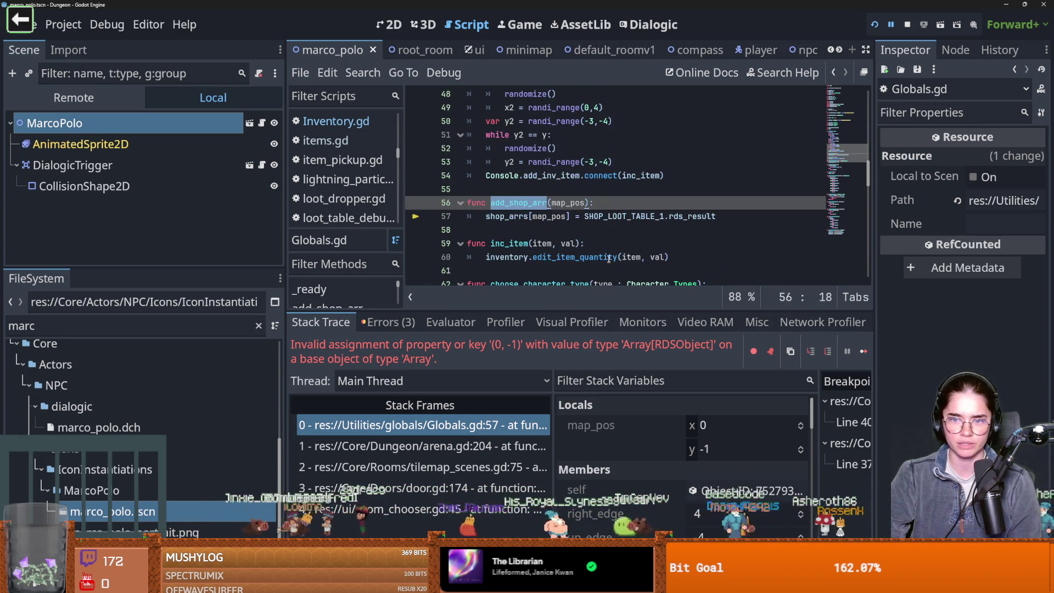
scroll(609, 256, "up", 6)
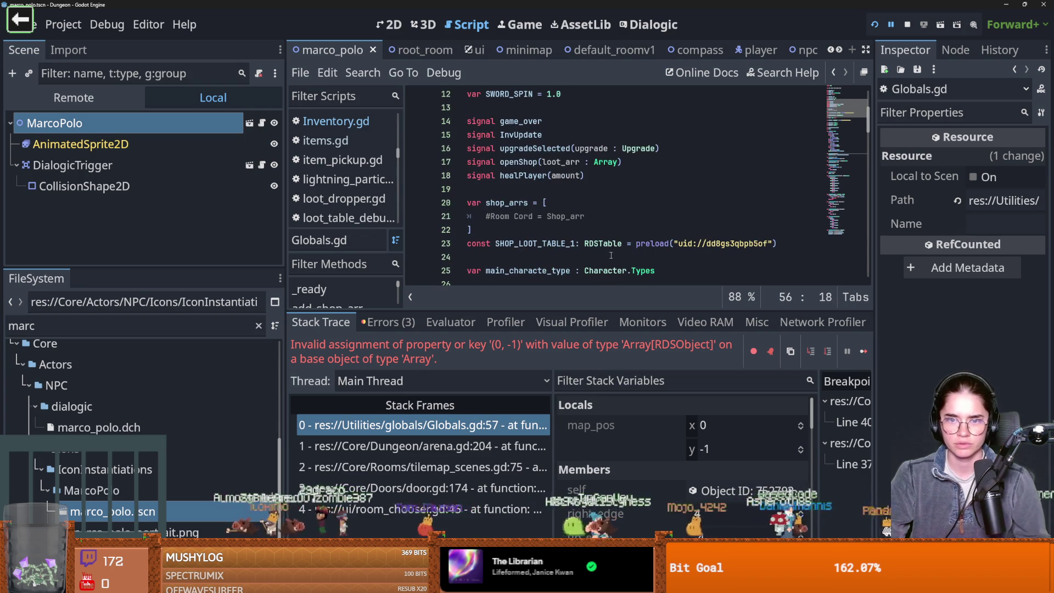
left_click_drag(498, 228, 536, 205)
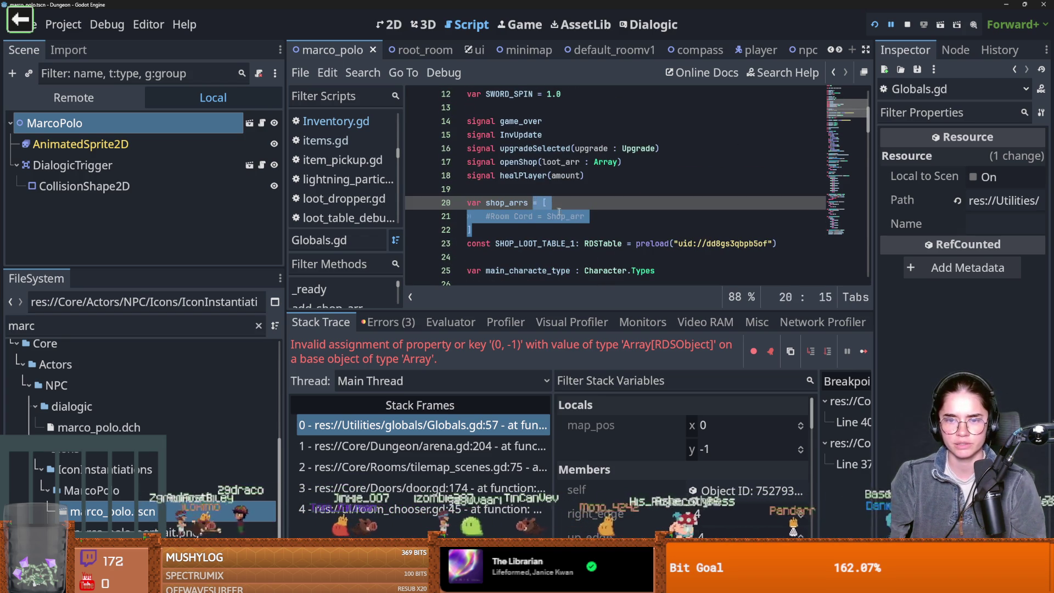
key("BackSpace")
type("{")
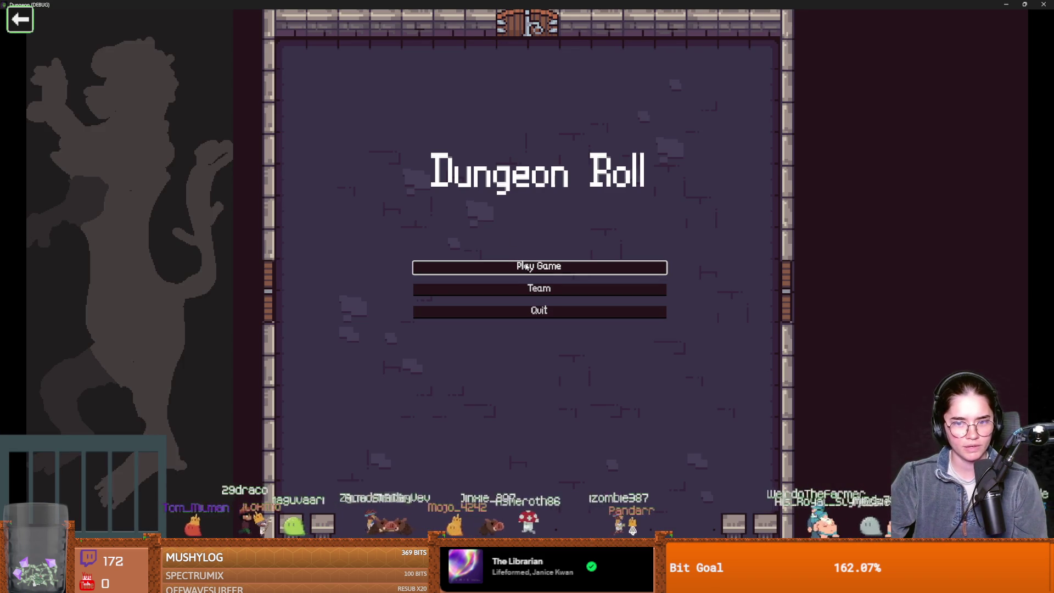
- Play as Warrior into Curie's Laboratory, then close the running game
left_click(526, 267)
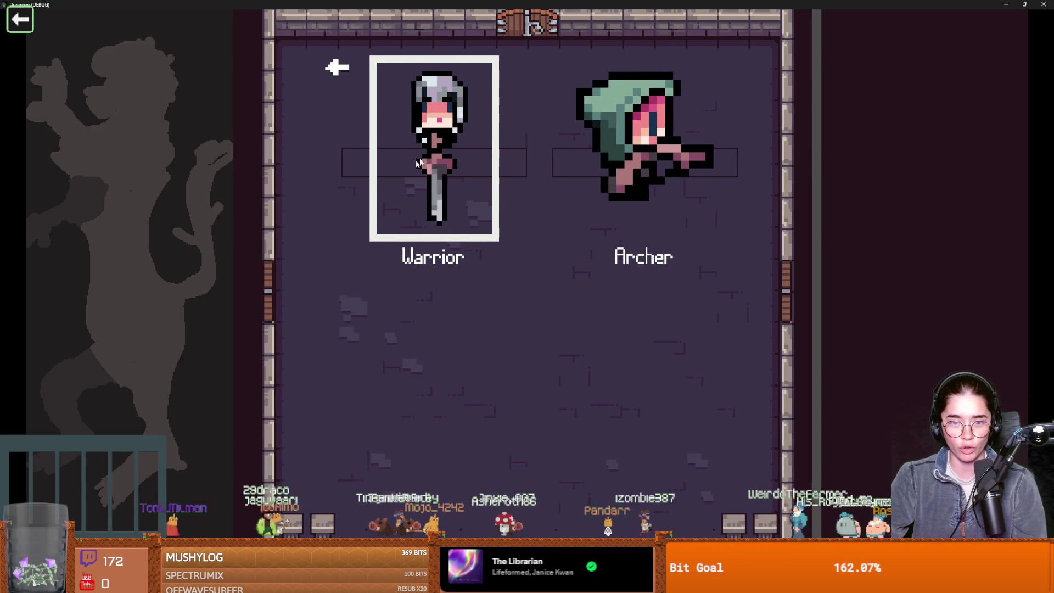
key("Return")
key("space")
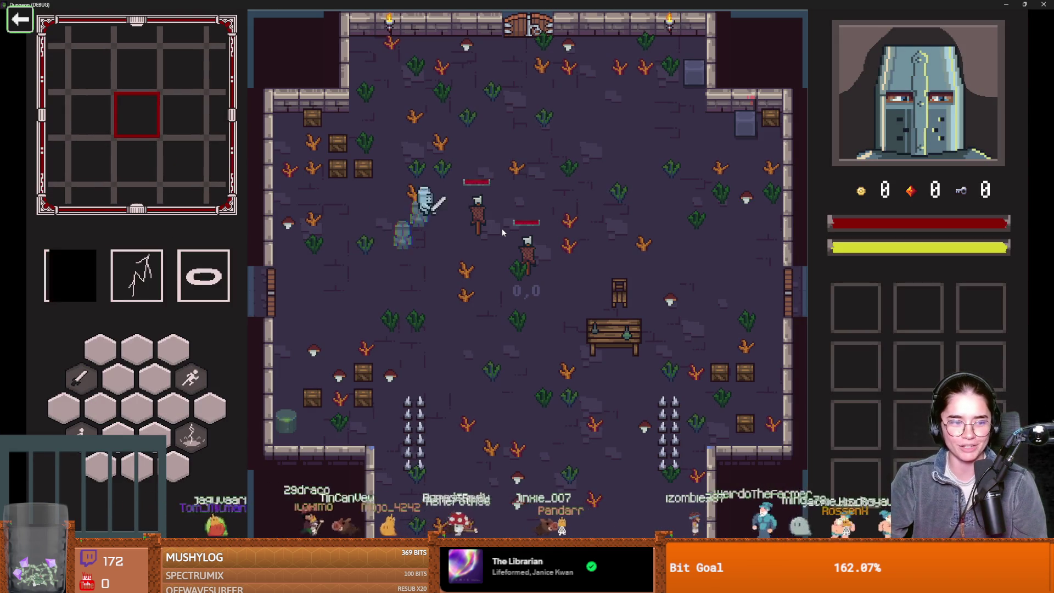
key("w")
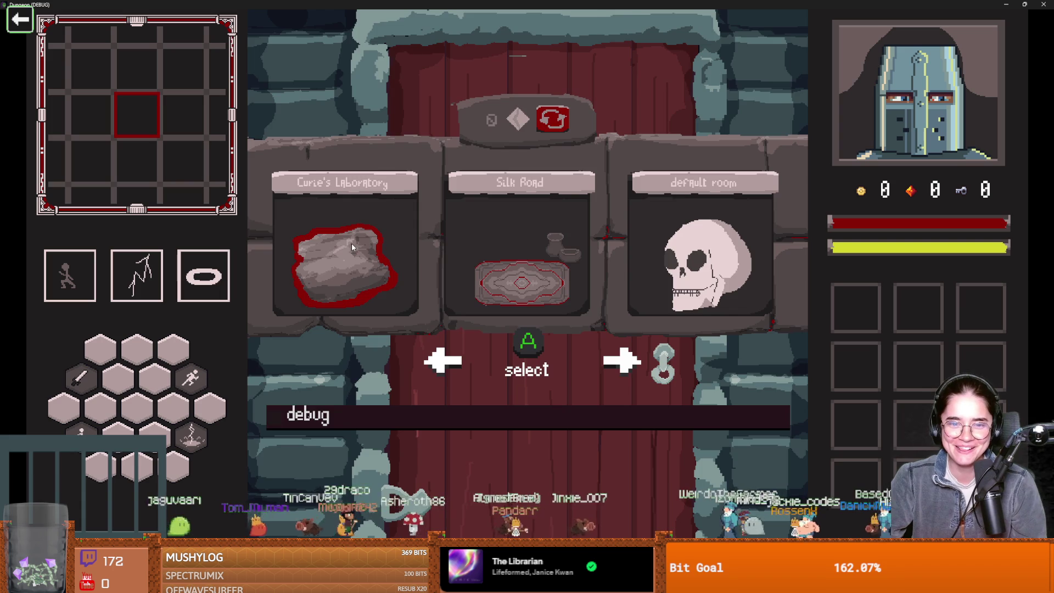
left_click(352, 243)
key("s")
key("space")
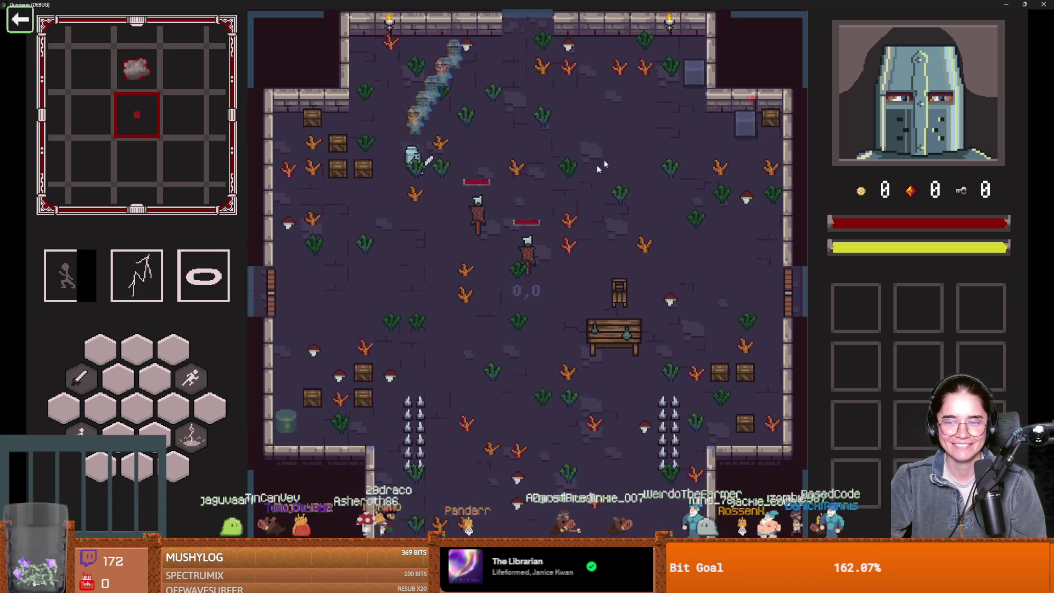
left_click(1043, 4)
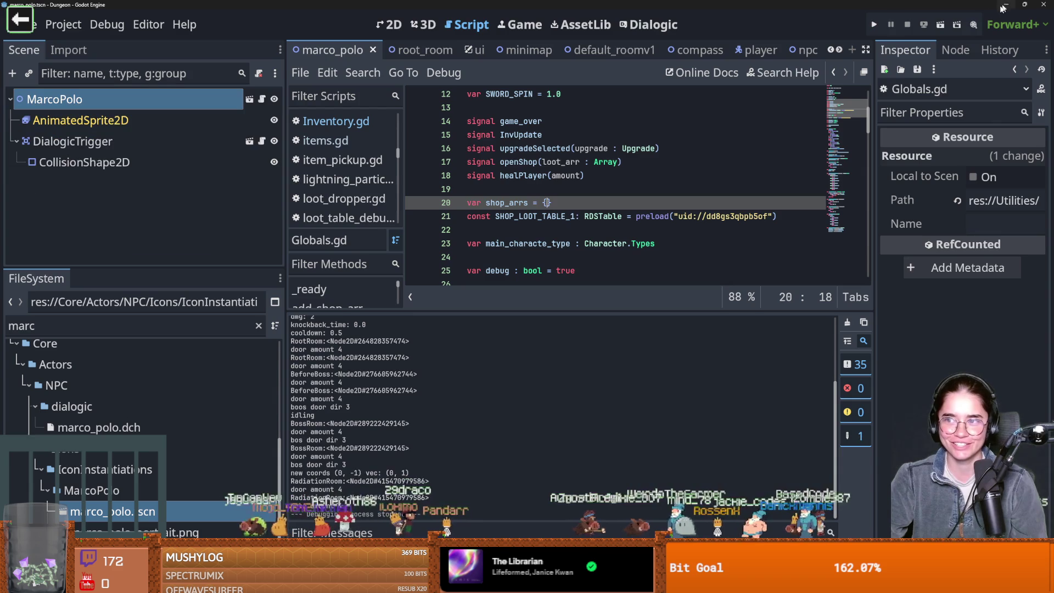
- Relaunch, choose Warrior, and pick Silk Road from the debug room selection
left_click(873, 24)
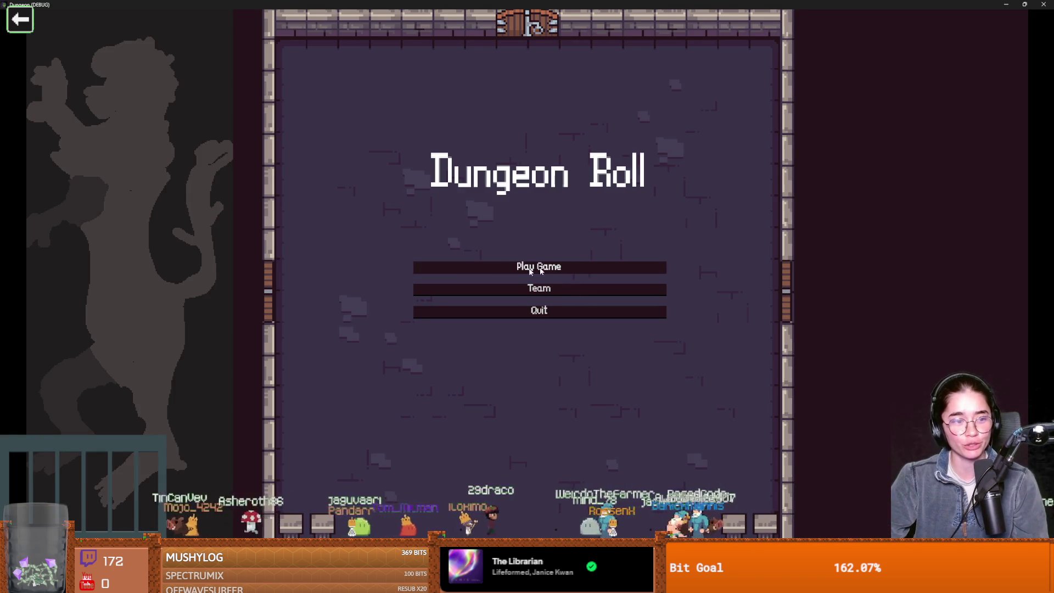
left_click(540, 269)
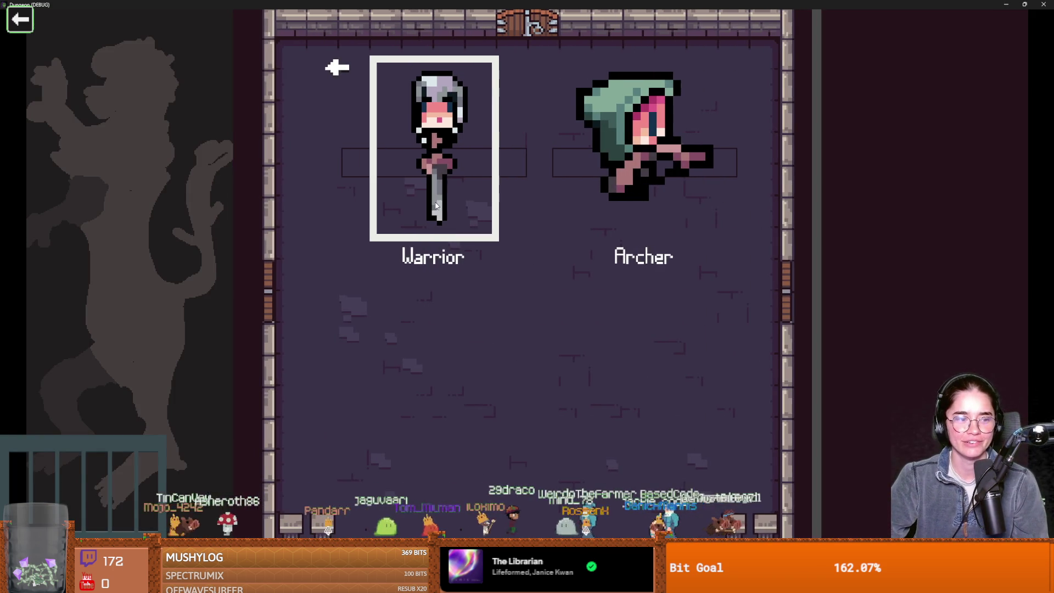
left_click(442, 208)
key("space")
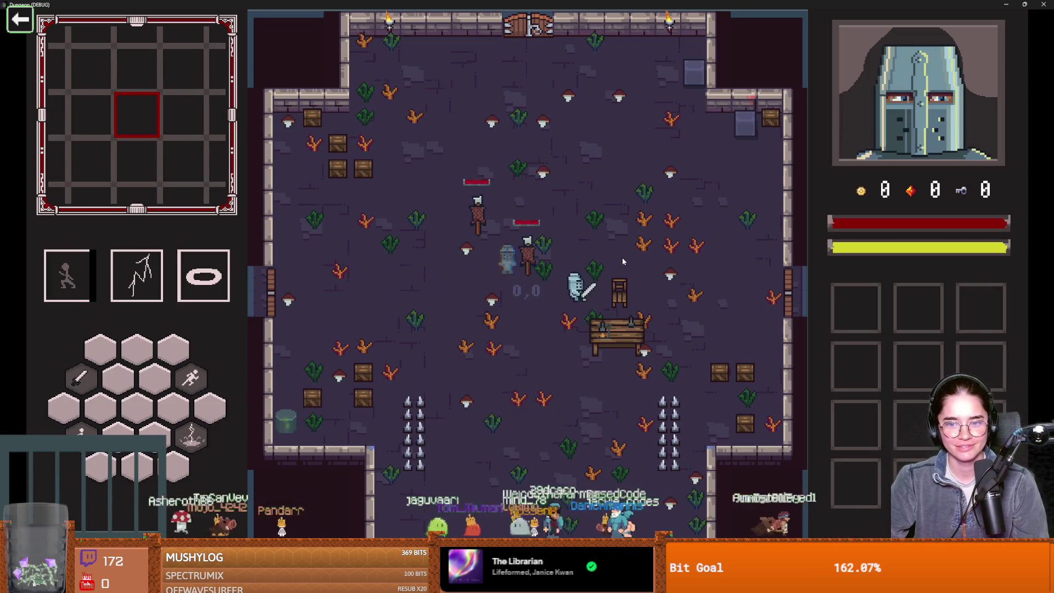
key("Escape")
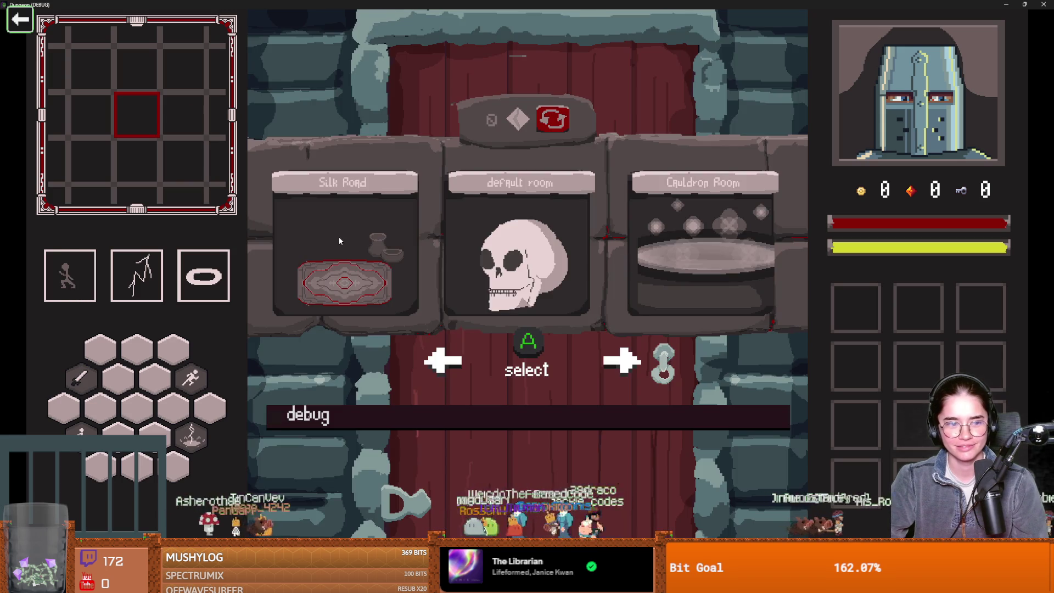
left_click(338, 236)
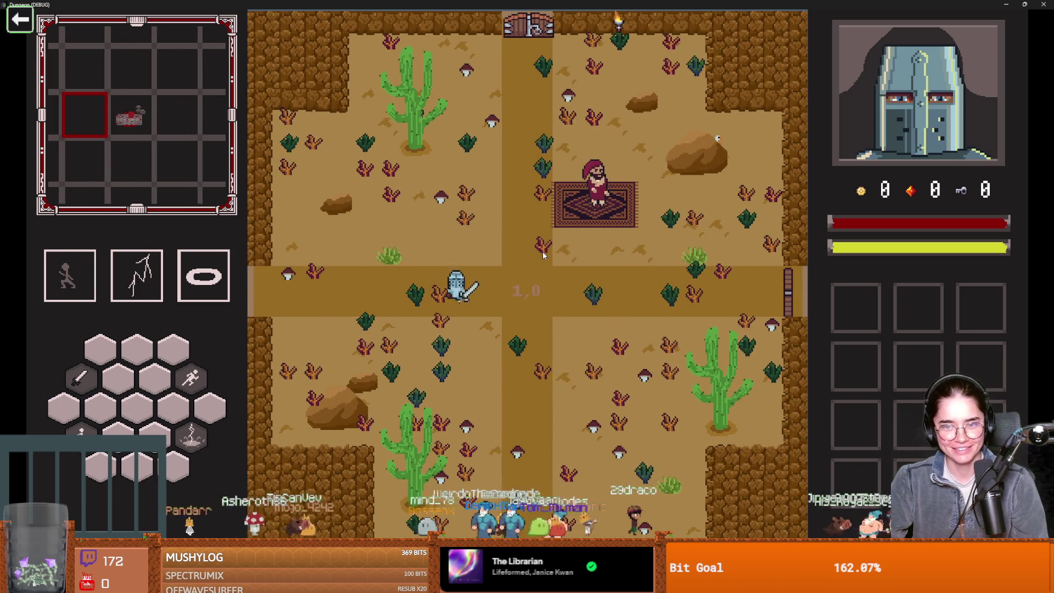
- Walk to the first merchant, open See Wares, and close the shop
key("space")
key("w")
key("d")
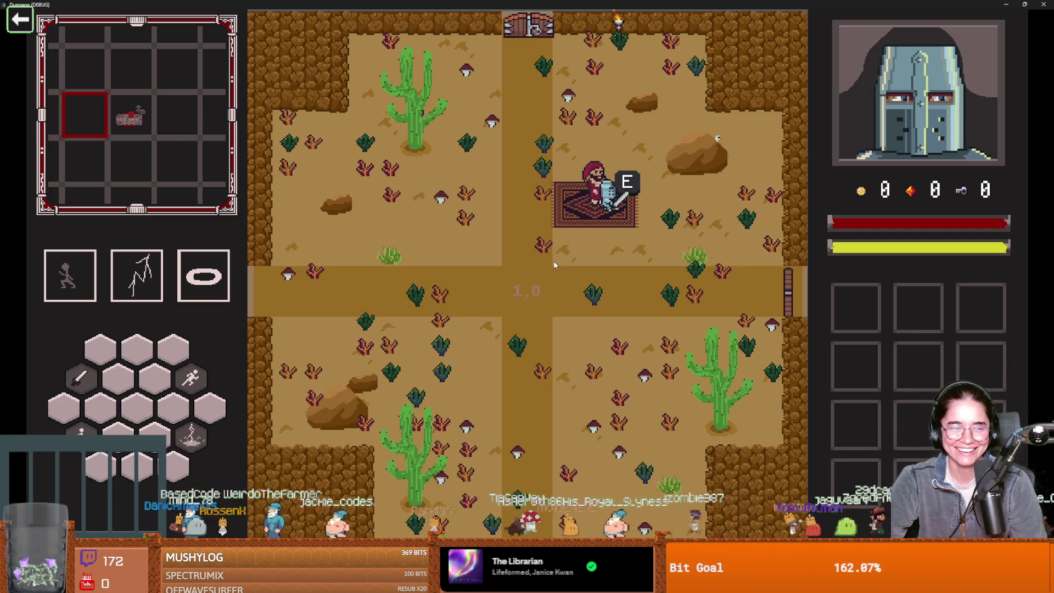
key("e")
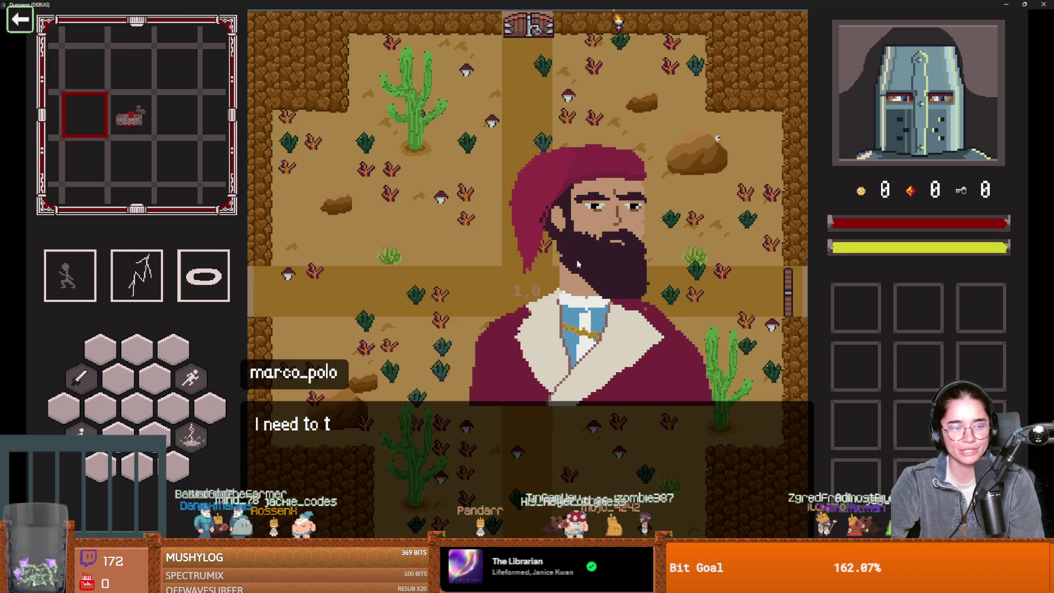
left_click(519, 274)
left_click(518, 278)
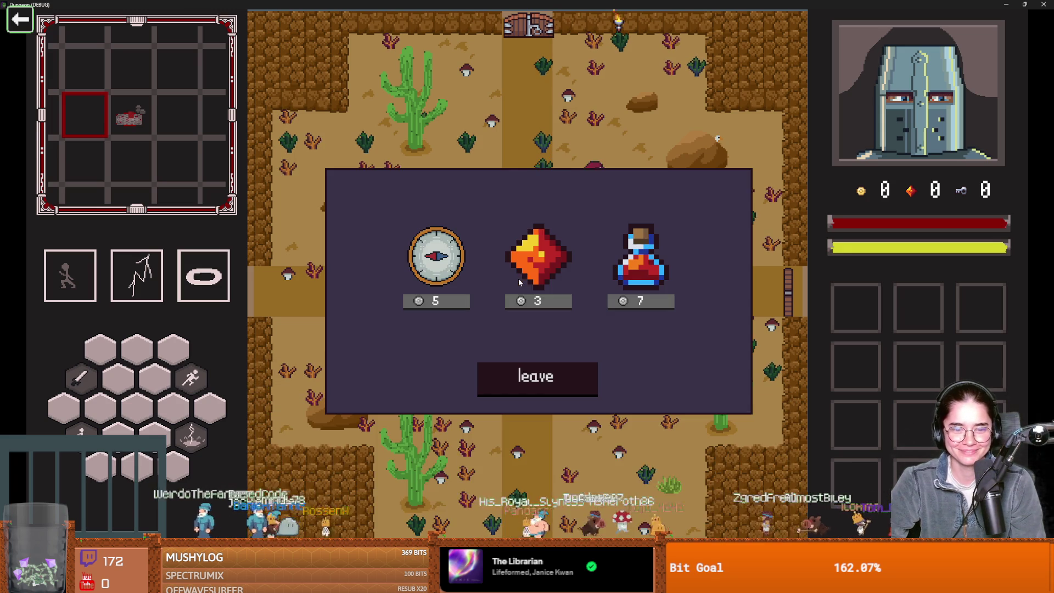
left_click(568, 384)
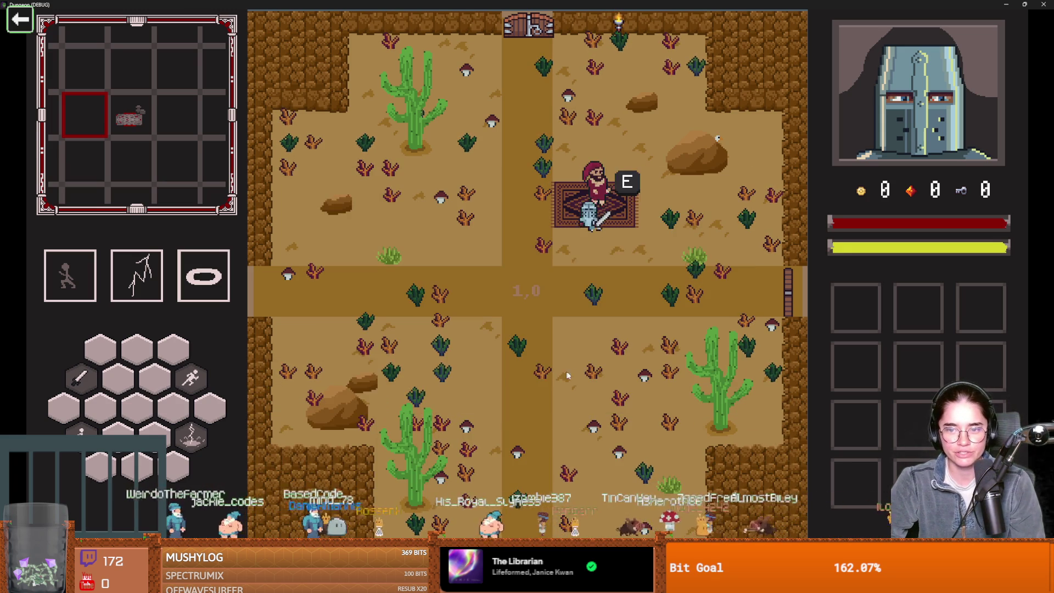
- Enter another Silk Road room and open and close that merchant's shop
key("s")
key("space")
key("space")
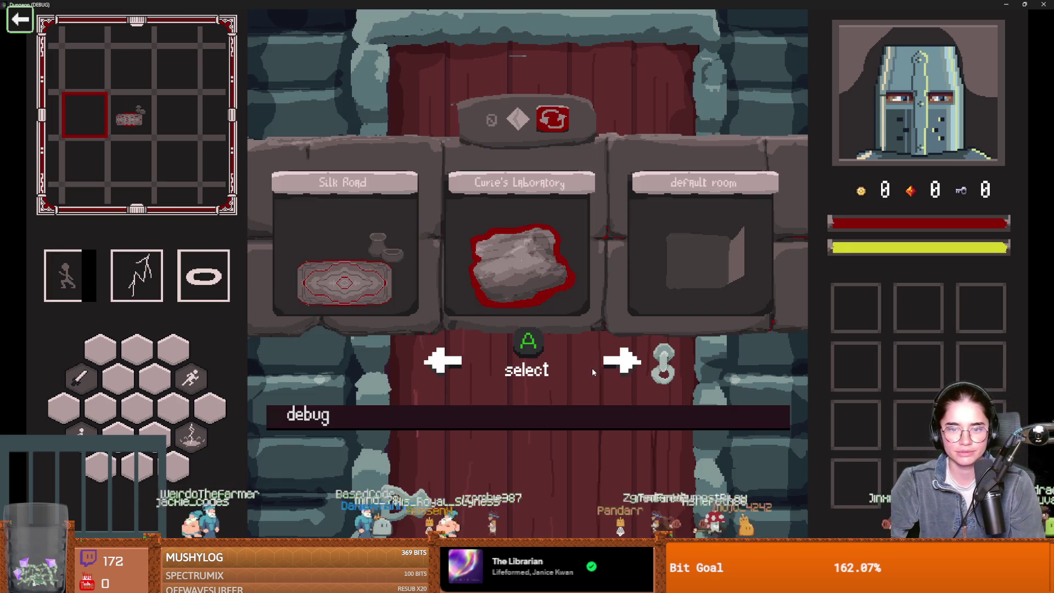
left_click(372, 272)
key("s")
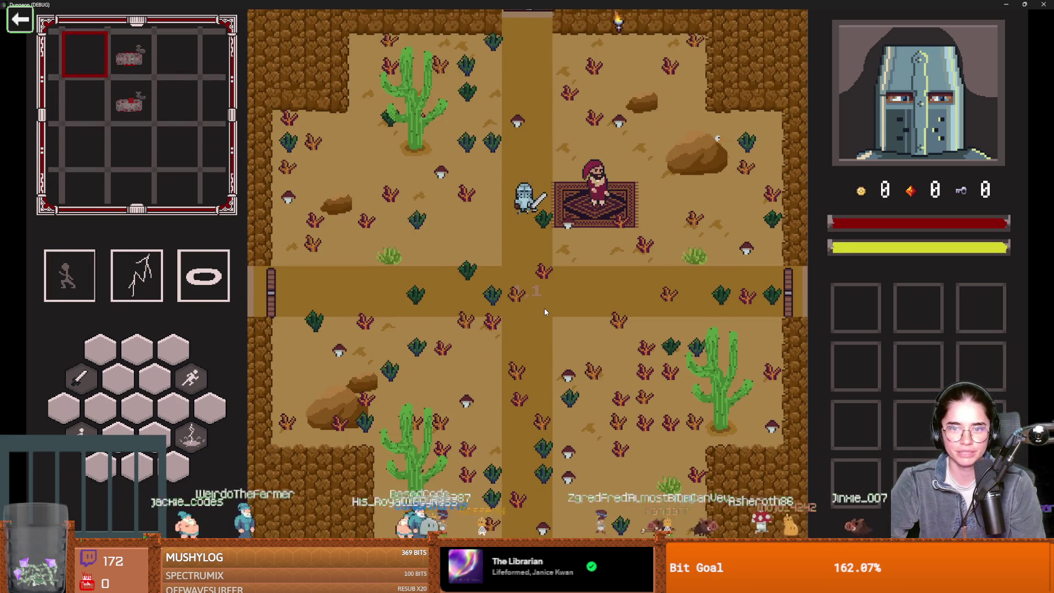
key("e")
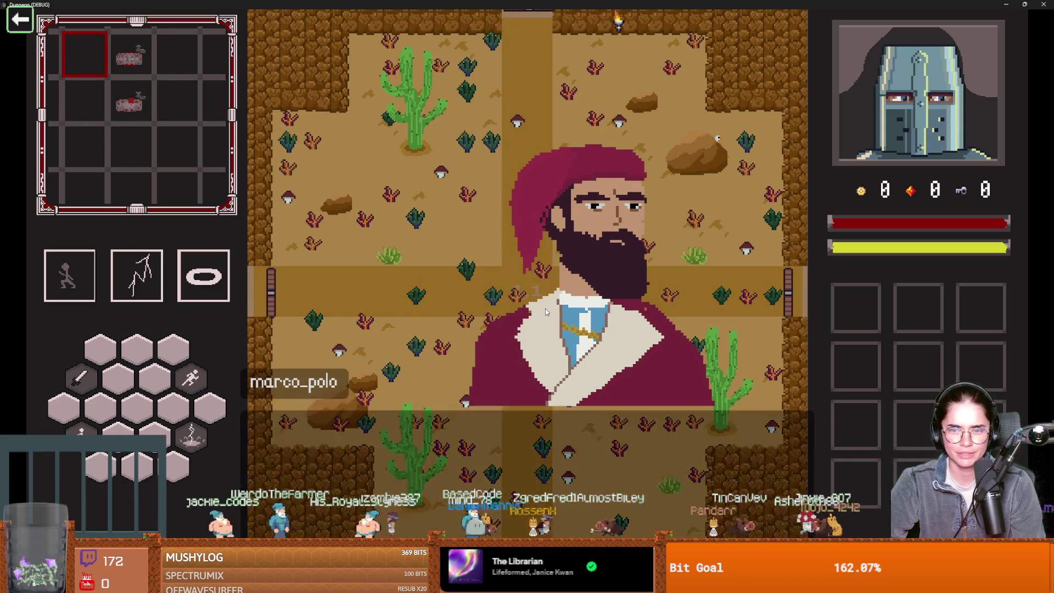
left_click(524, 280)
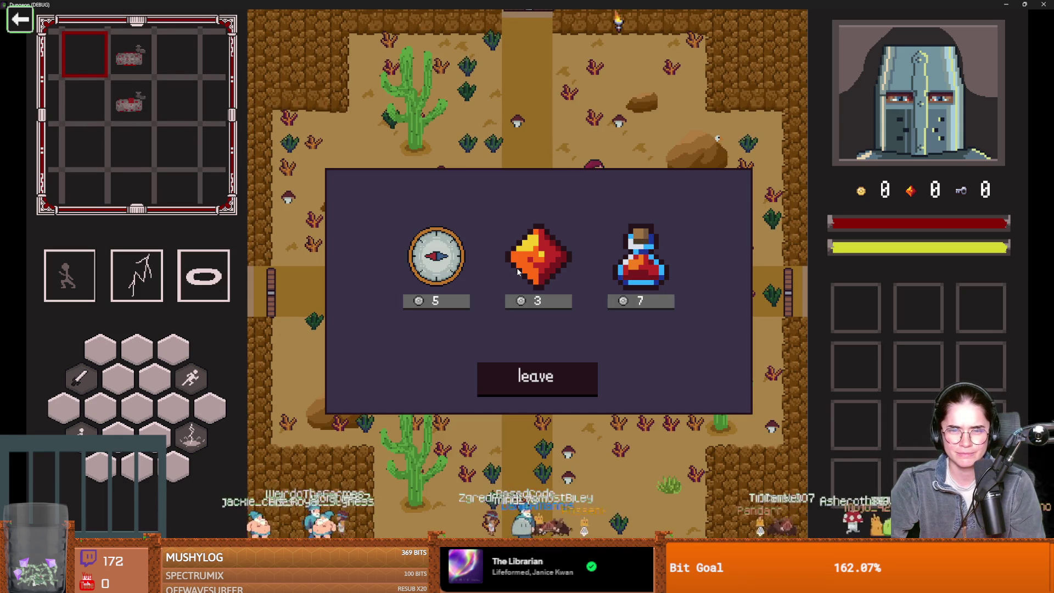
left_click(539, 371)
- Head west into the next Silk Road room and check the second merchant's wares
key("s")
key("a")
key("space")
key("w")
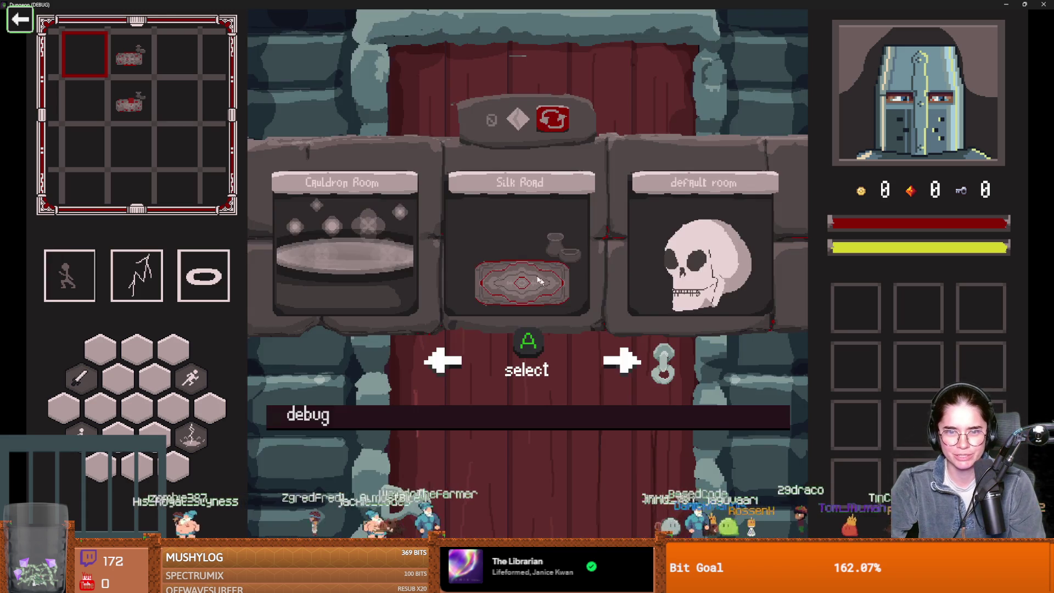
left_click(522, 264)
key("a")
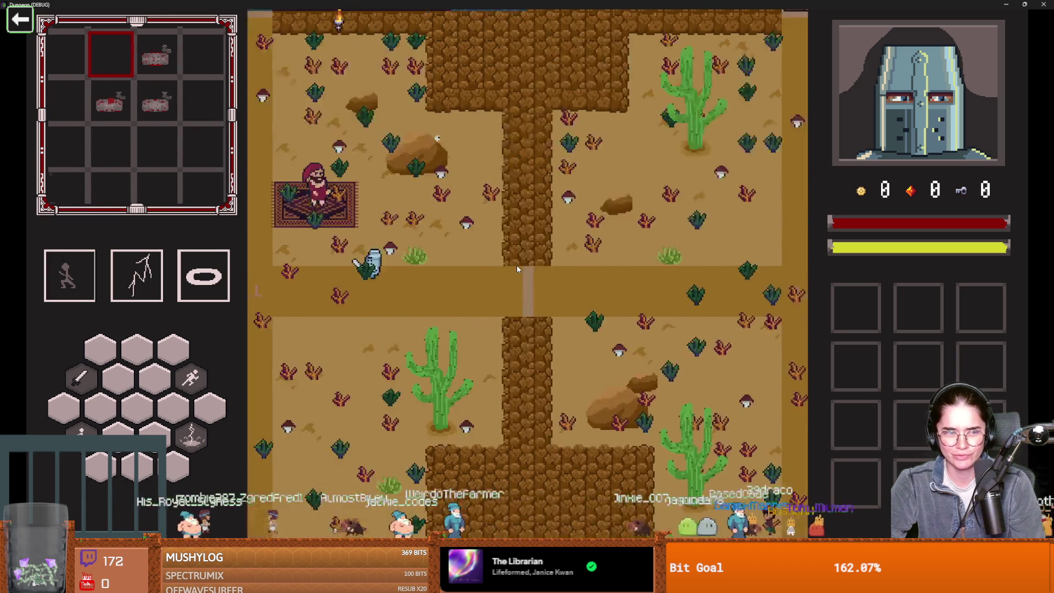
key("w")
key("e")
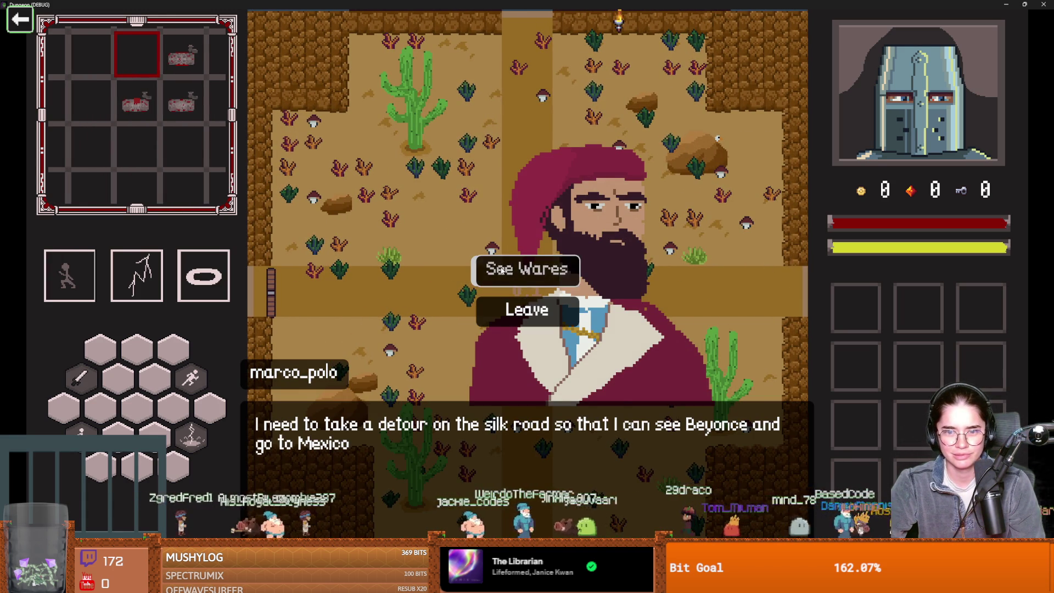
left_click(502, 267)
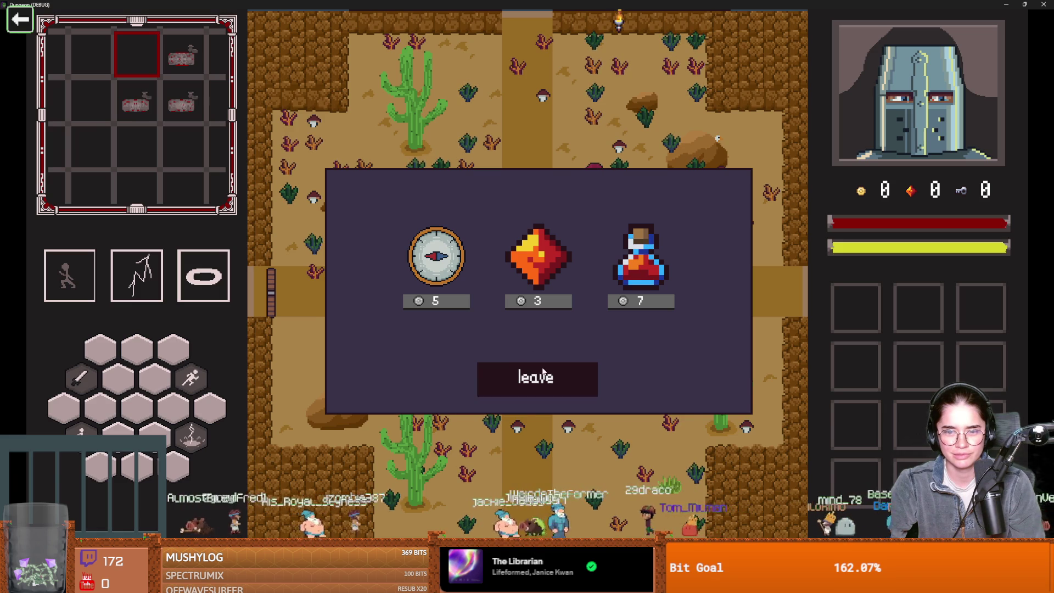
left_click(536, 378)
- Leave full-screen and stop the running game
key("super+Down")
left_click(617, 306)
scroll(598, 280, "down", 1)
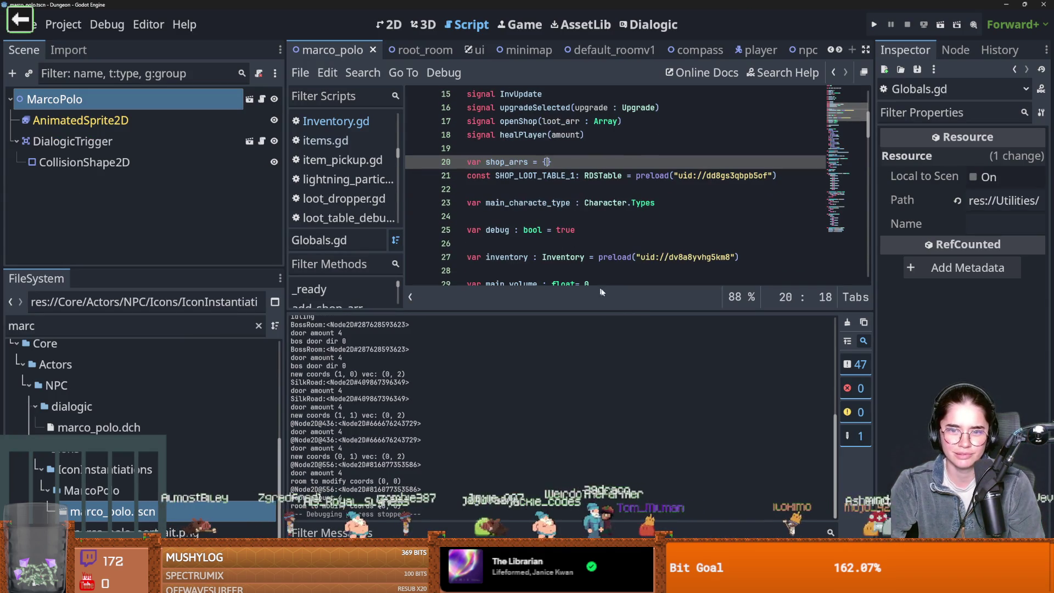
- Enlarge the script editor, add a blank line below the shop_arrs assignment, and save
left_click_drag(610, 311, 609, 407)
scroll(586, 316, "down", 15)
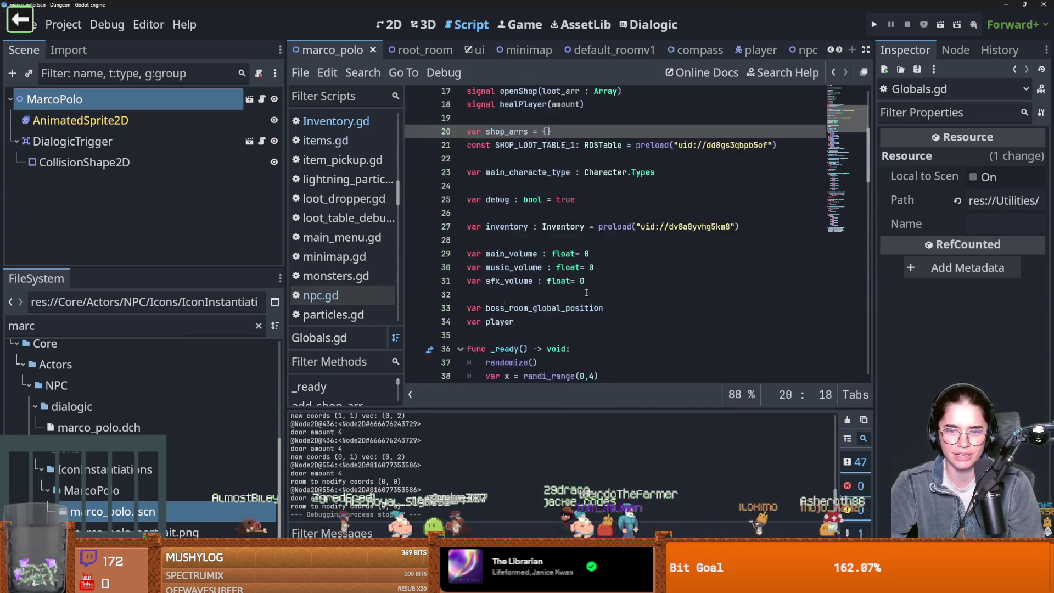
scroll(586, 316, "down", 4)
scroll(571, 308, "up", 11)
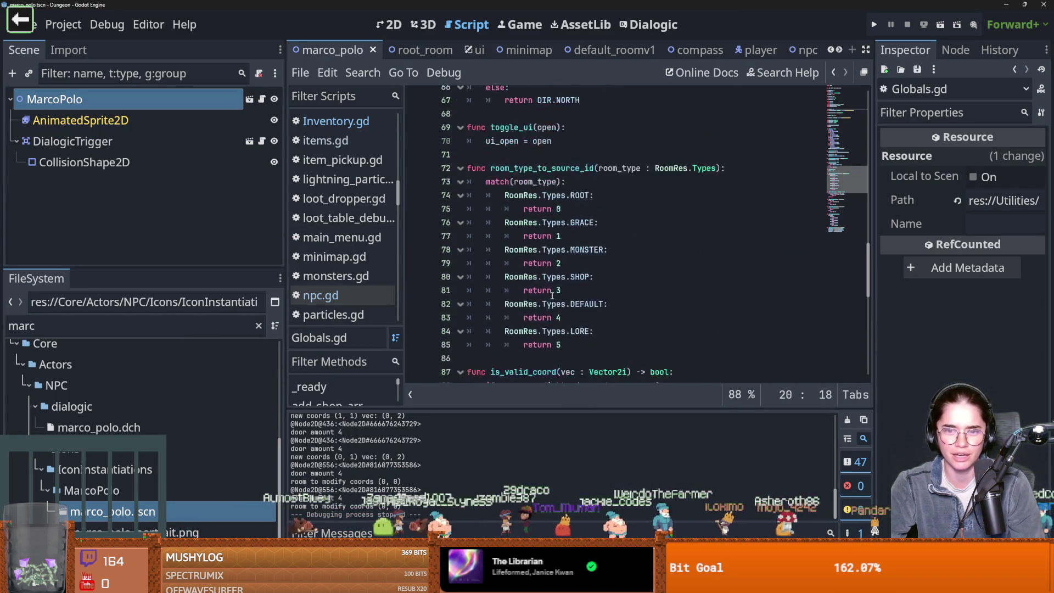
scroll(557, 296, "down", 3)
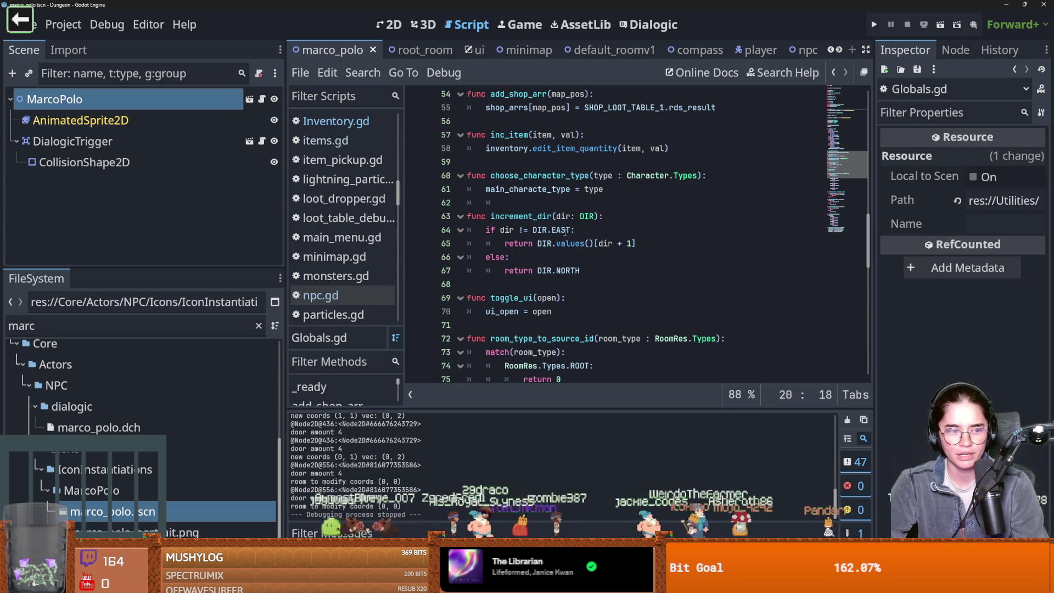
scroll(590, 241, "up", 2)
scroll(588, 240, "down", 1)
scroll(585, 239, "up", 4)
scroll(583, 238, "down", 5)
scroll(585, 247, "up", 4)
left_click(719, 271)
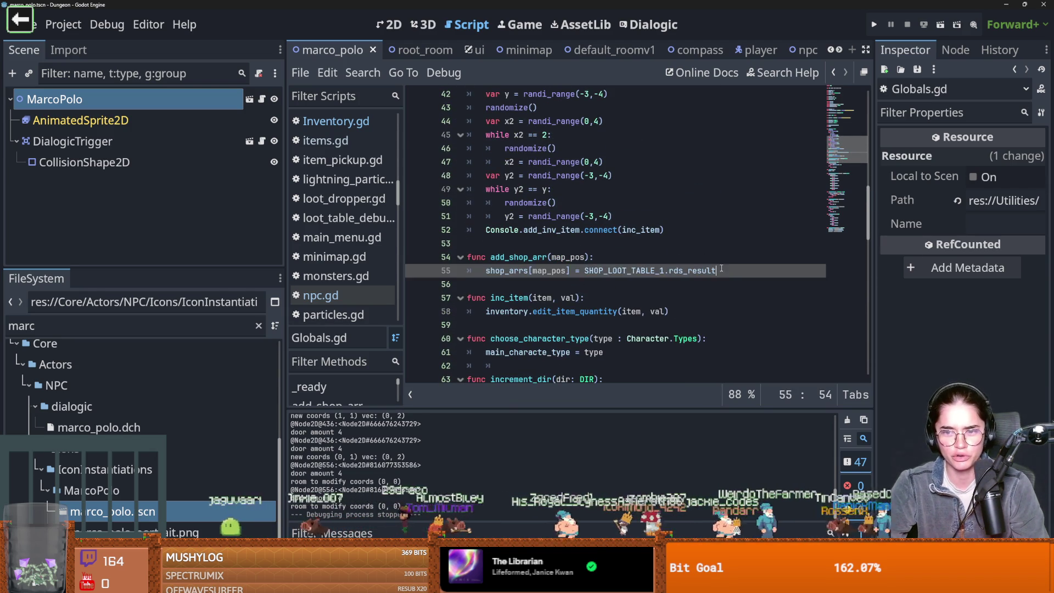
key("Return")
key("ctrl+s")
- Add 'var new_result = SHOP_LOOT_TABLE_1.rds_result' and assign shop_arrs[map_pos] = new_result
left_click(664, 258)
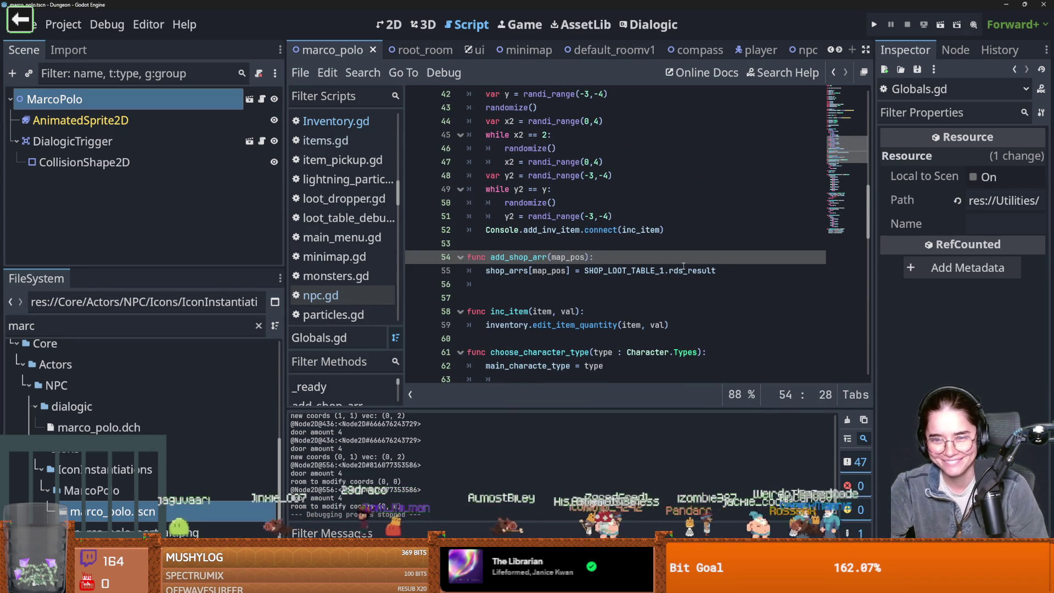
key("Return")
type("var new_result")
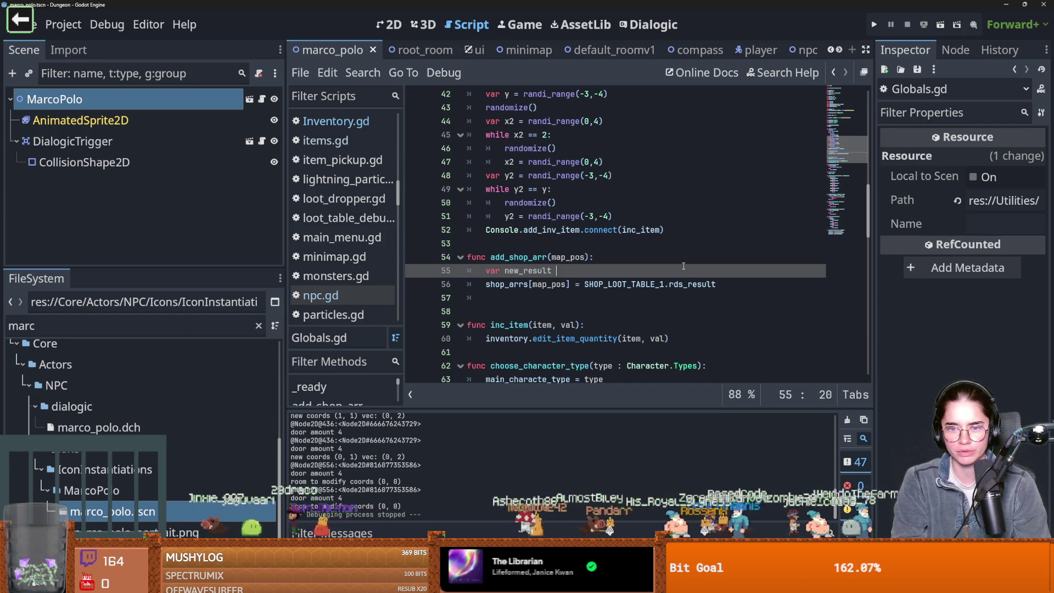
type("=")
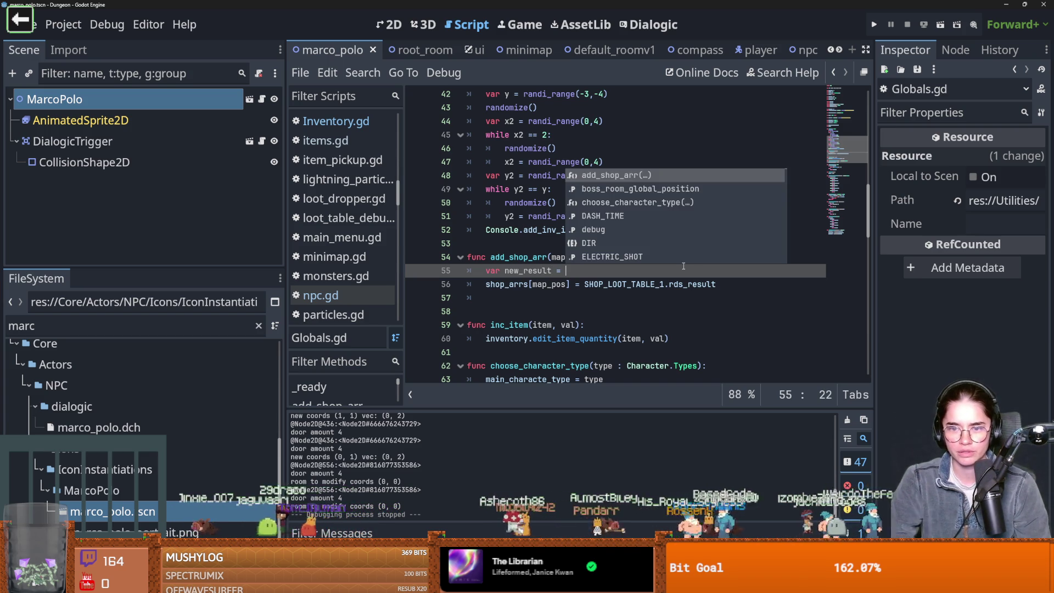
mouse_move(717, 282)
left_mouse_down()
mouse_move(584, 284)
mouse_move(571, 270)
left_mouse_up()
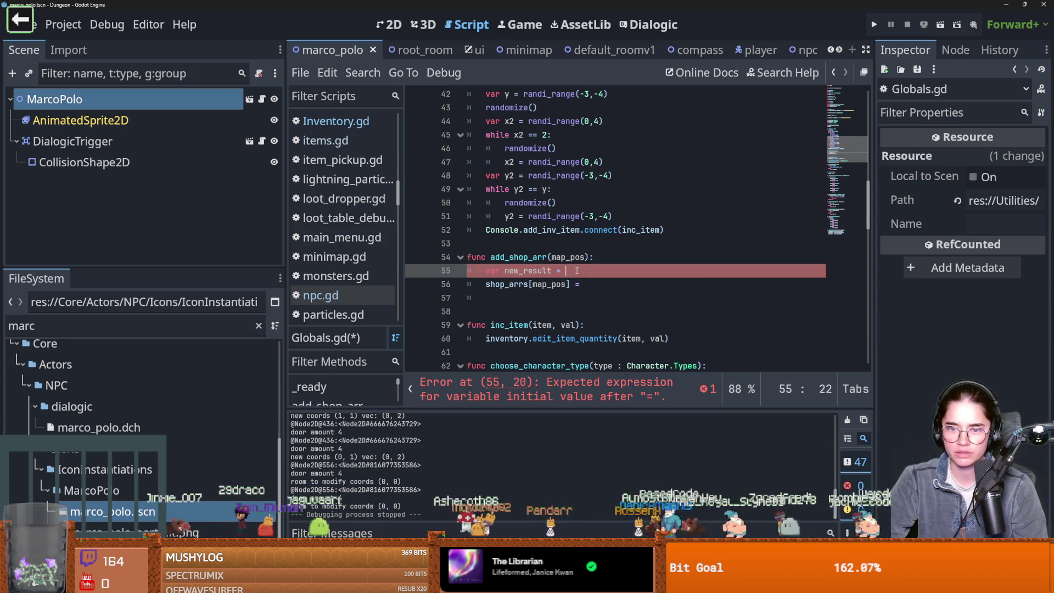
left_click(613, 285)
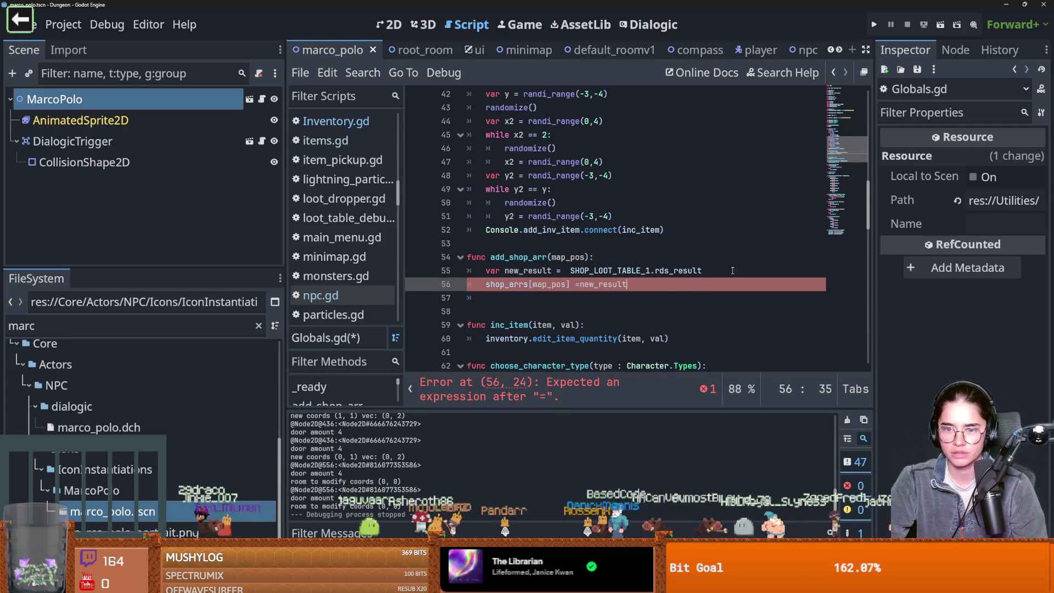
key("ctrl+shift+Return")
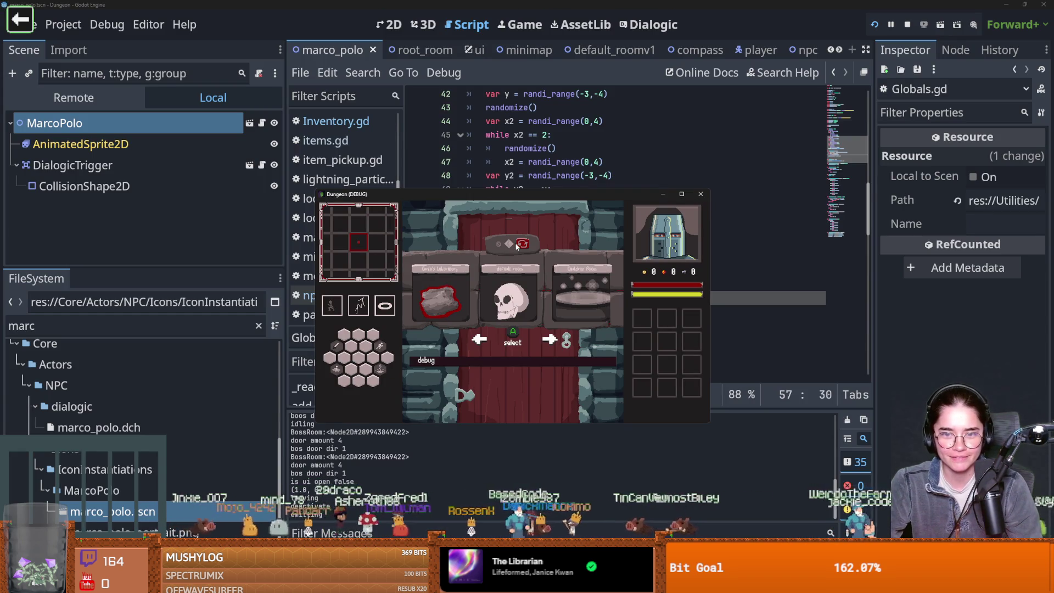
- Turn on the debug room option, enter the Silk Road room, and open Marco Polo's wares
left_click(471, 362)
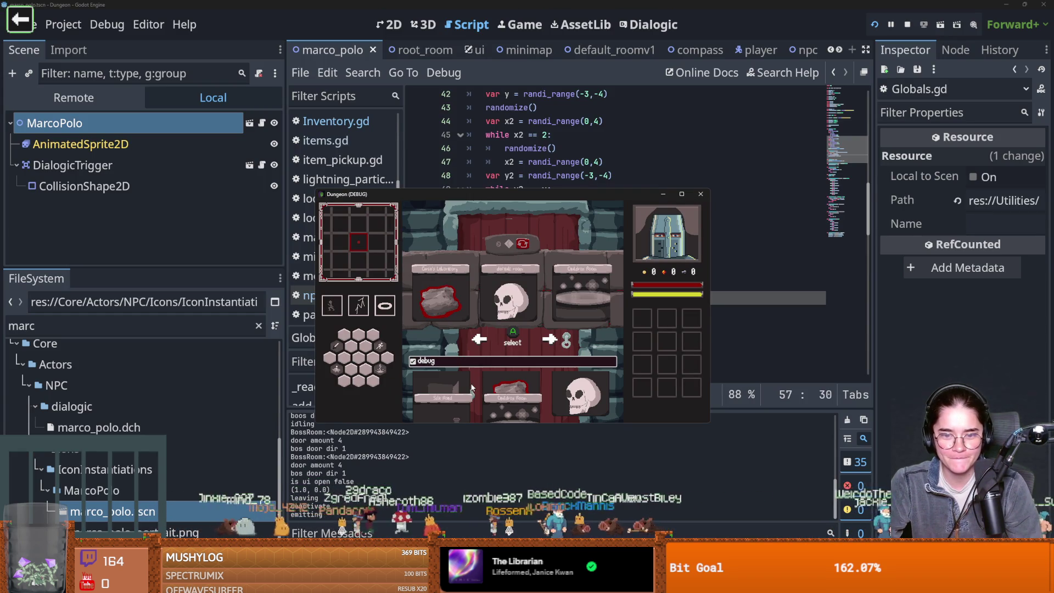
left_click(442, 412)
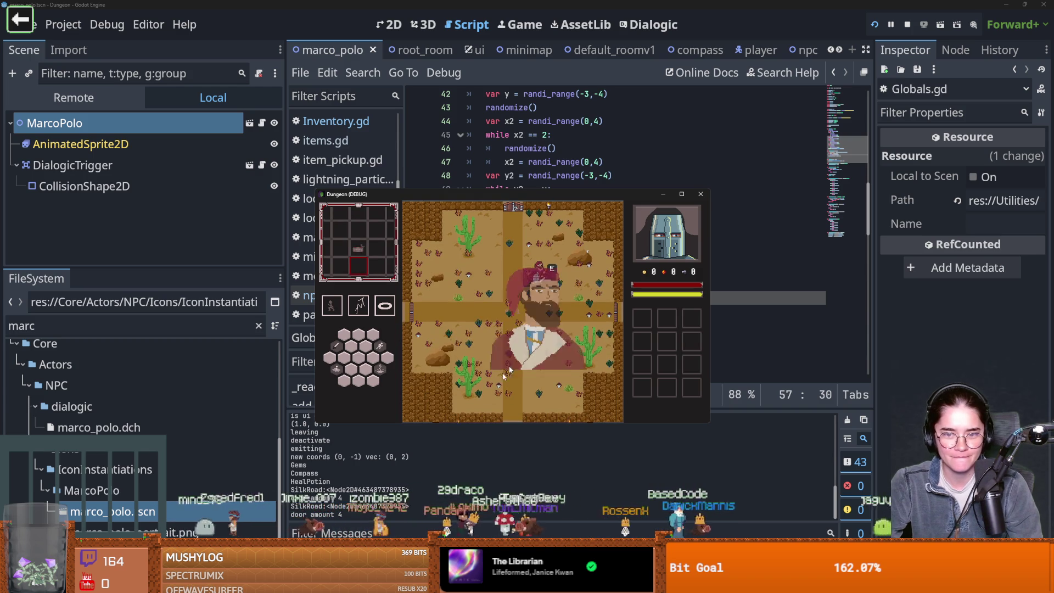
key("e")
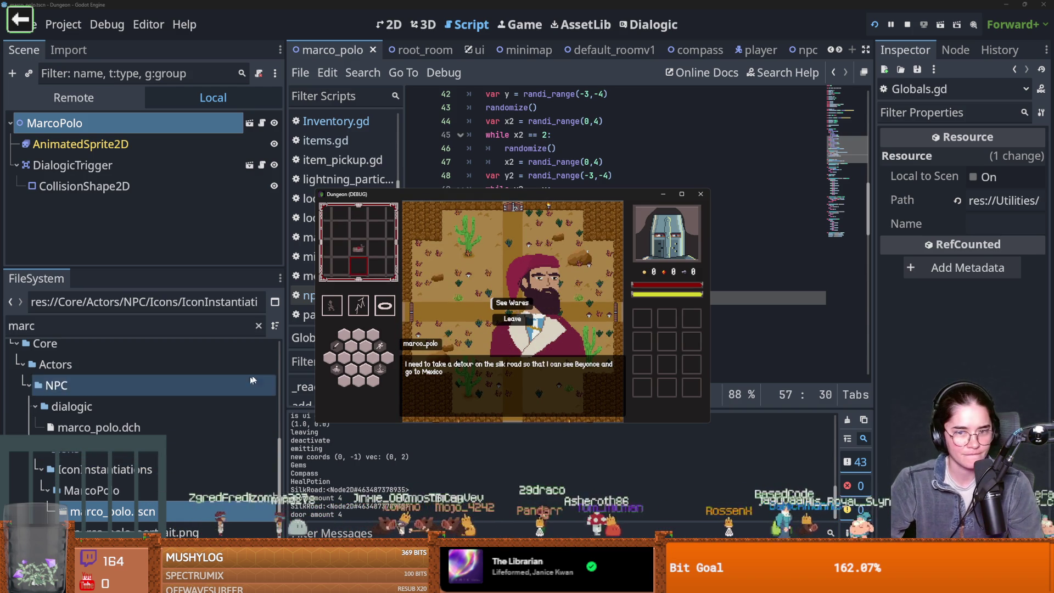
left_click(496, 303)
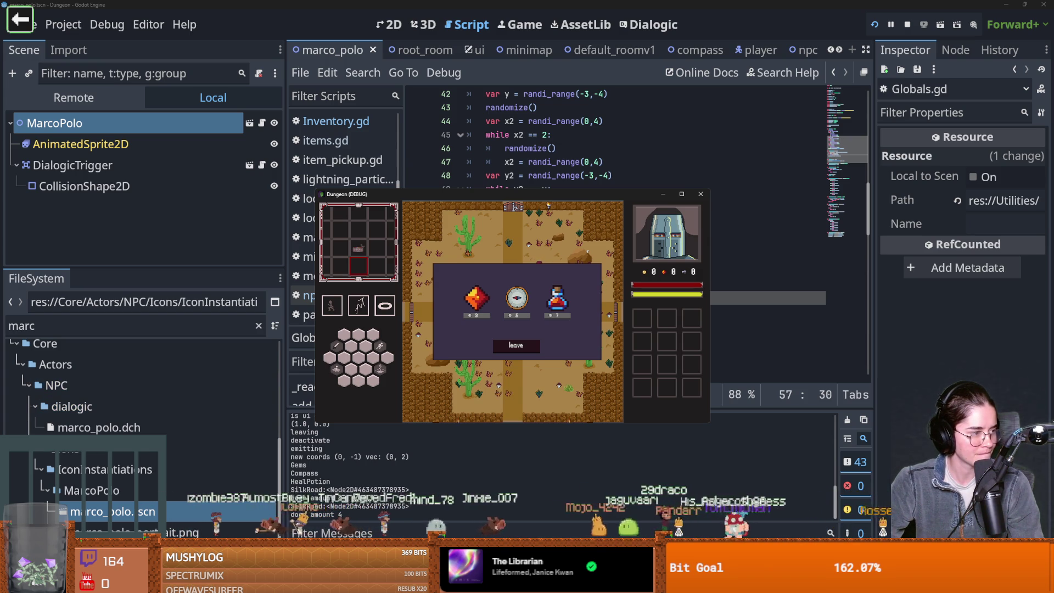
- Leave the shop for the next room and move the game window to the lower right
left_click(528, 344)
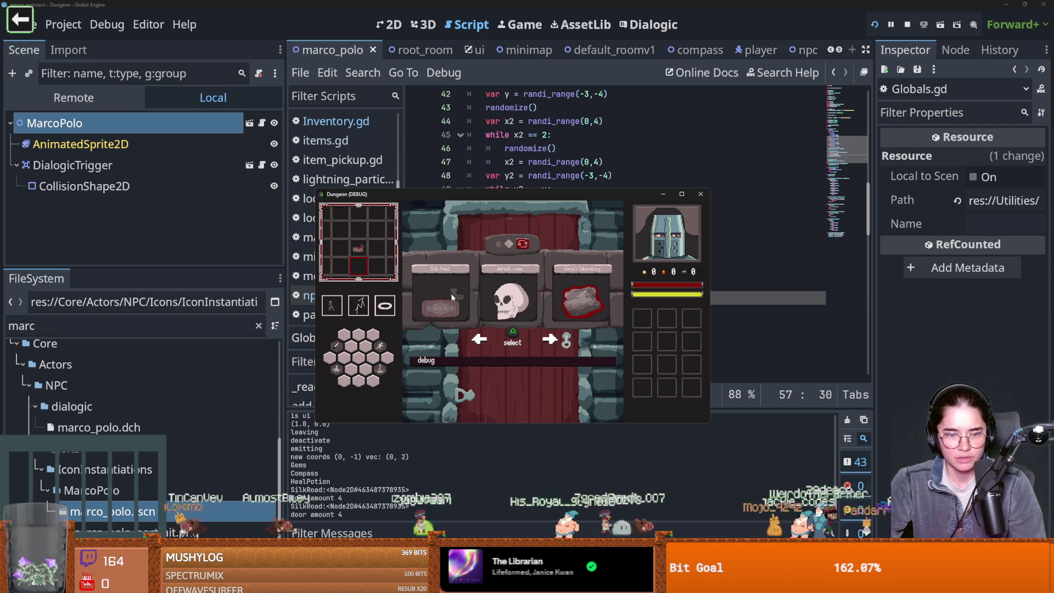
left_click(452, 297)
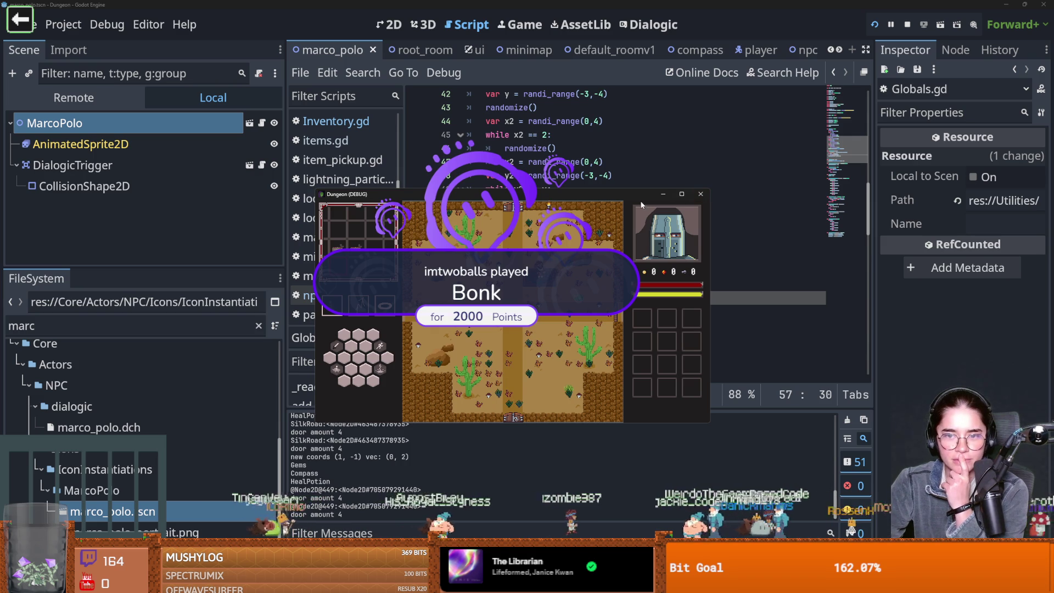
left_click_drag(634, 197, 705, 281)
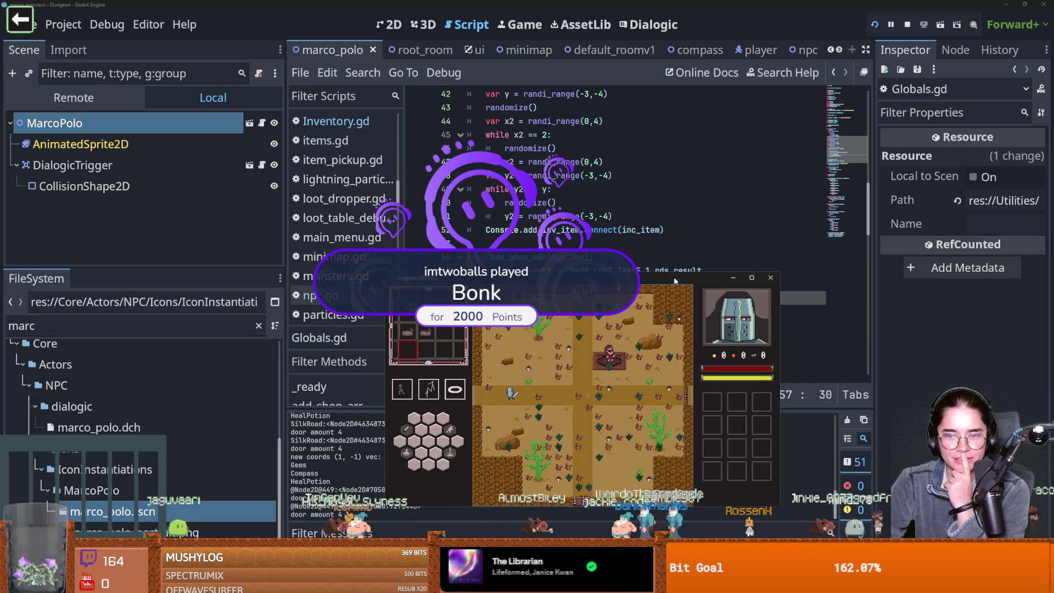
left_click_drag(674, 281, 858, 371)
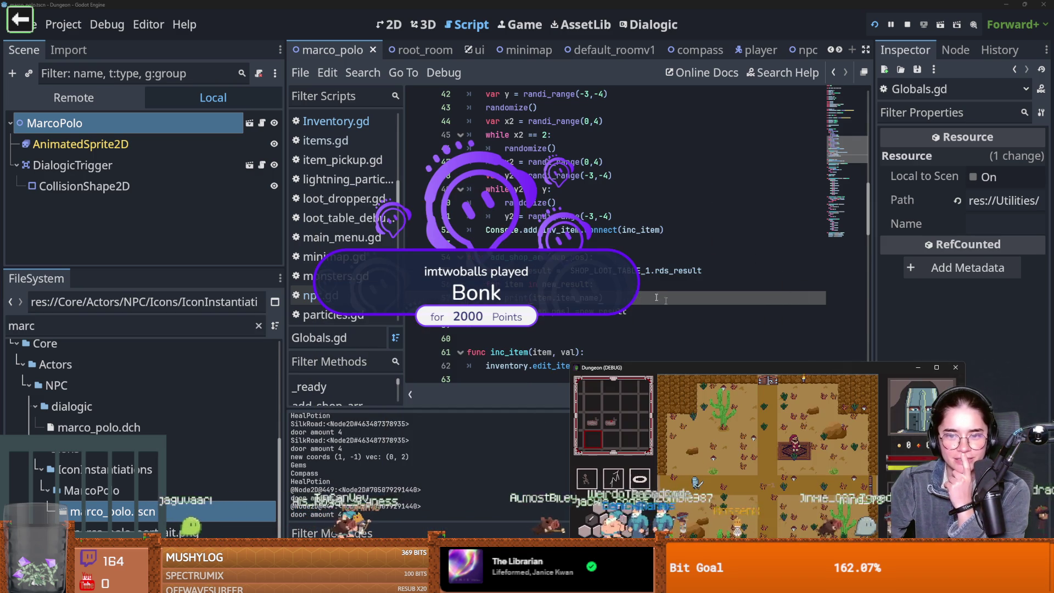
- Filter the FileSystem for 'Shop' and open ShopLootTable1.tres in a wider Inspector
left_click(638, 270)
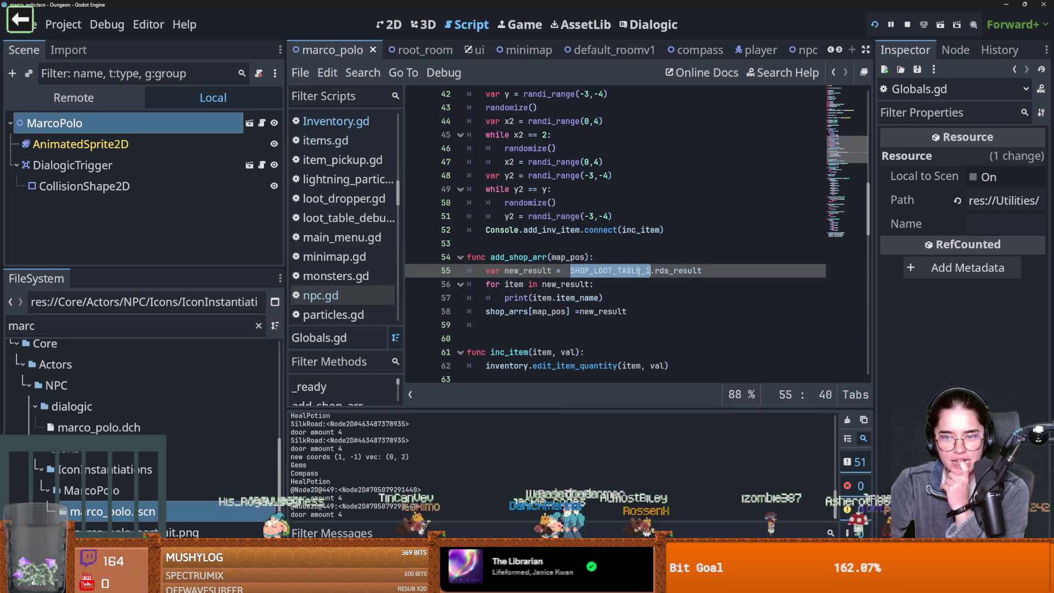
double_click(638, 270)
left_click(164, 330)
key("BackSpace")
key("BackSpace")
key("BackSpace")
type("Shop")
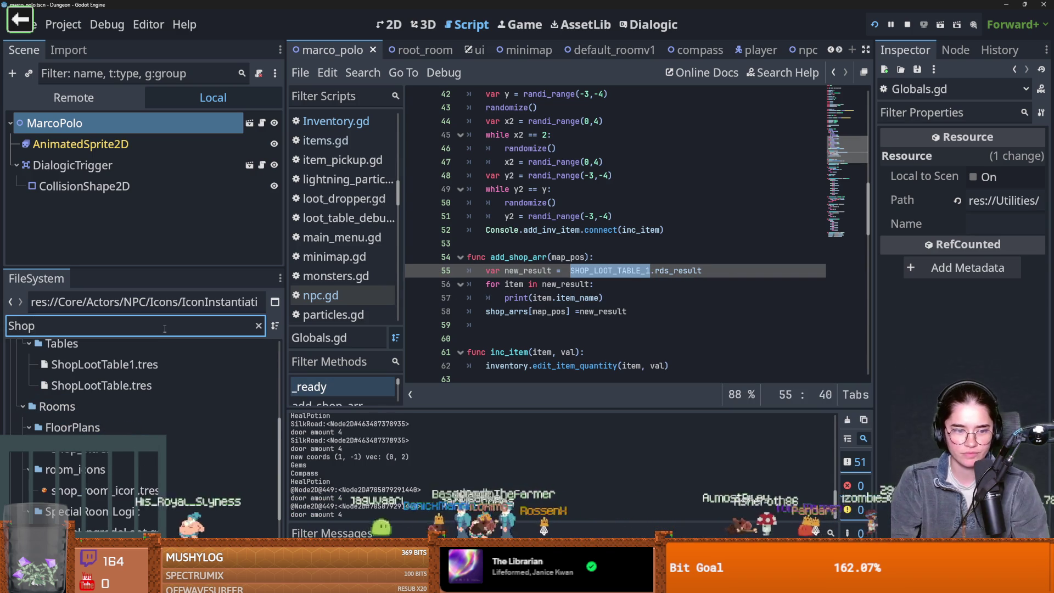
left_click(139, 366)
left_click_drag(874, 237, 685, 237)
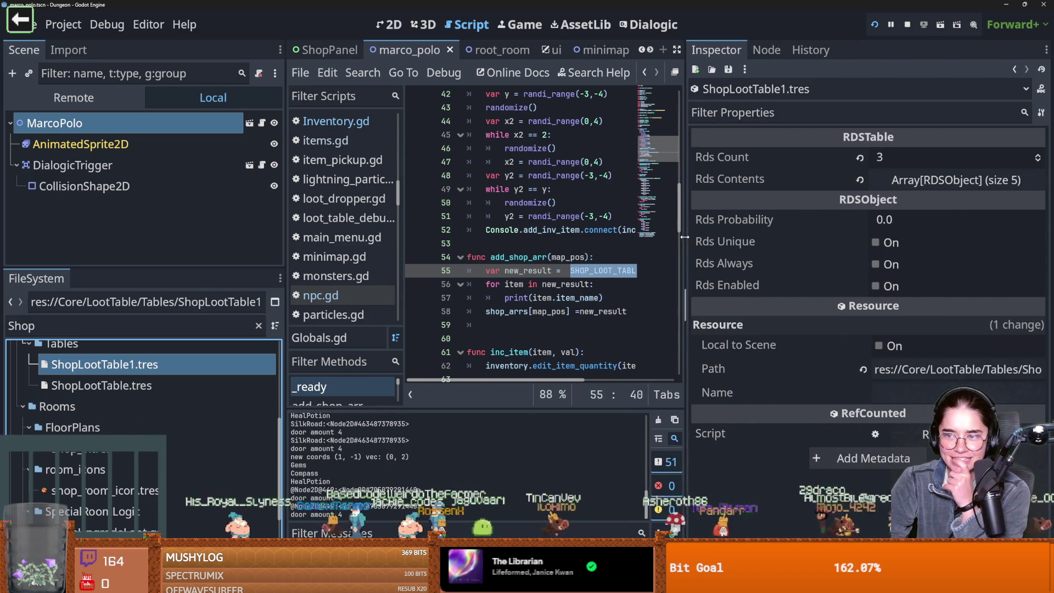
- Set the ring_1_skeleton_key entry's Rds Probability to 1.0 and check Rds Enabled
left_click(940, 182)
left_click(939, 229)
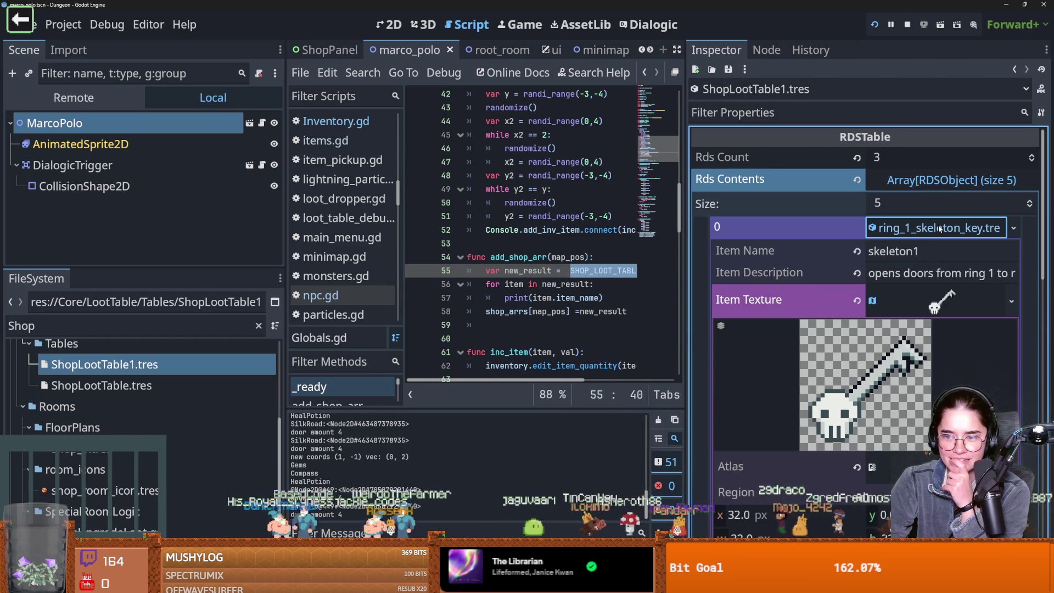
scroll(820, 324, "down", 6)
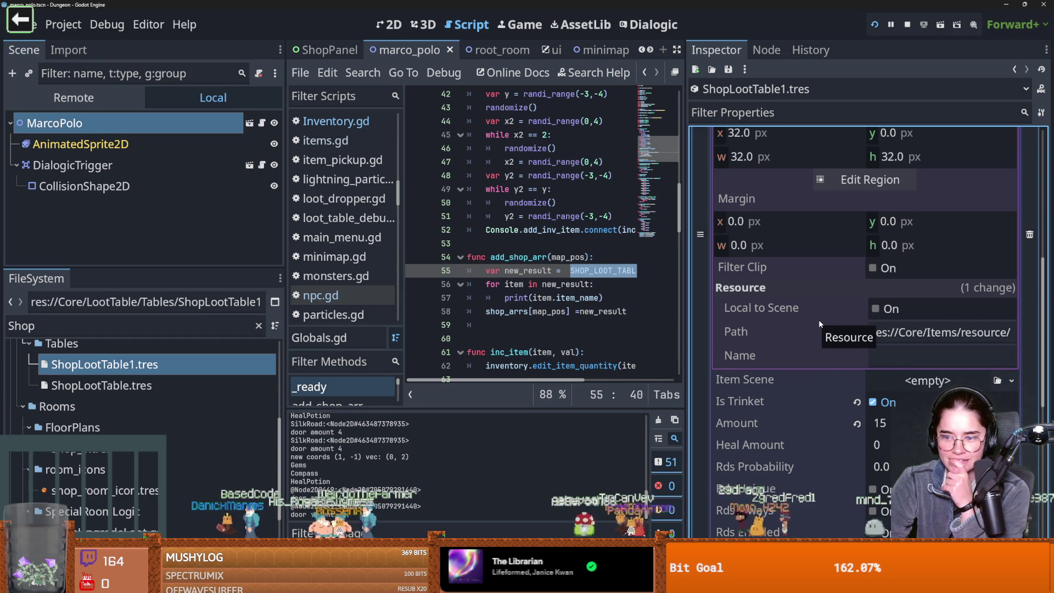
scroll(818, 323, "down", 5)
left_click(906, 302)
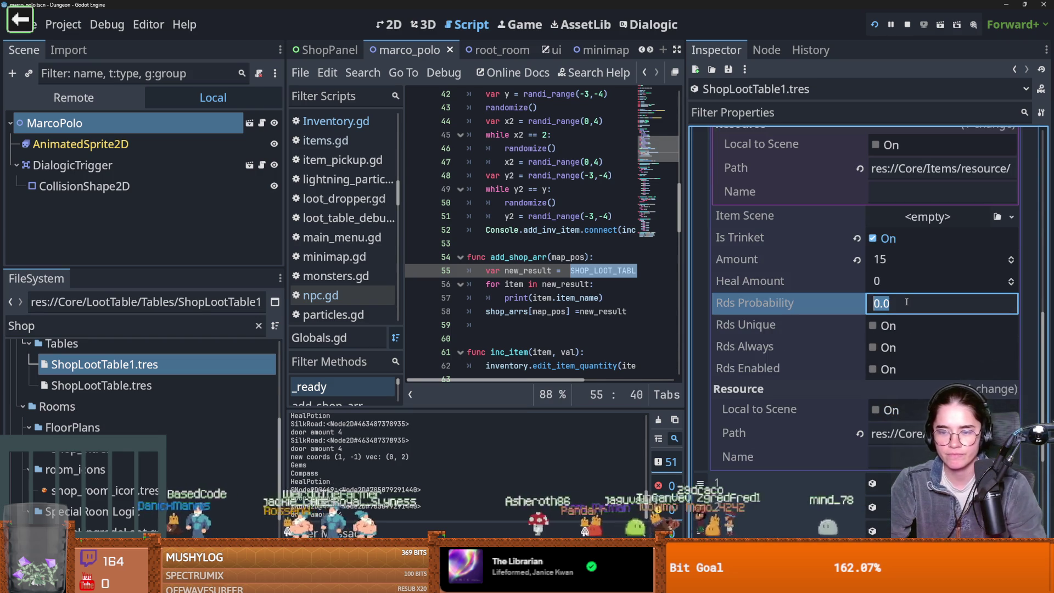
type("1")
key("Return")
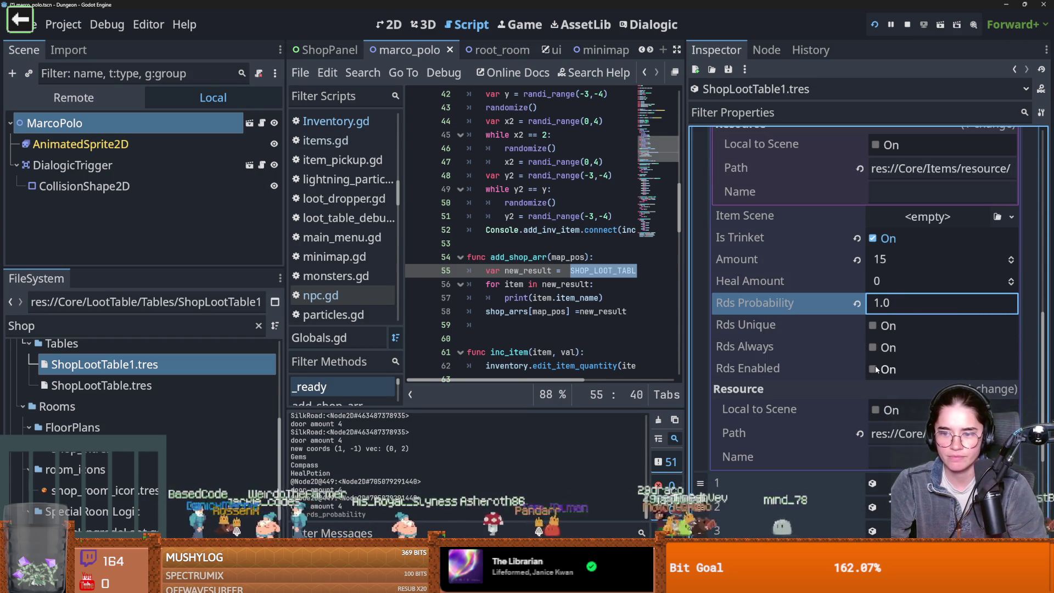
left_click(872, 369)
scroll(843, 332, "up", 10)
left_click(950, 200)
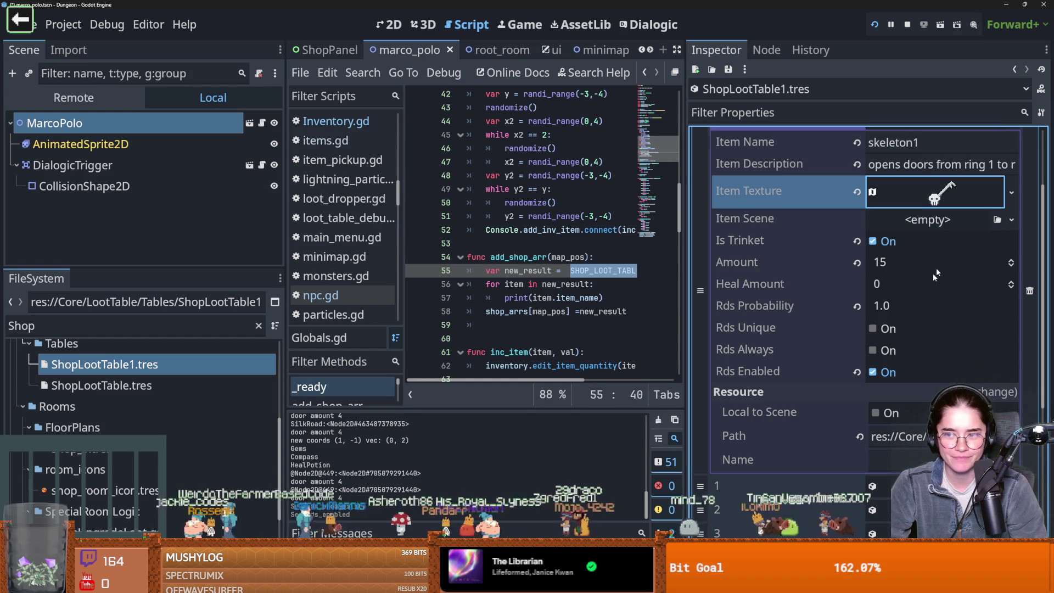
left_click(929, 195)
scroll(912, 240, "up", 1)
left_click(928, 212)
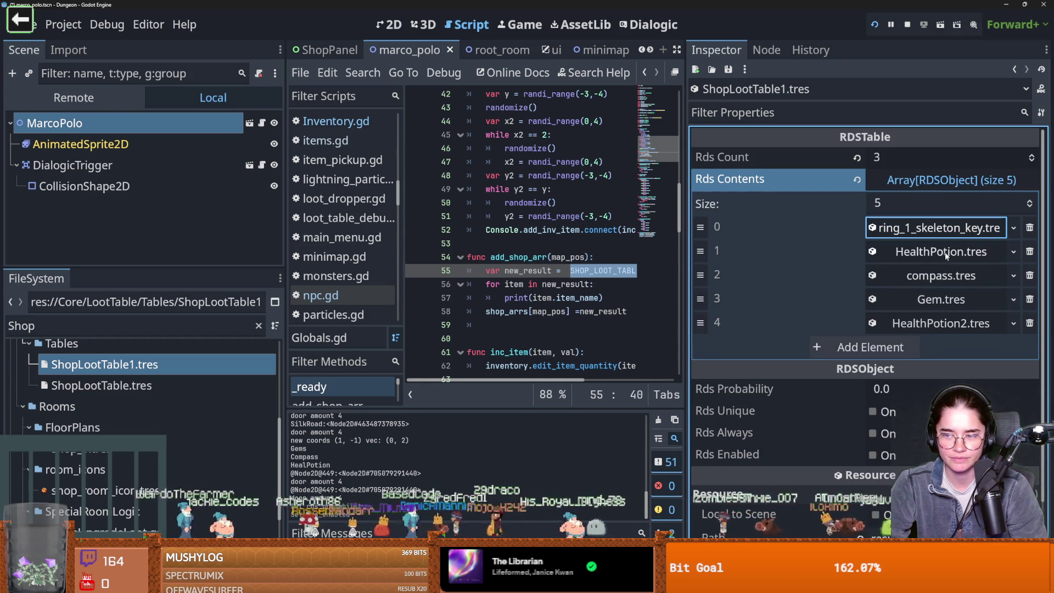
- Set the HealthPotion entry's Rds Probability to 1.0, recheck the entries, and save and rerun
left_click(941, 251)
scroll(920, 335, "down", 1)
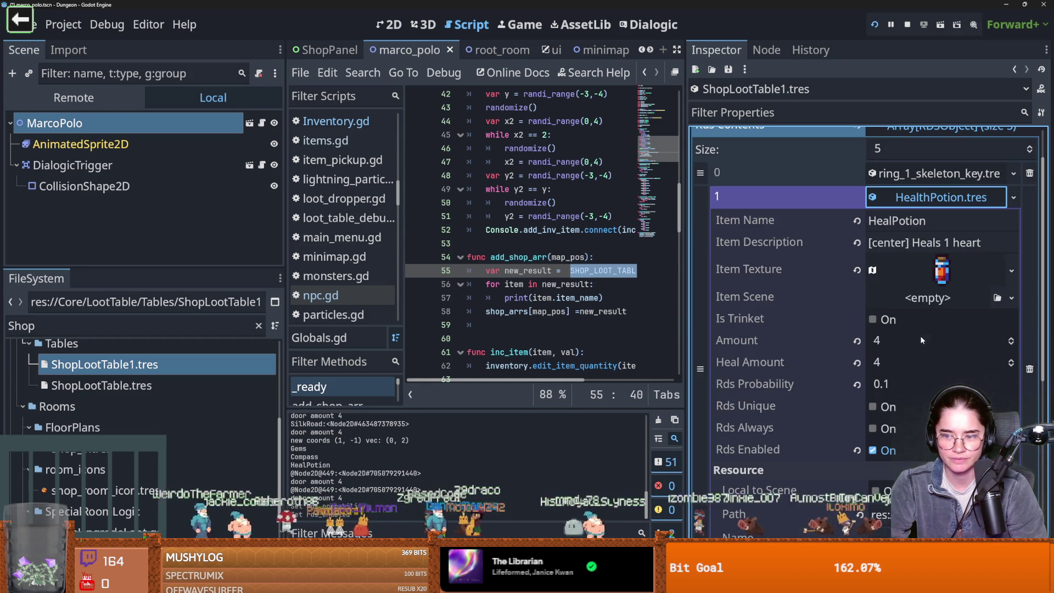
left_click(898, 384)
type("1.0")
left_click(941, 197)
left_click(935, 221)
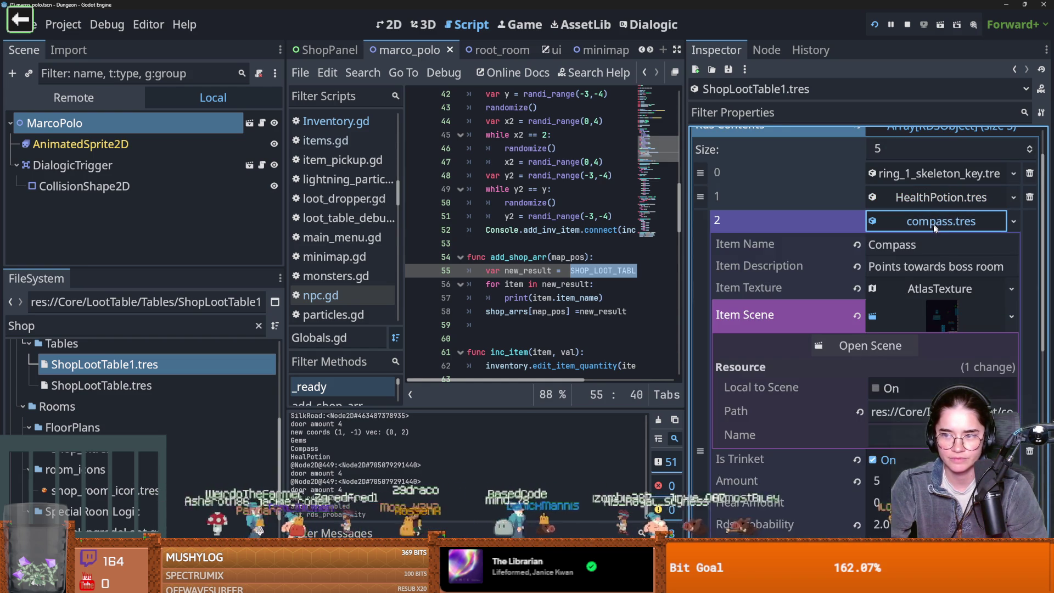
left_click(933, 225)
left_click(938, 174)
scroll(927, 236, "up", 1)
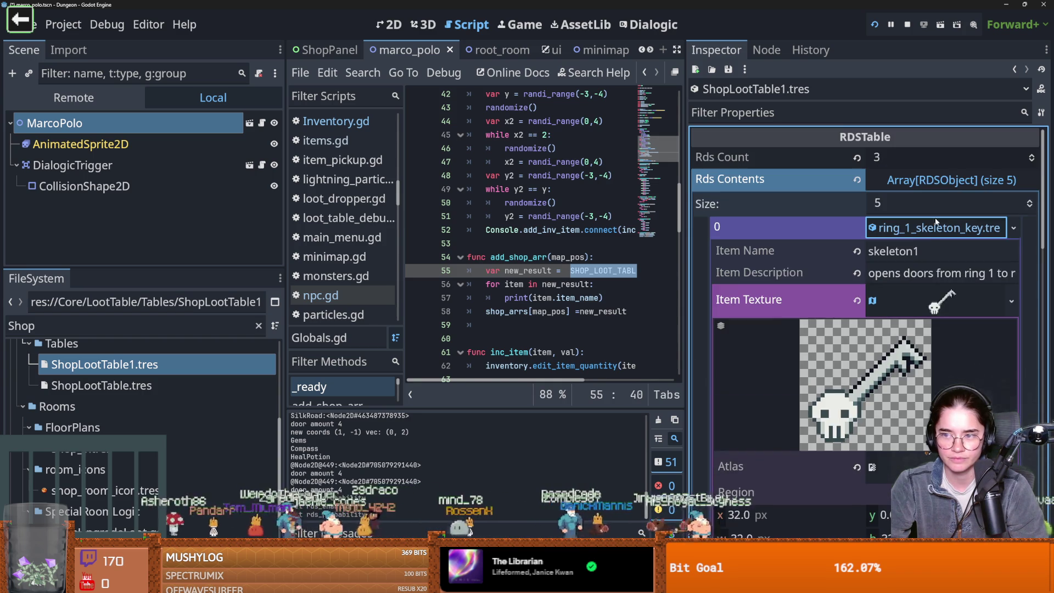
left_click(927, 235)
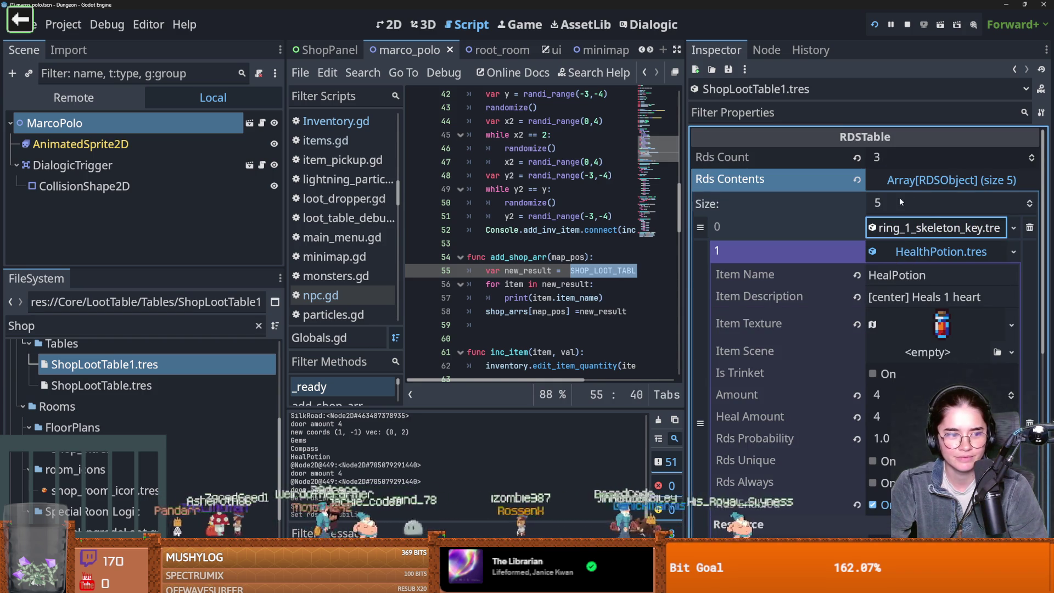
left_click(875, 24)
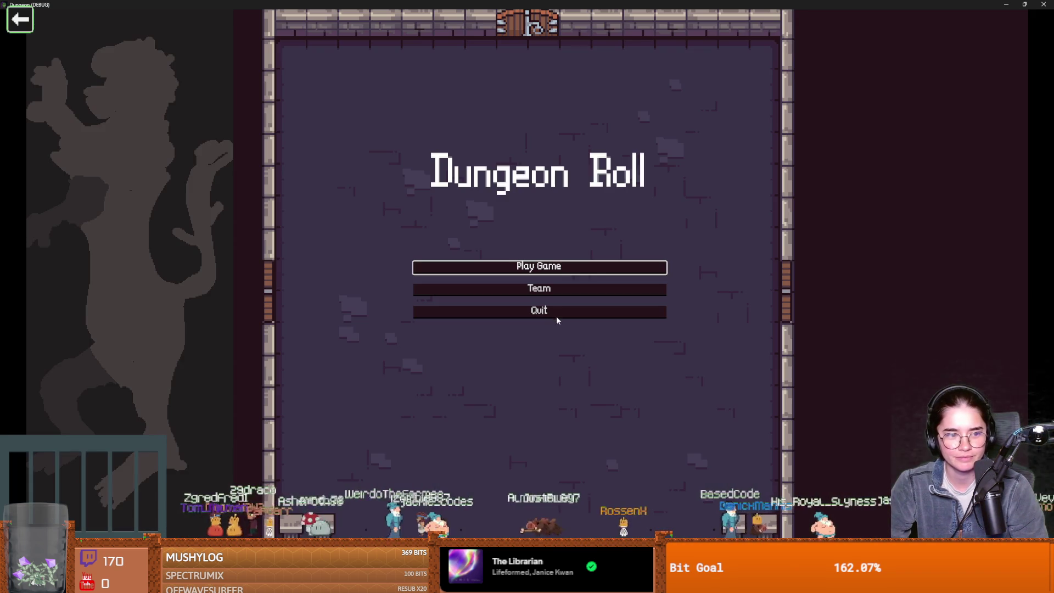
- Start a Warrior game, walk into the desert room, and open Marco Polo's wares
left_click(557, 270)
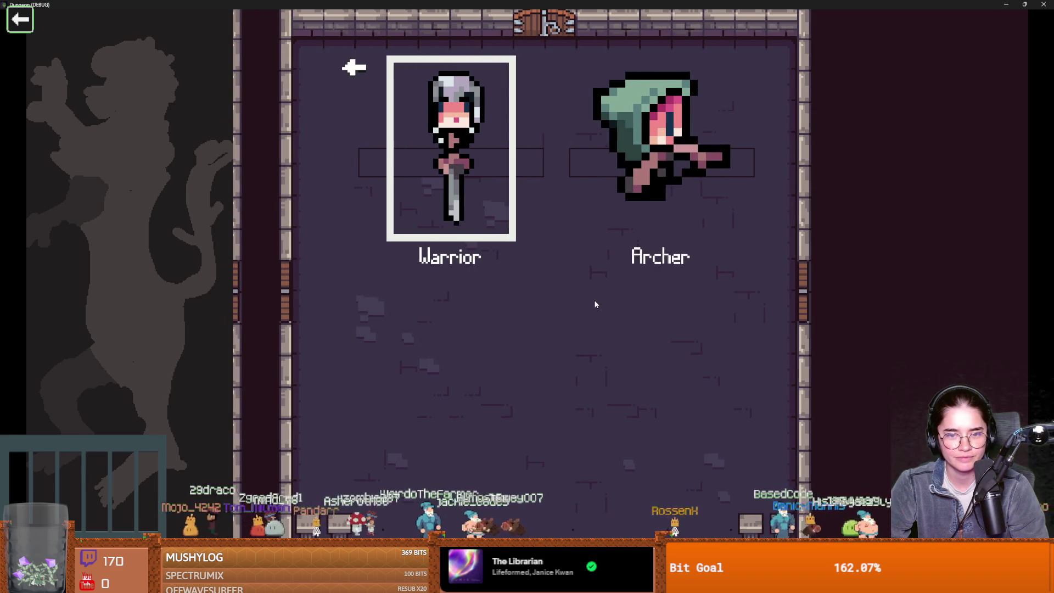
key("Return")
key("d")
key("w")
key("space")
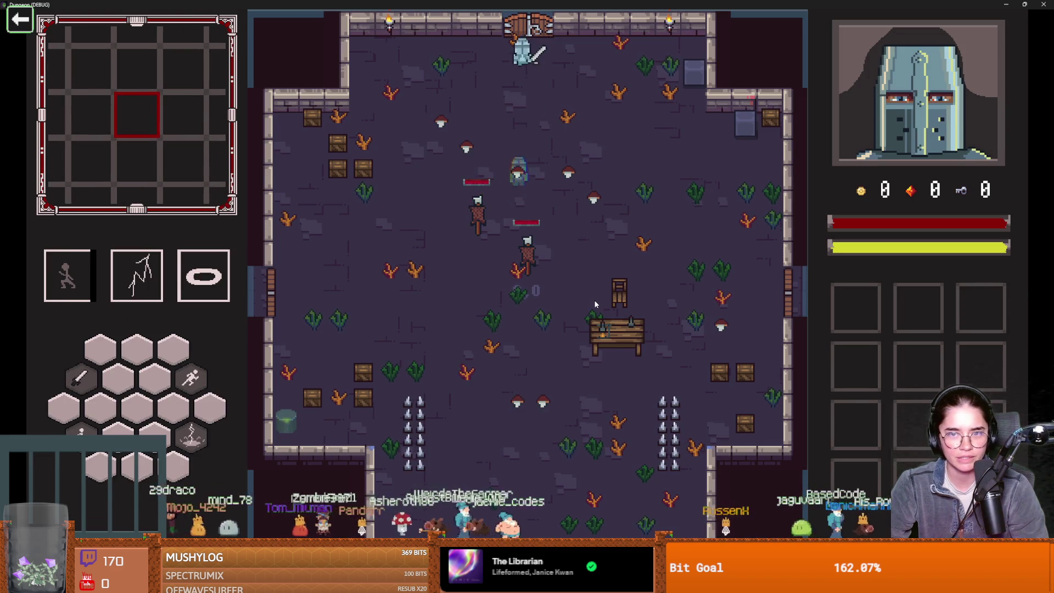
key("w")
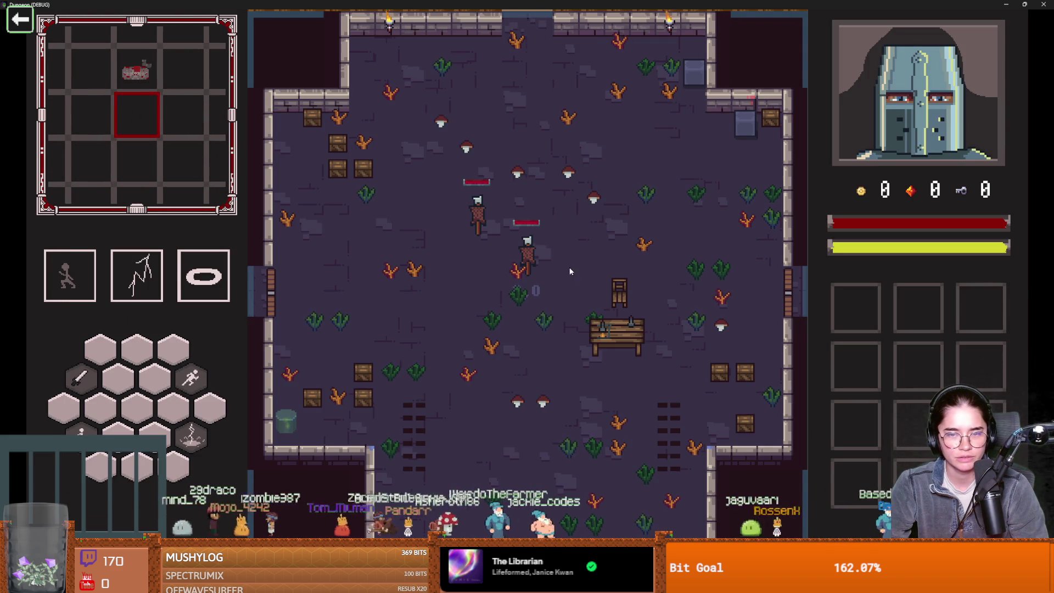
key("space")
key("w")
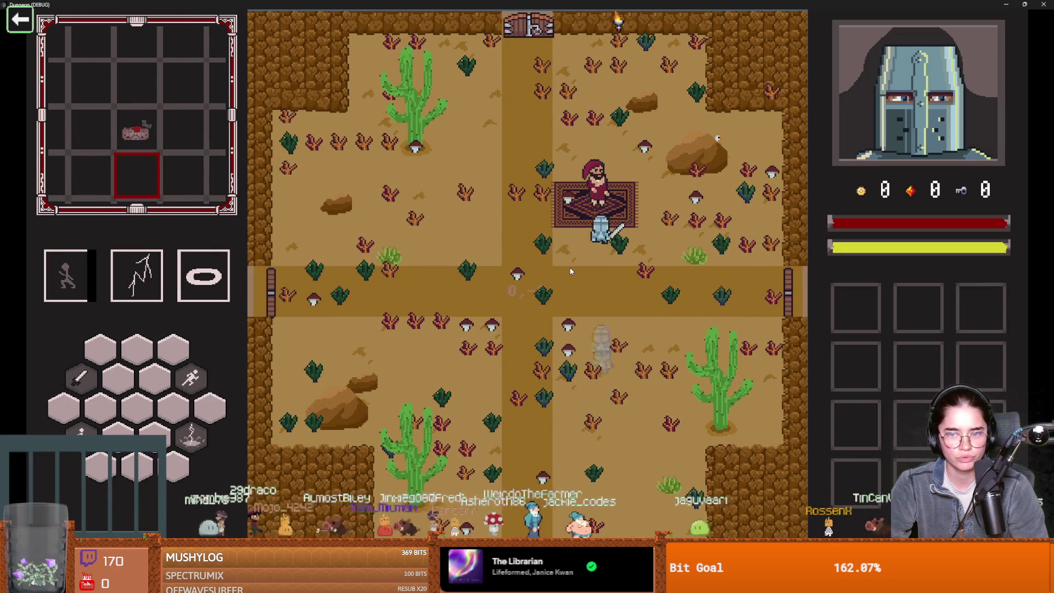
left_click(496, 273)
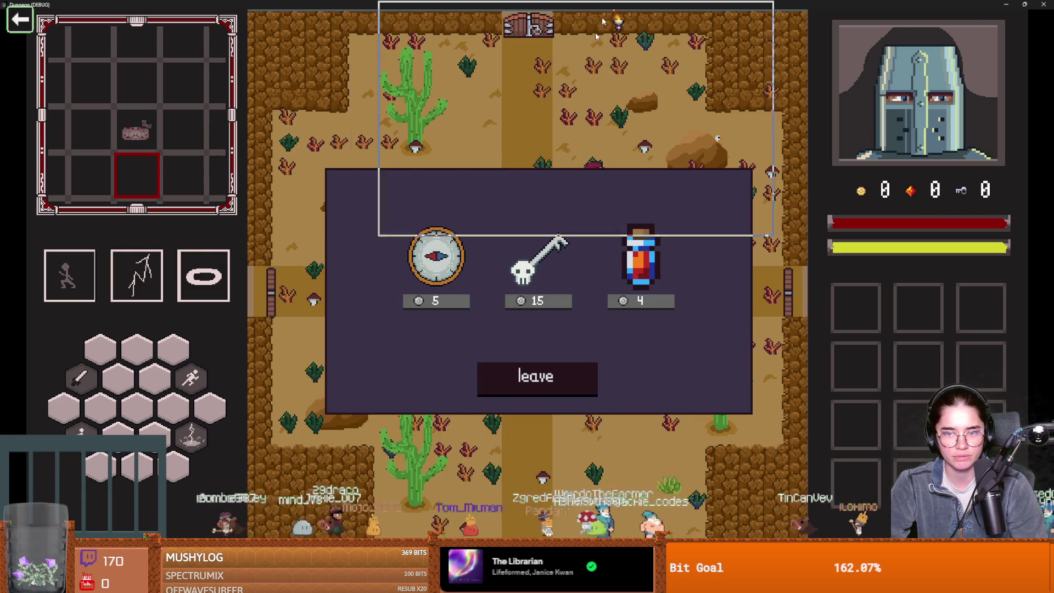
key("super+Down")
- Leave the shop, enter the next room, and browse Marco Polo's wares again
left_click(523, 307)
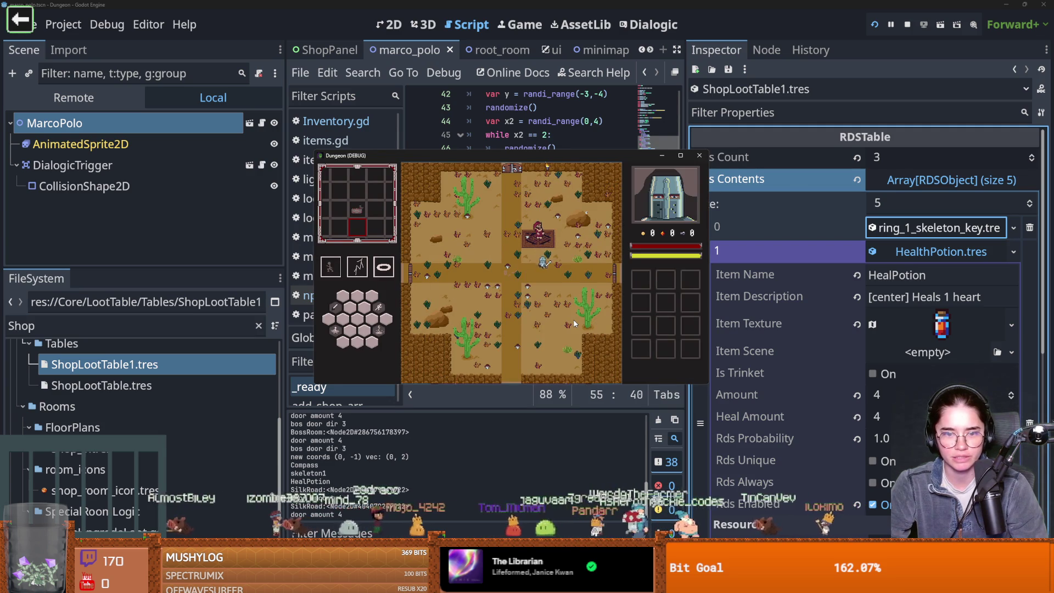
key("Right")
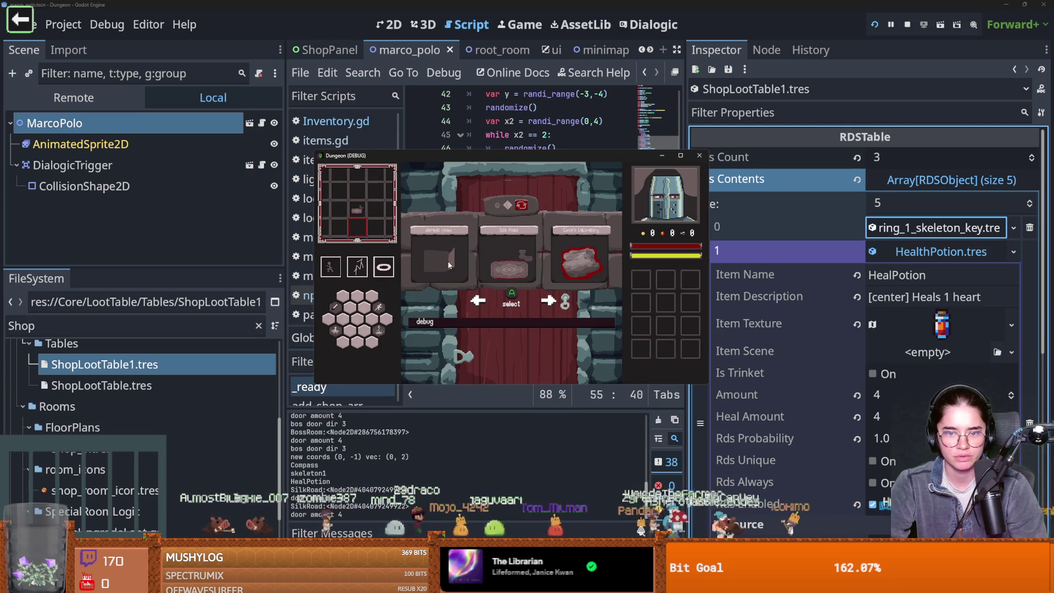
left_click(448, 265)
key("Up")
key("Right")
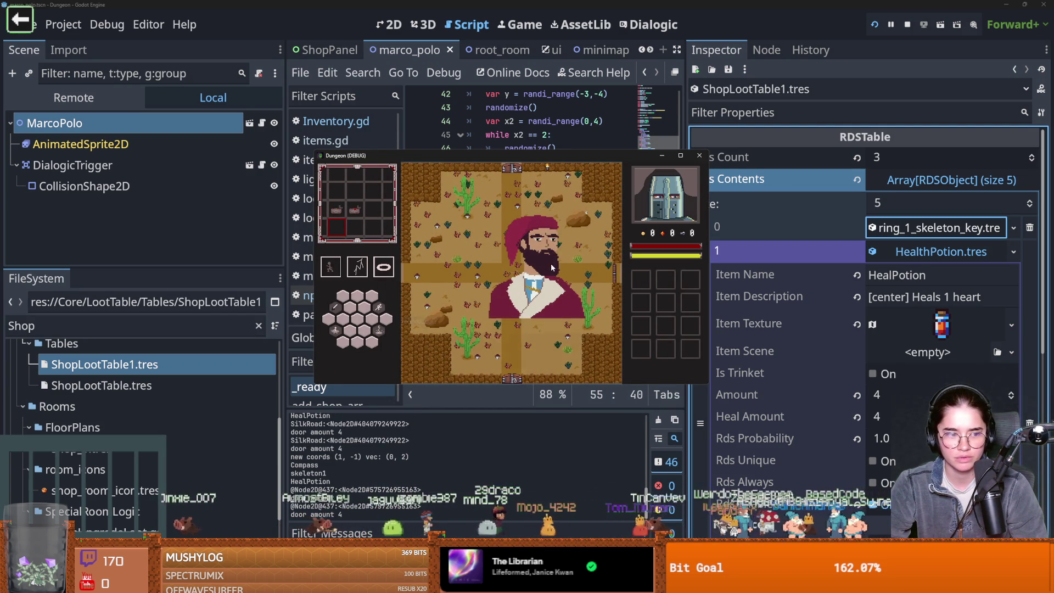
left_click(521, 269)
left_click(515, 312)
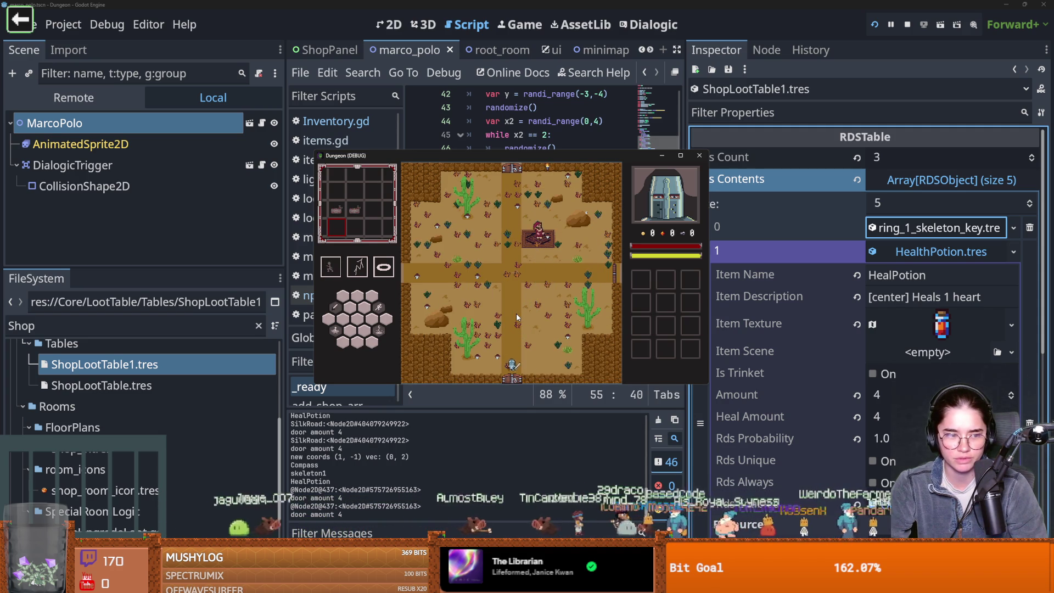
- Enter another Silk Road room, open the merchant's three-item shop, then close the game
key("Down")
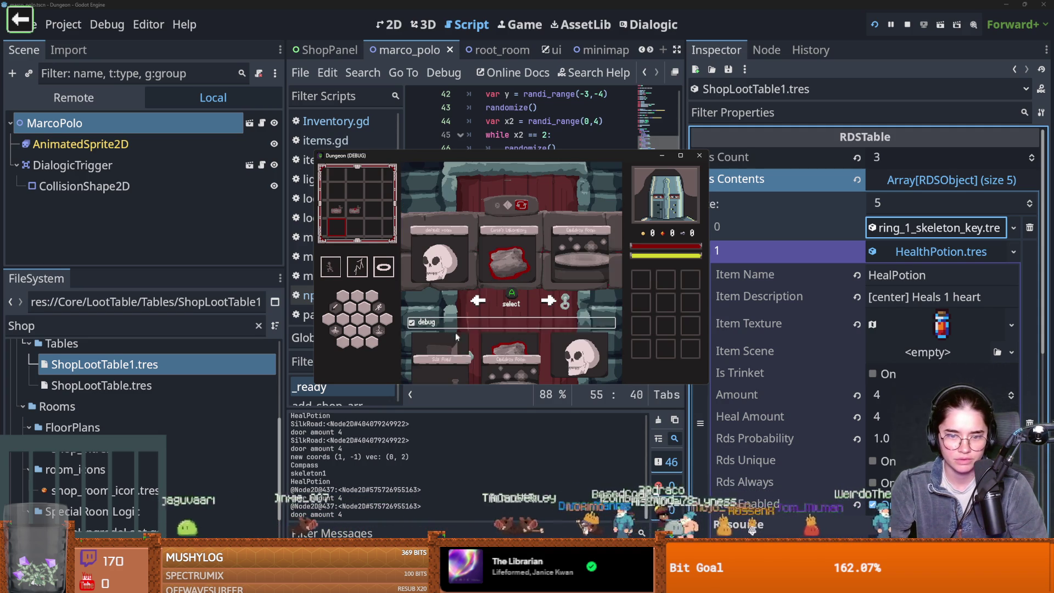
left_click(447, 373)
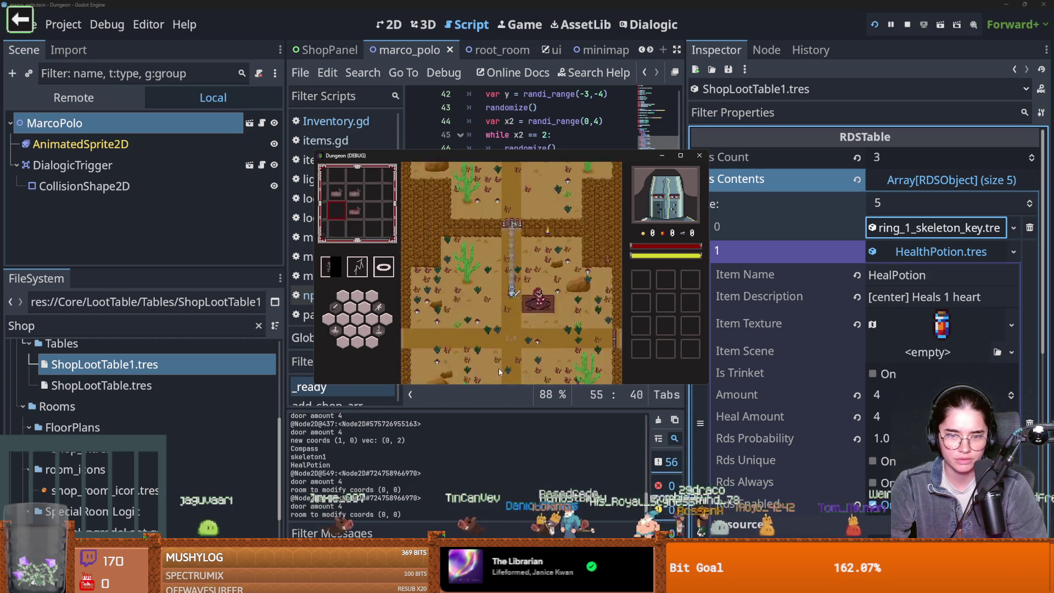
key("e")
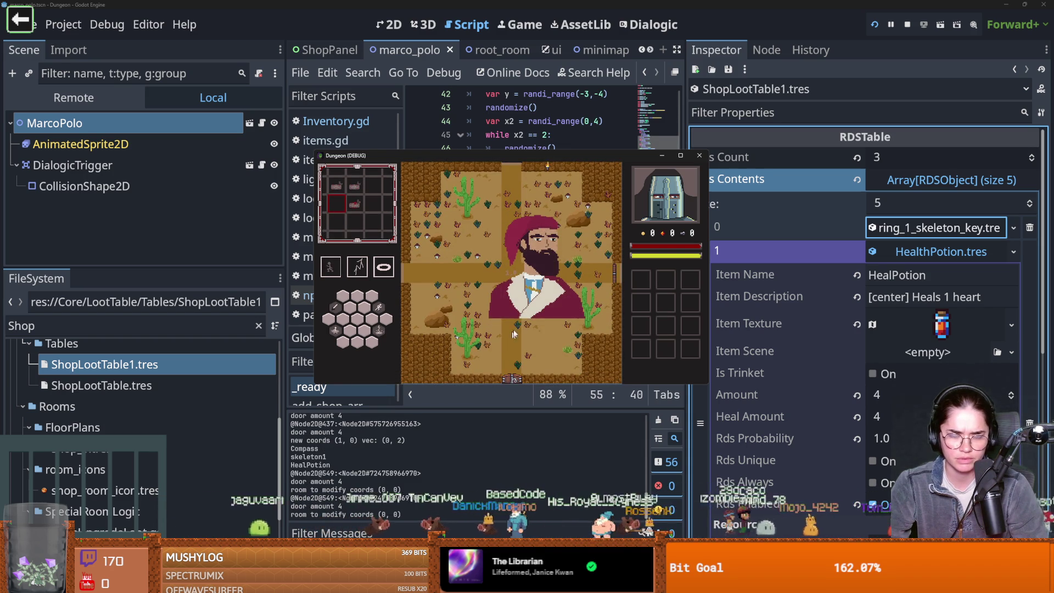
left_click(500, 264)
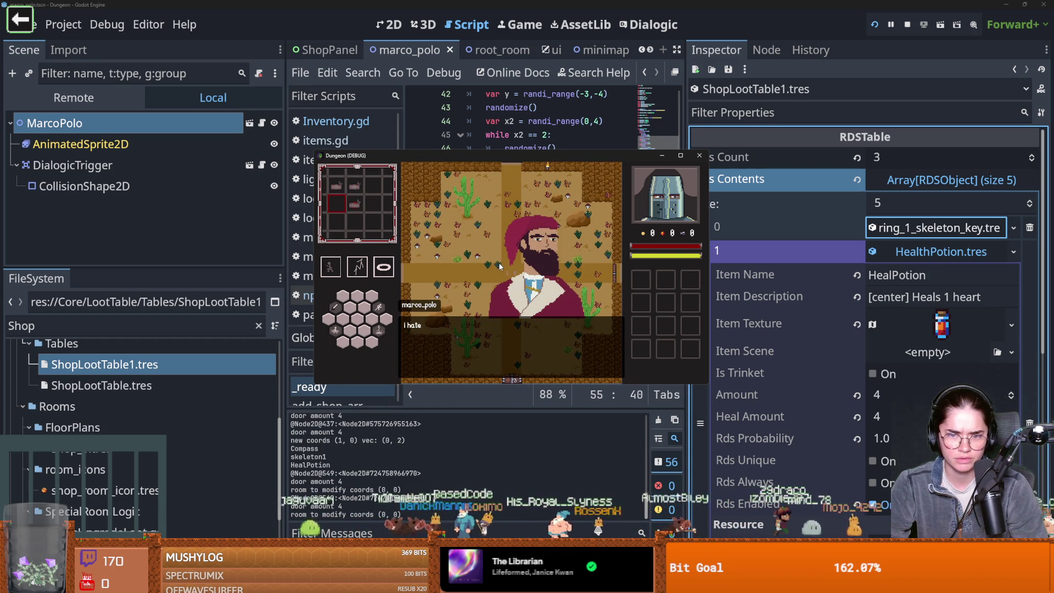
left_click(500, 272)
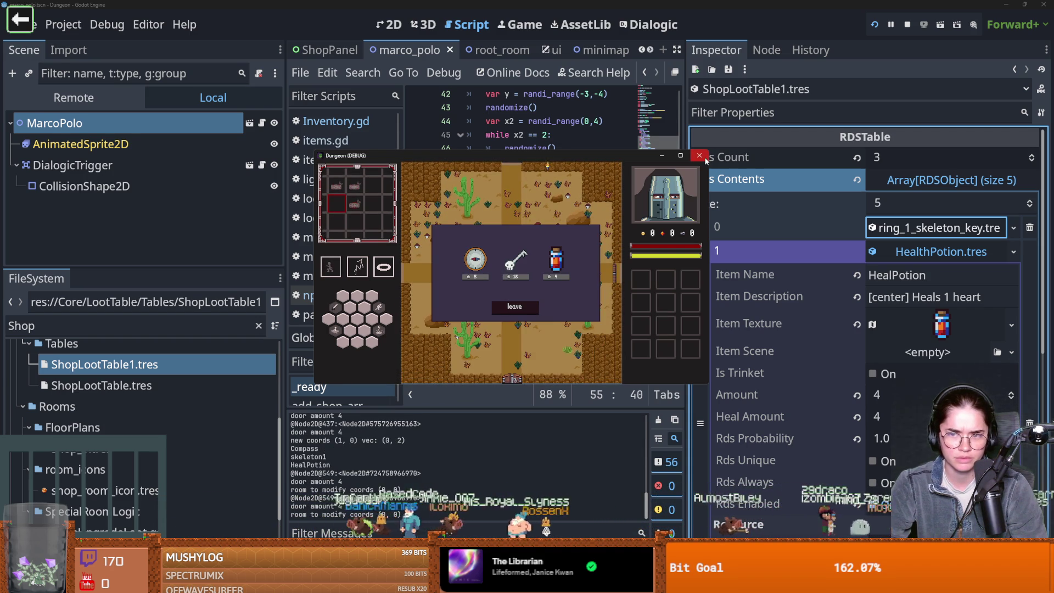
left_click(703, 157)
left_click(549, 270)
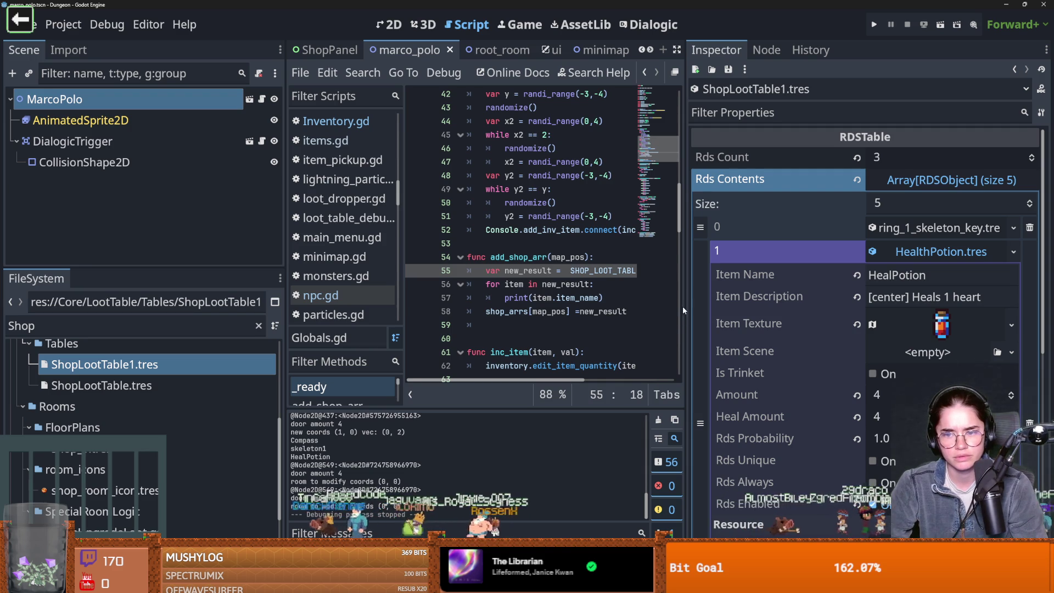
- Widen the code editor, inspect new_result and the SHOP_LOOT_TABLE_1 declaration, and clear the file filter
left_click_drag(687, 310, 838, 316)
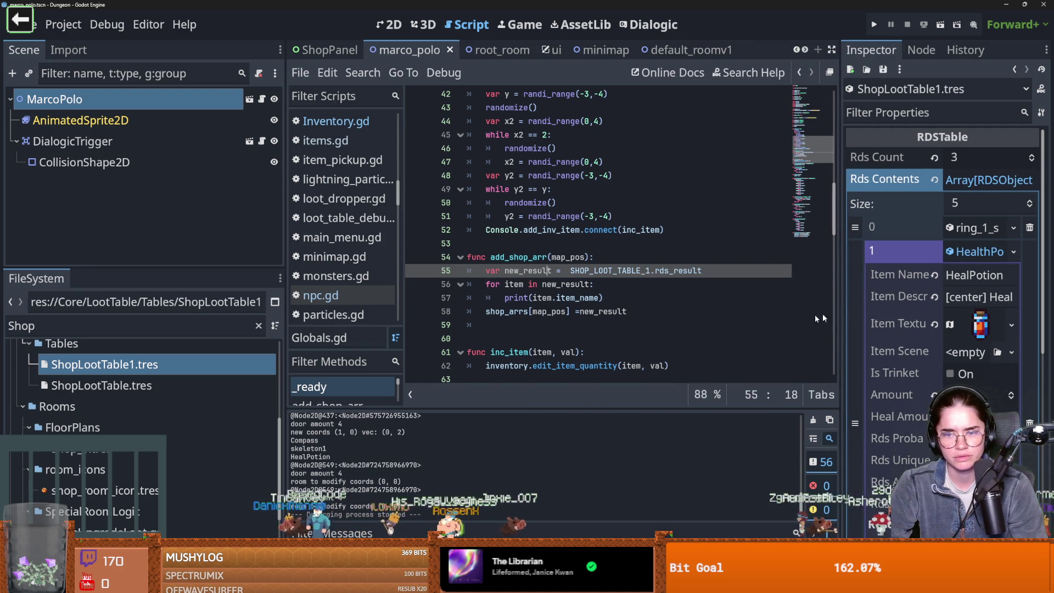
double_click(587, 311)
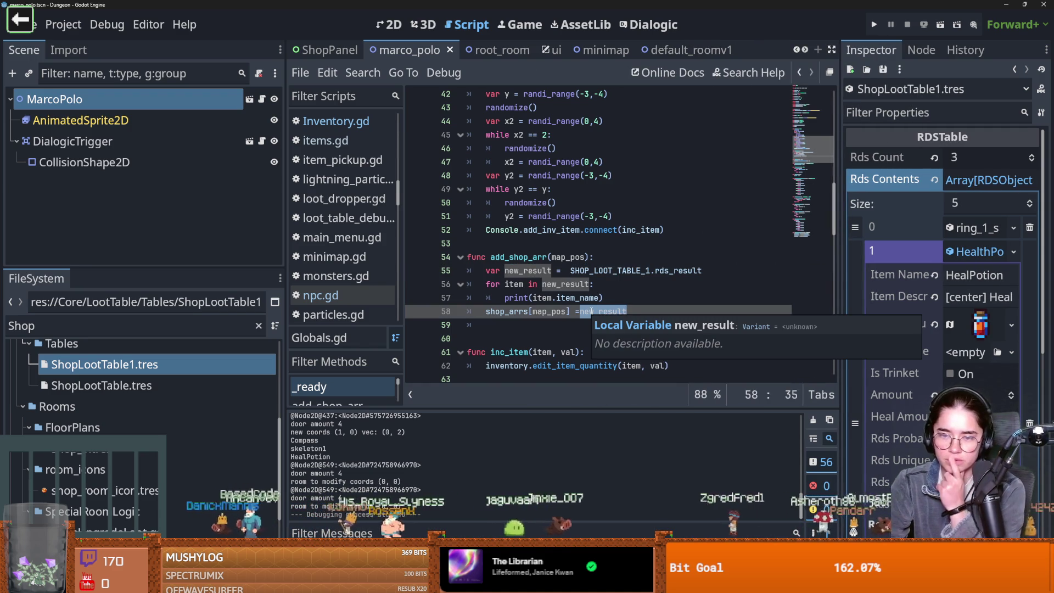
left_click(647, 270)
scroll(621, 297, "up", 6)
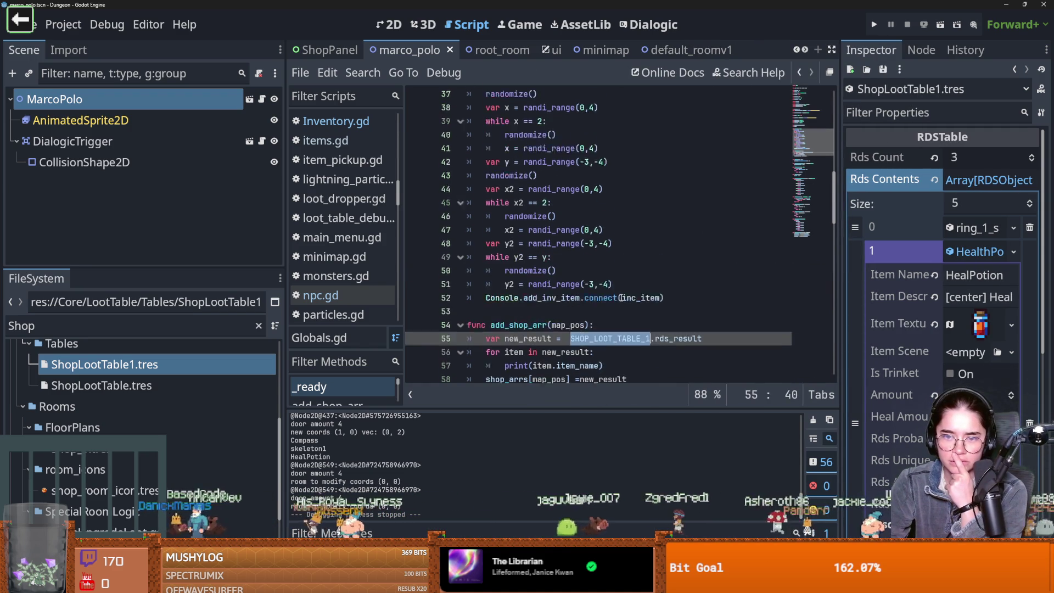
scroll(622, 298, "up", 3)
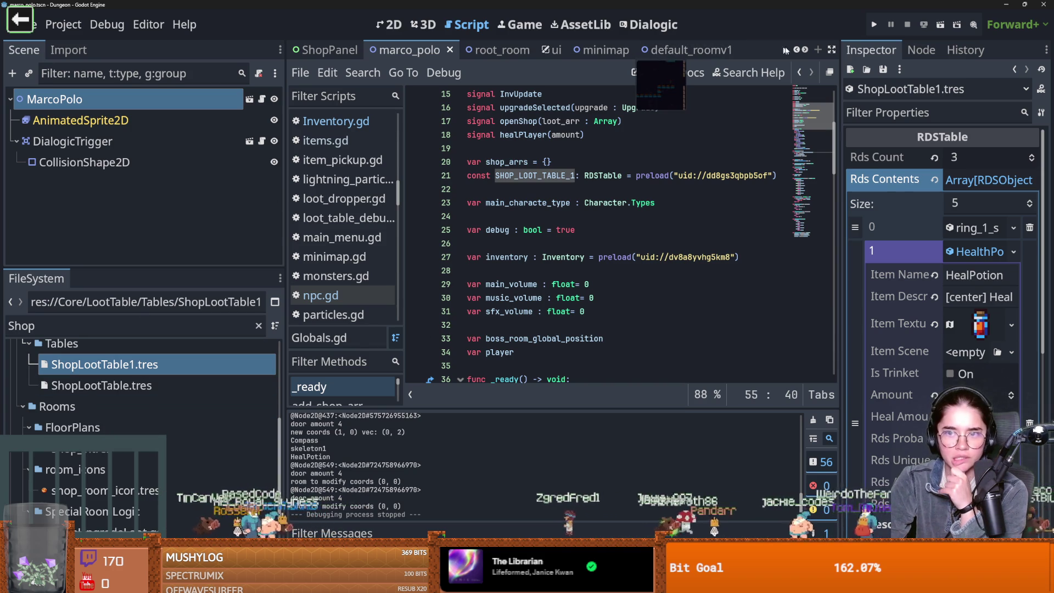
double_click(563, 177)
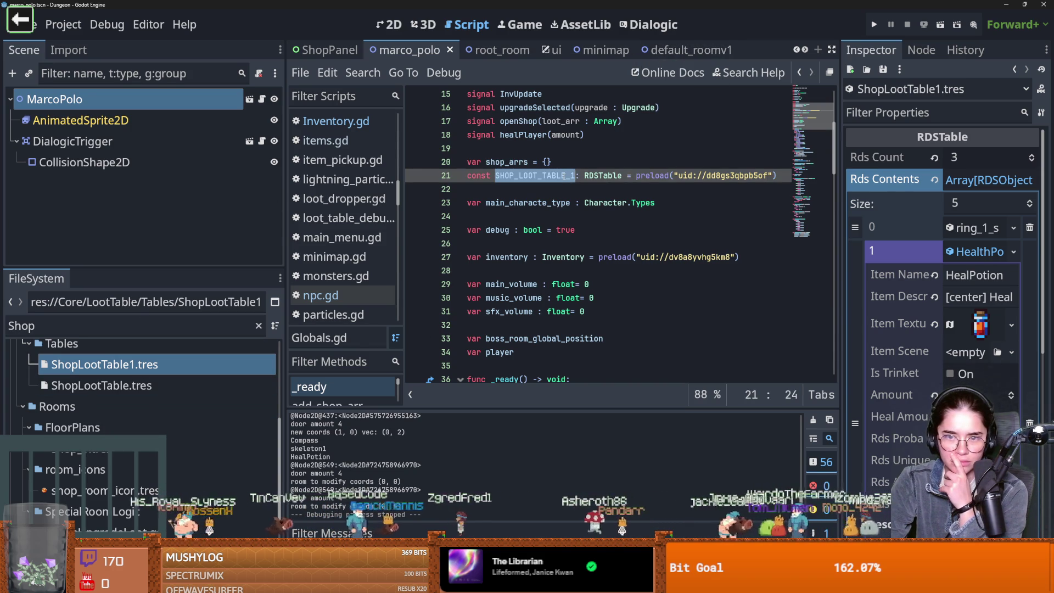
left_click(182, 325)
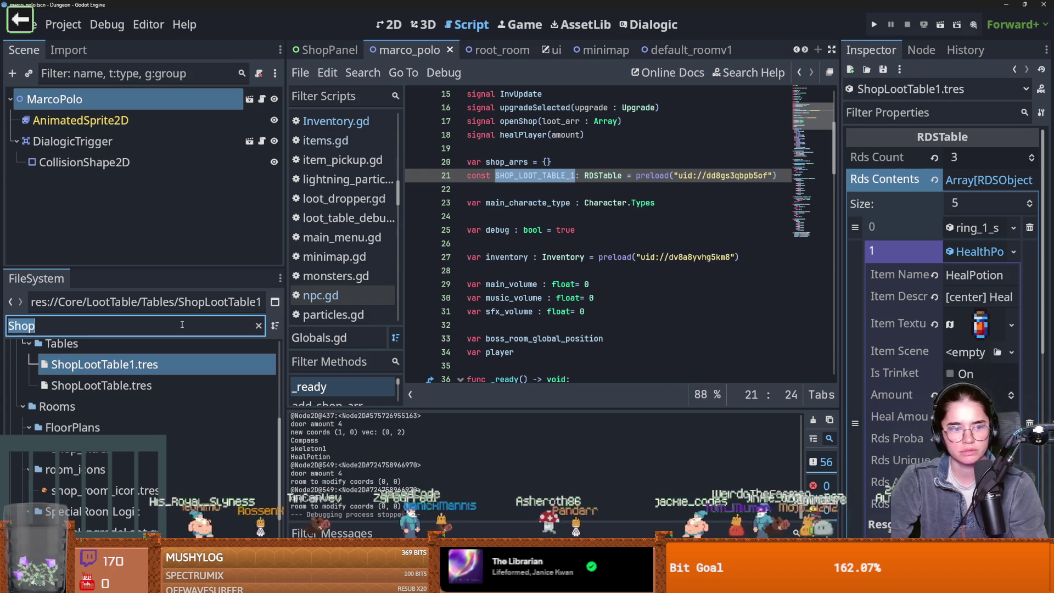
key("BackSpace")
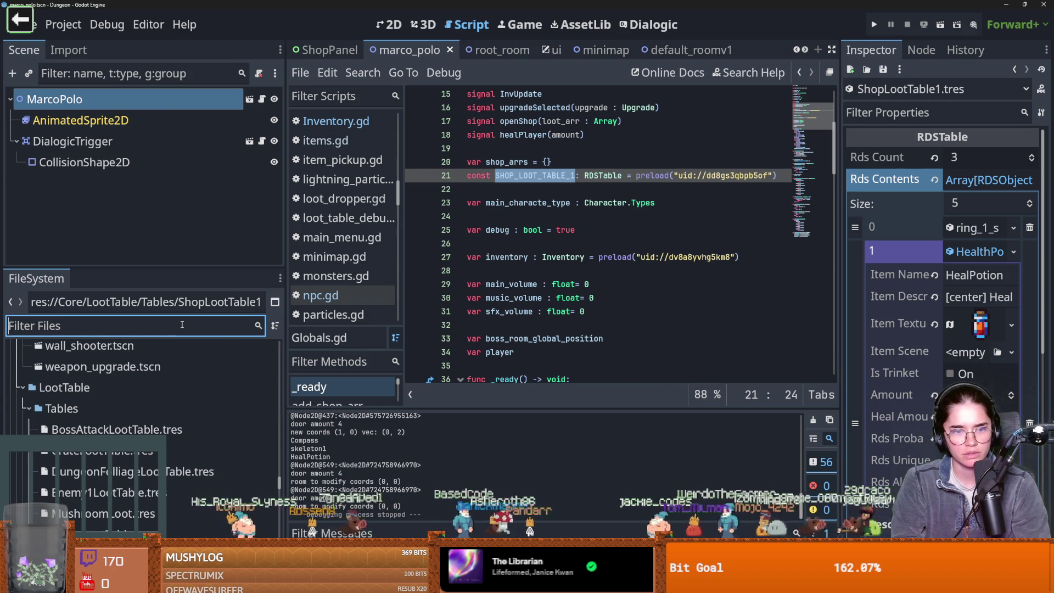
- Change const to var on SHOP_LOOT_TABLE_1, save, and run a new game
double_click(478, 175)
type("var")
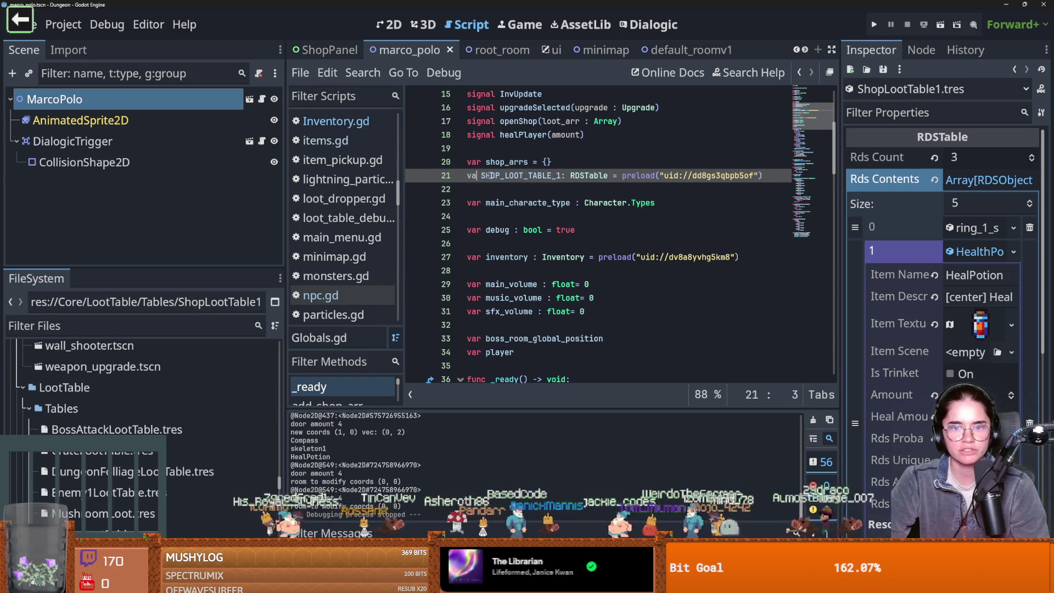
key("ctrl+s")
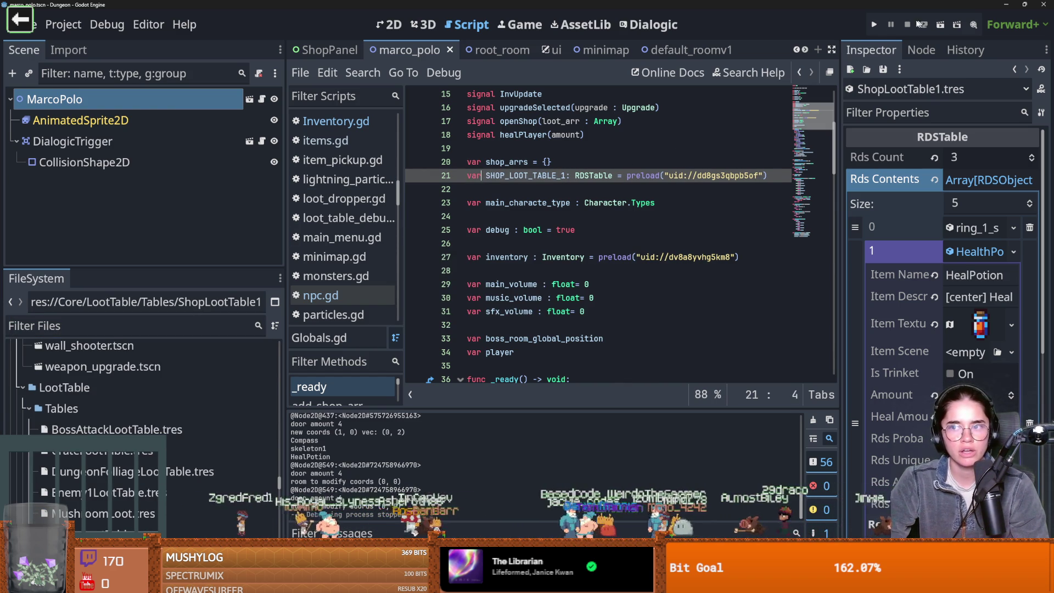
left_click(876, 26)
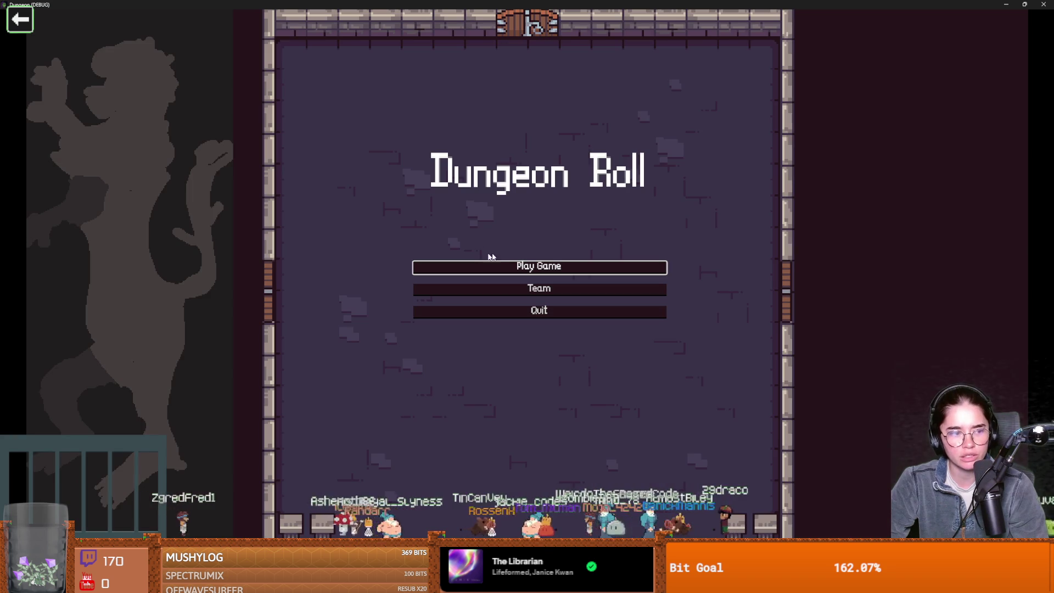
left_click(521, 262)
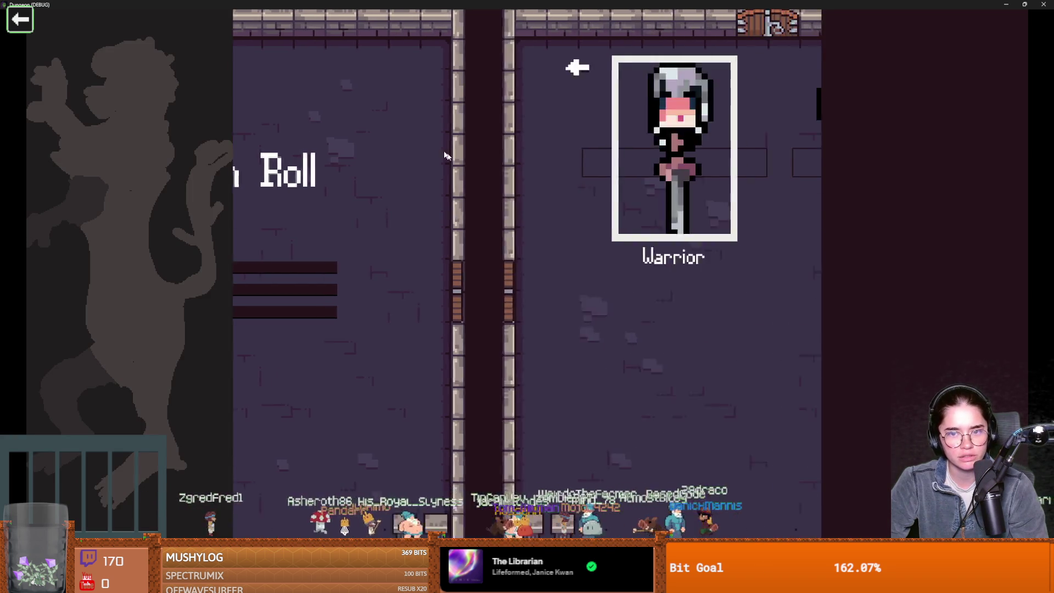
- Choose the Warrior, enter a Silk Road room, and open then close the merchant's shop
left_click(416, 146)
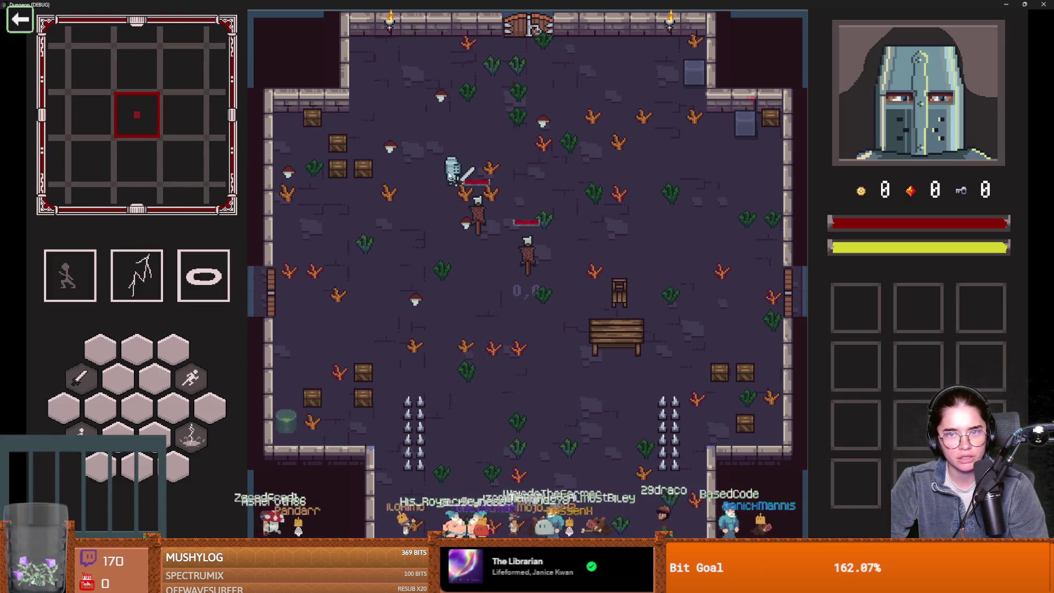
key("w")
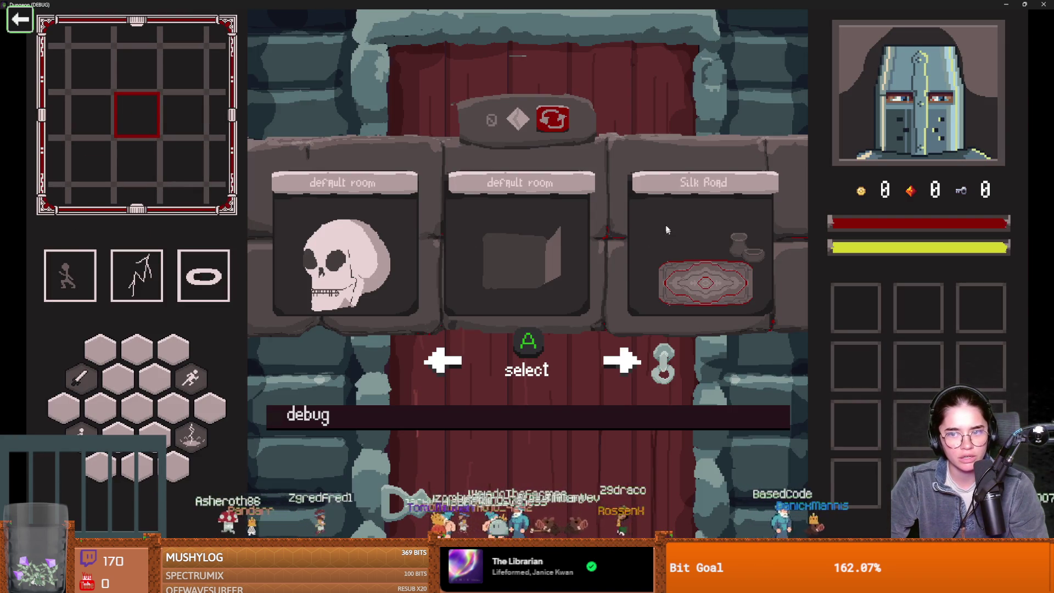
left_click(669, 237)
key("w")
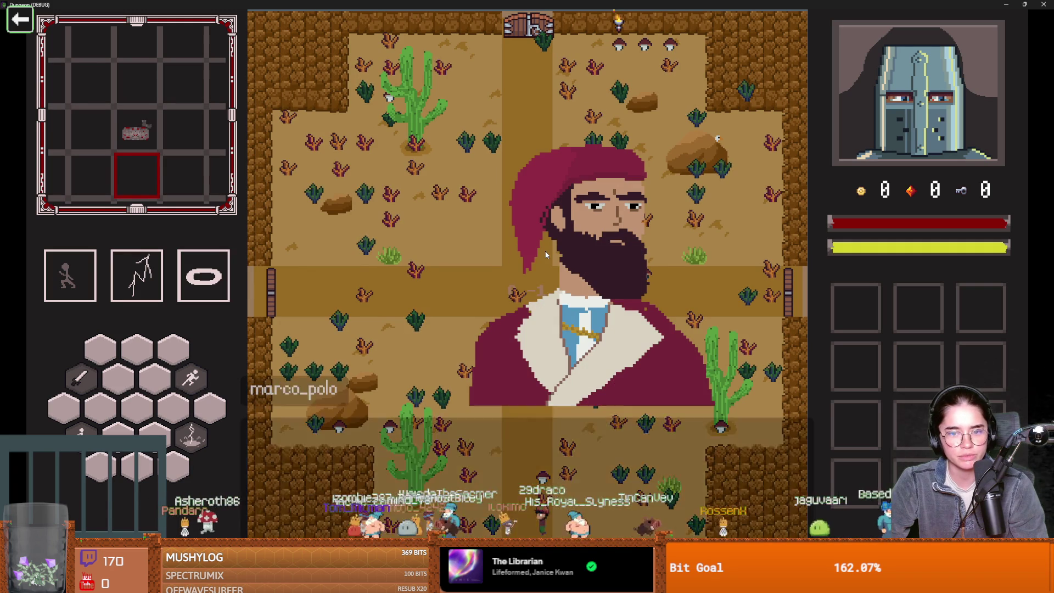
left_click(511, 269)
left_click(572, 379)
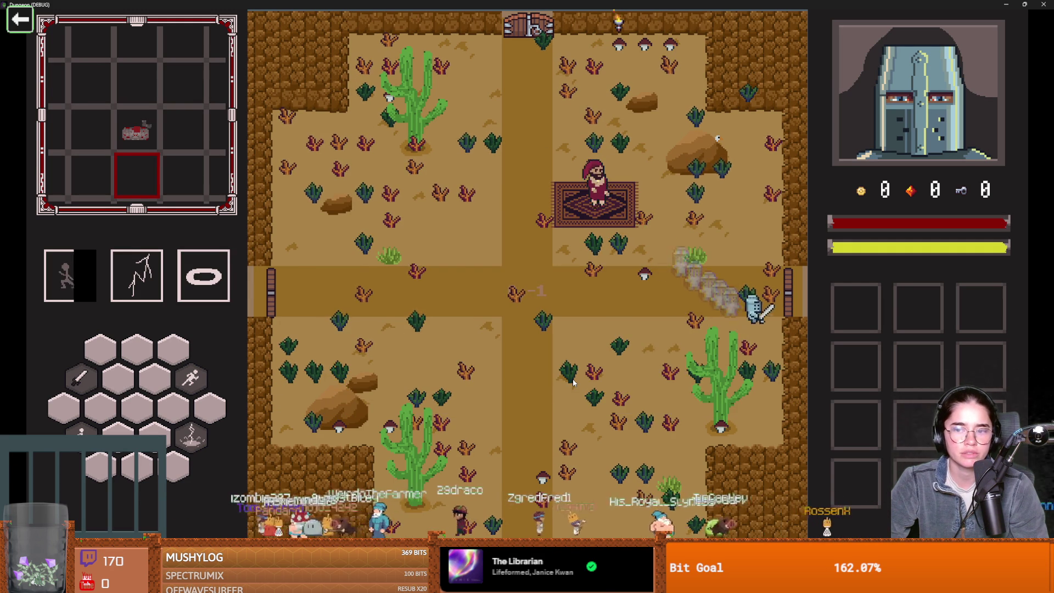
- Enter another Silk Road room, browse wares (compass 5, potion 4, skeleton key 15), and exit downward
left_click(658, 258)
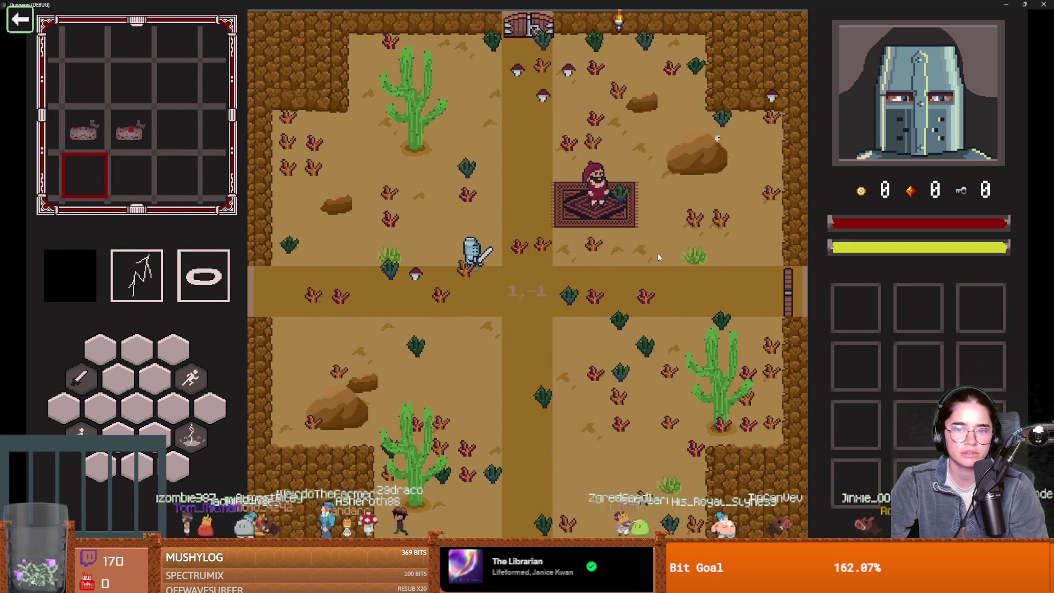
key("d")
key("w")
key("e")
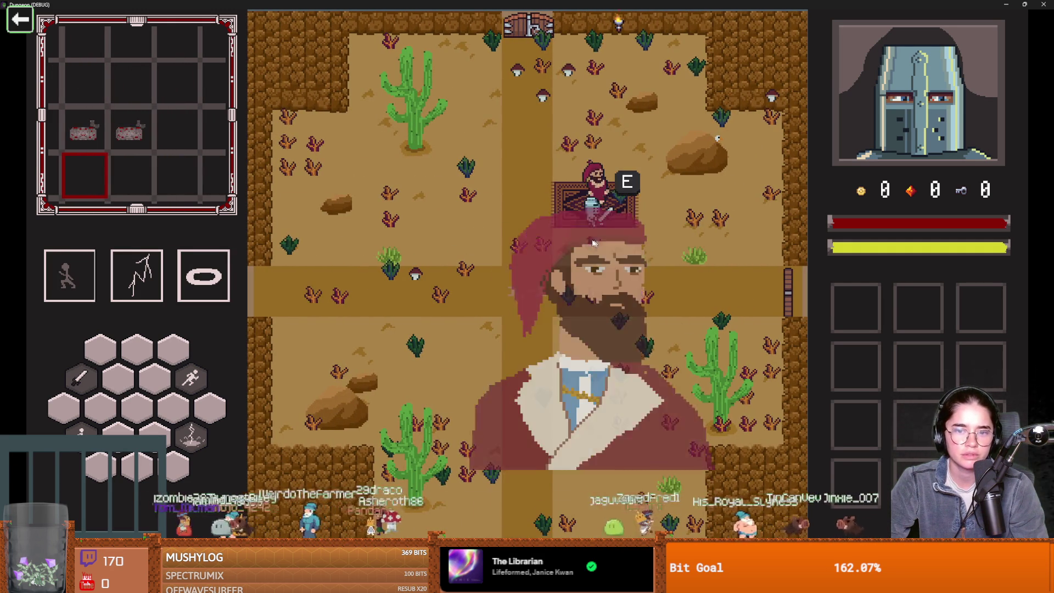
left_click(496, 260)
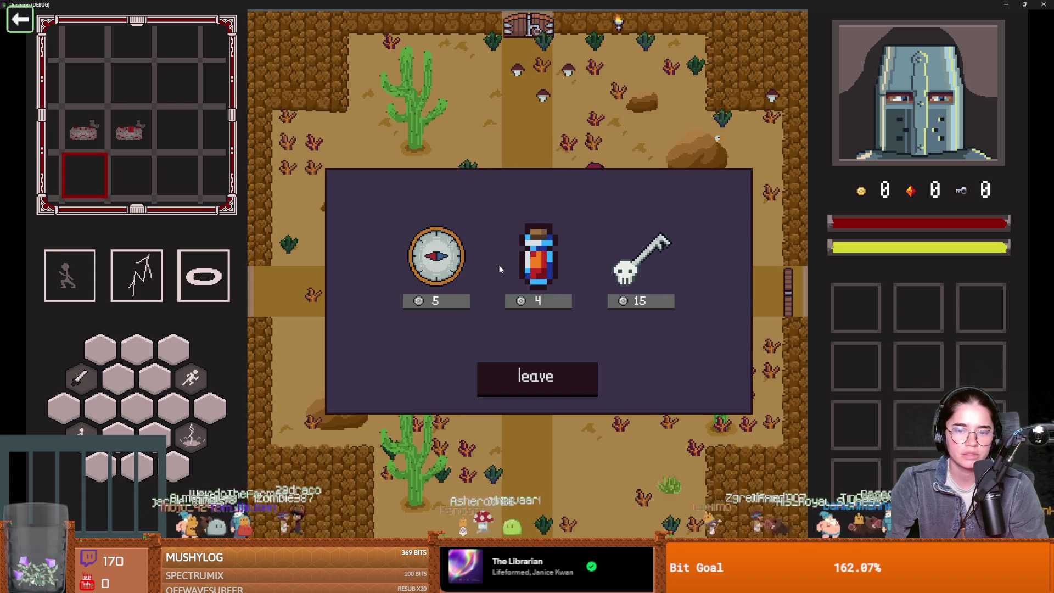
left_click(538, 377)
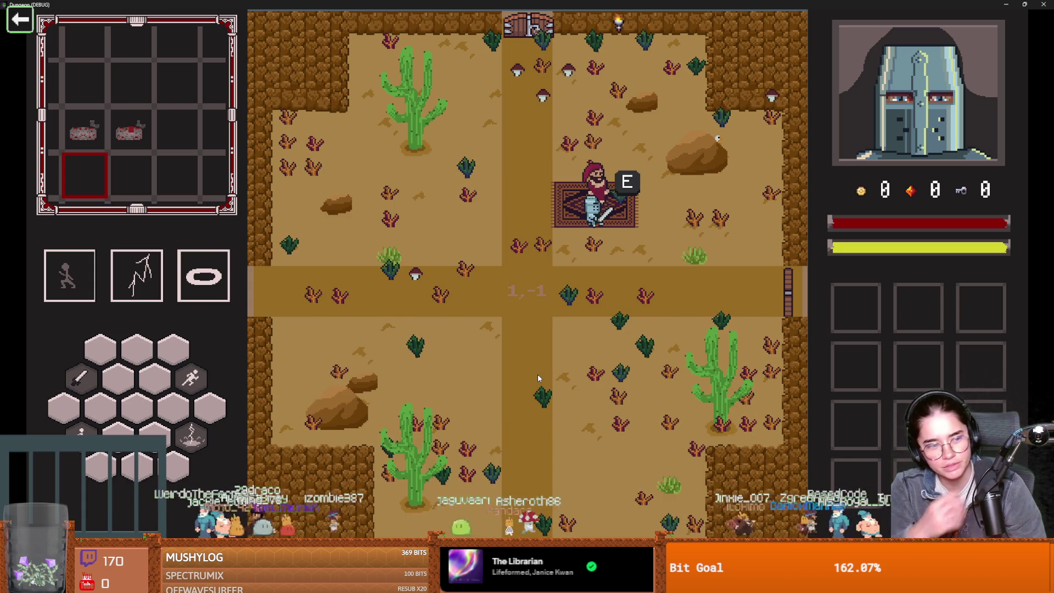
key("s")
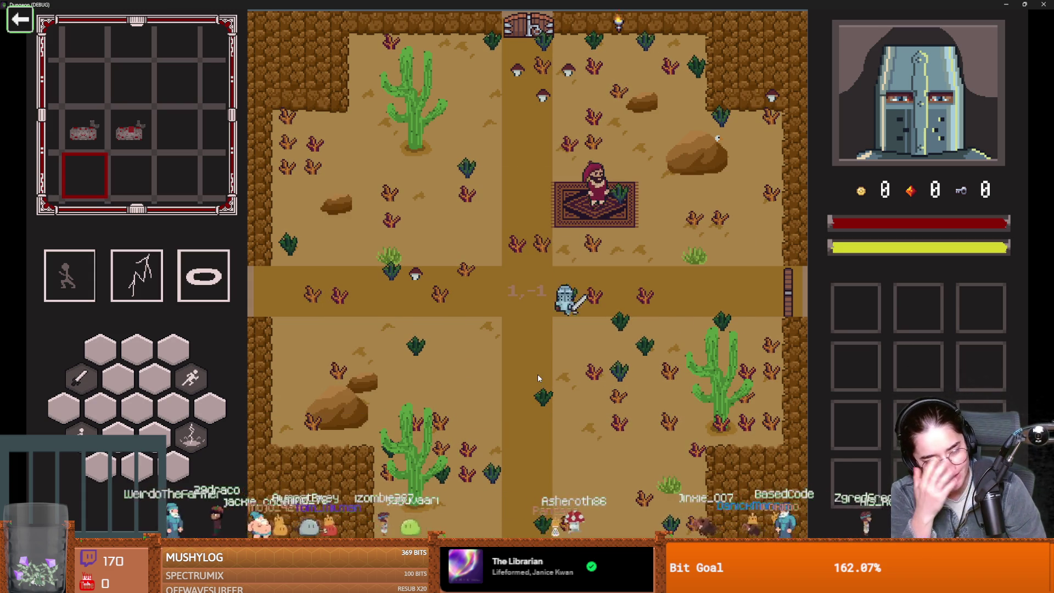
key("s")
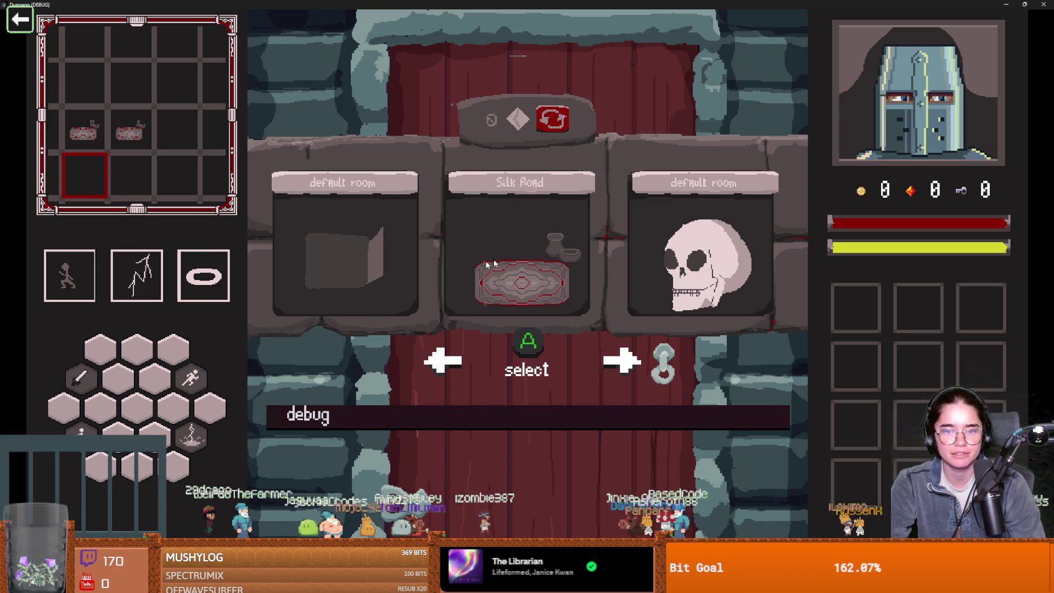
- Enter a Silk Road room, browse Marco Polo's wares (potion 4, gem 3, compass 5) twice, then return to his rug
left_click(524, 369)
key("d")
key("e")
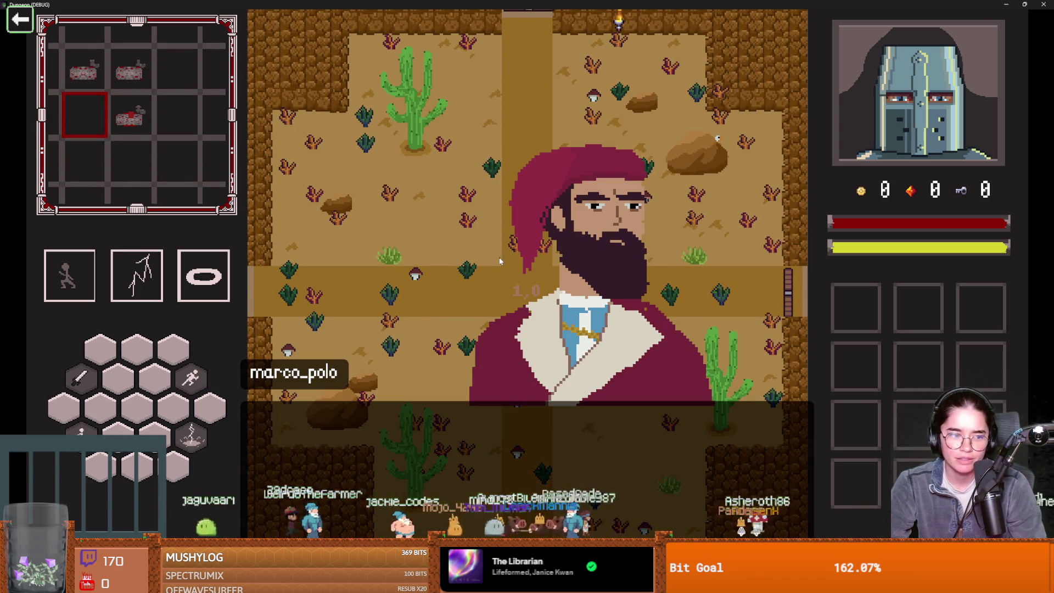
left_click(492, 265)
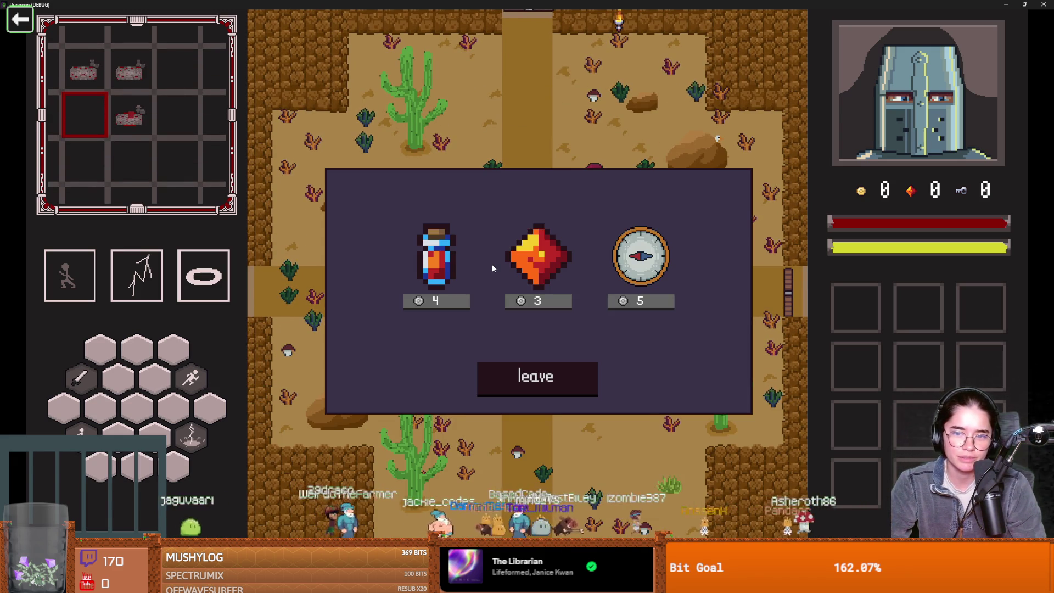
left_click(534, 379)
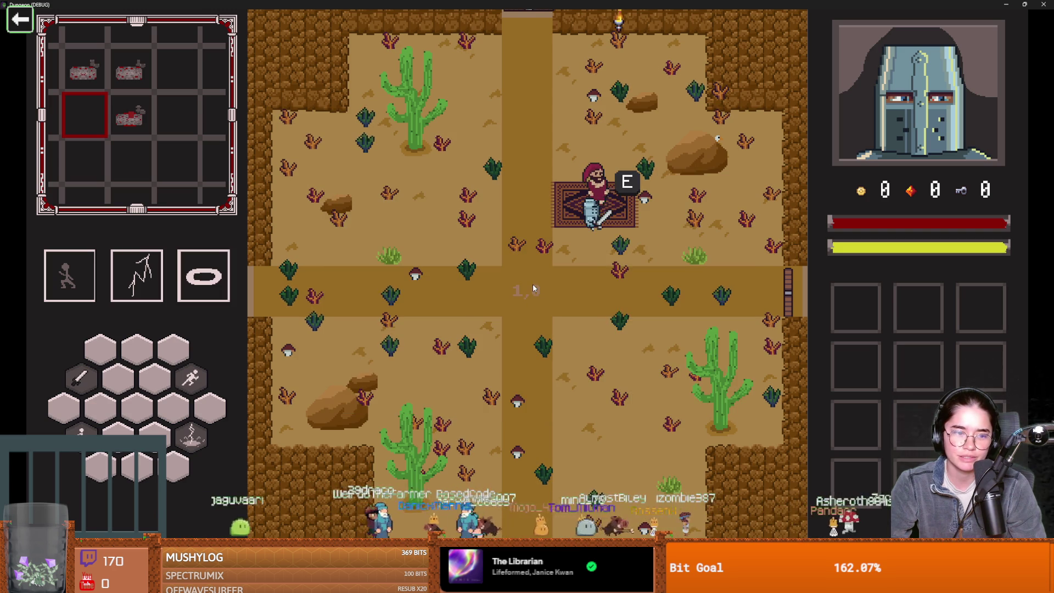
key("e")
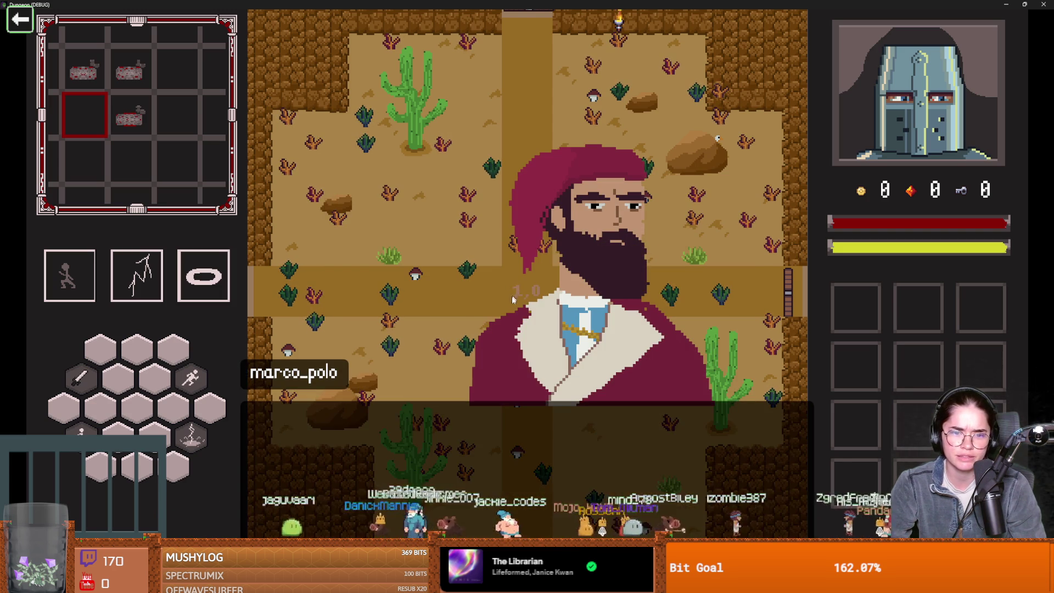
left_click(519, 283)
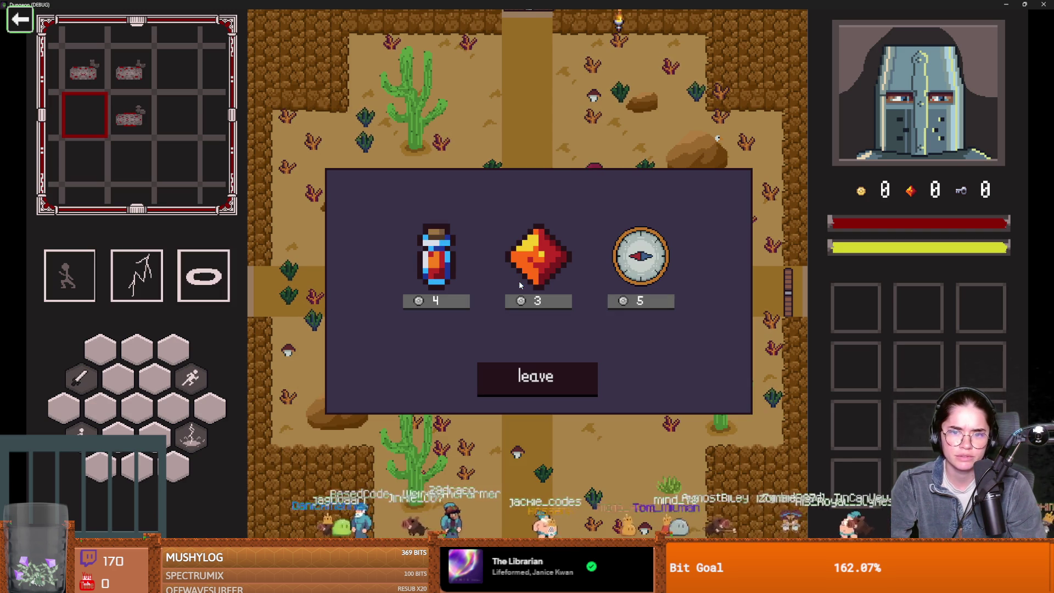
left_click(532, 379)
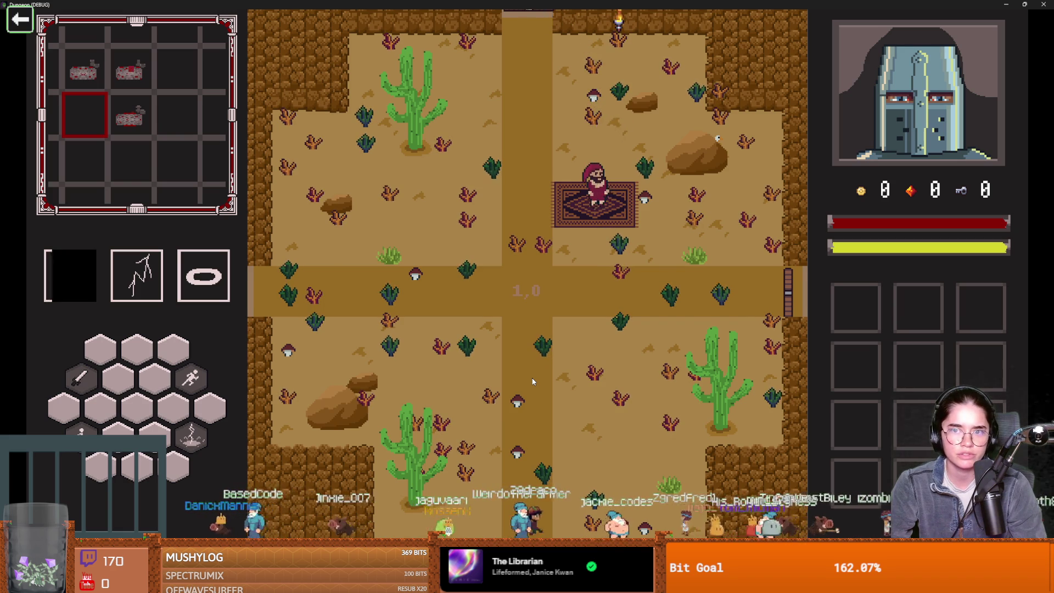
key("w")
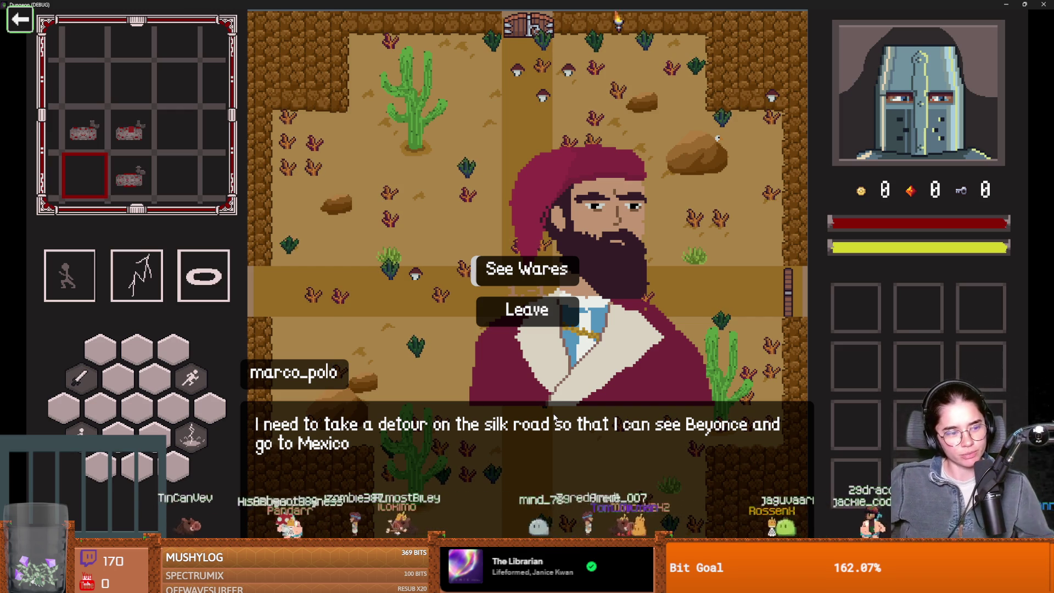
- Open the merchant's See Wares shop and close it, twice in a row
left_click(528, 312)
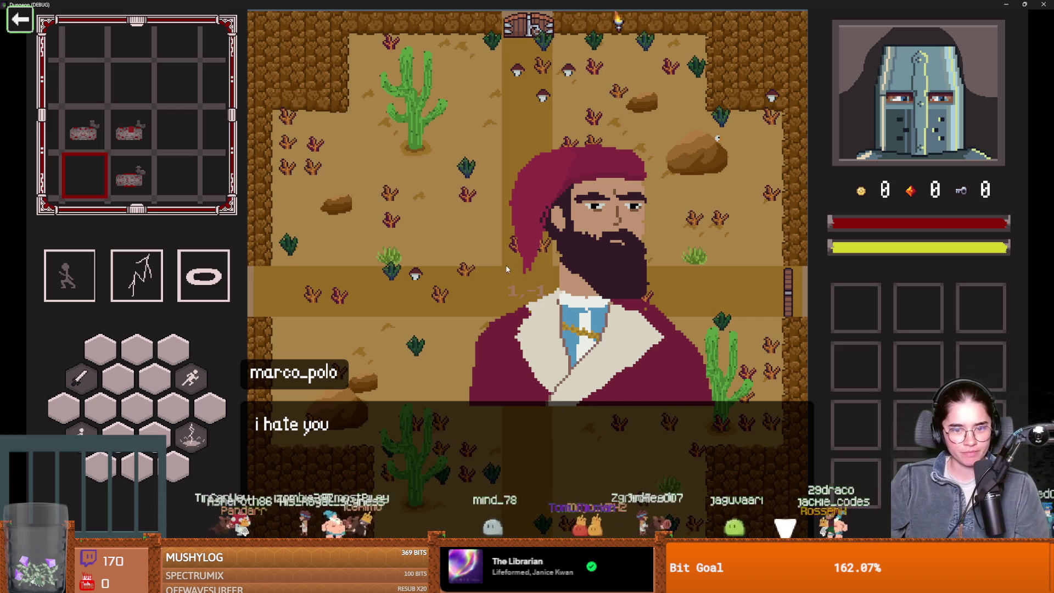
left_click(493, 299)
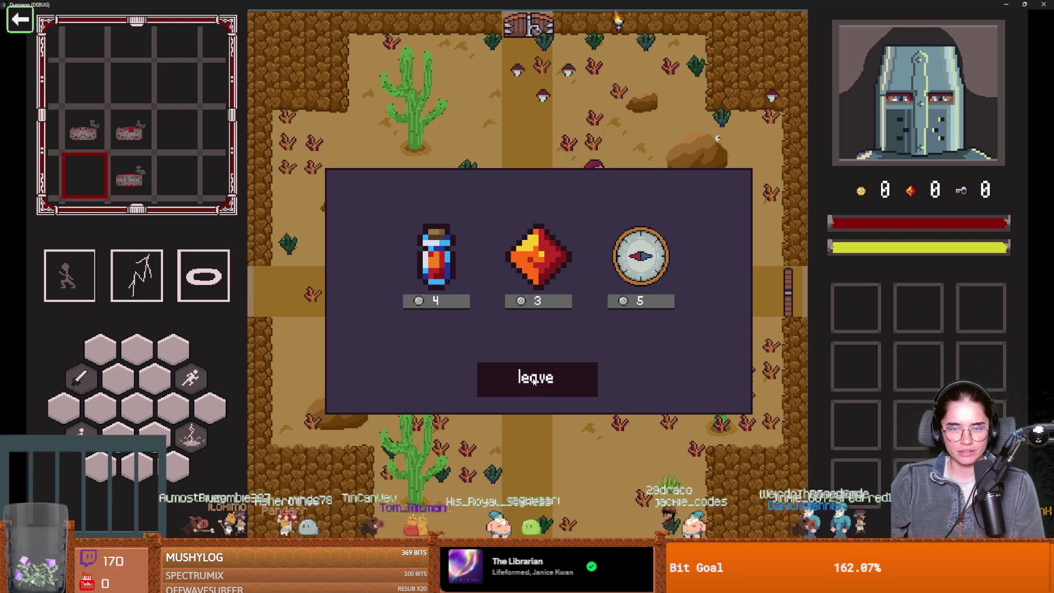
left_click(533, 378)
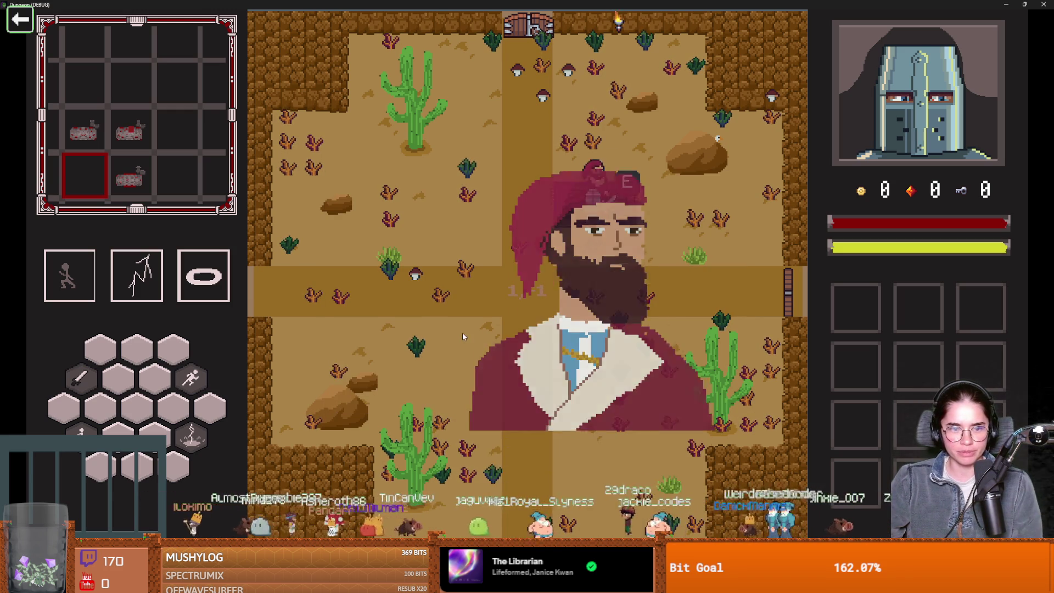
left_click(508, 275)
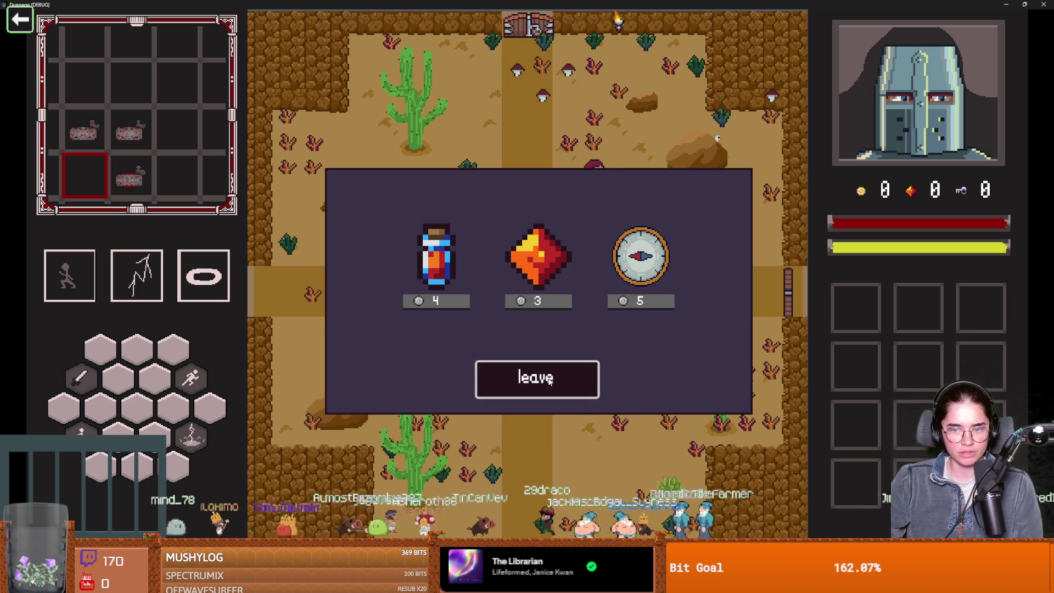
left_click(550, 377)
- Dash away, return to the merchant in room 1,0, and reopen and close his shop
key("s")
key("space")
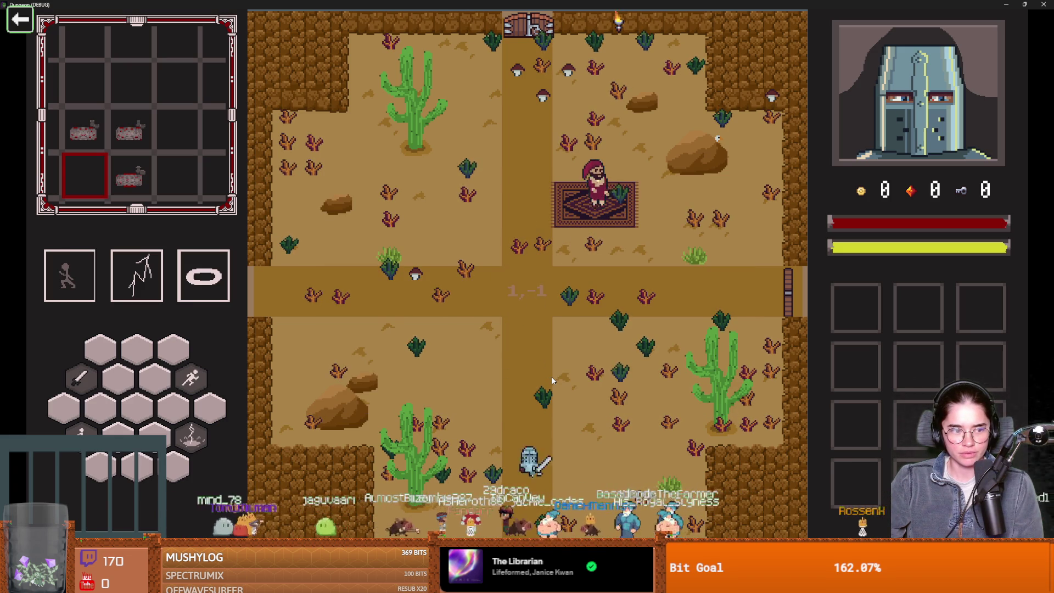
key("d")
key("e")
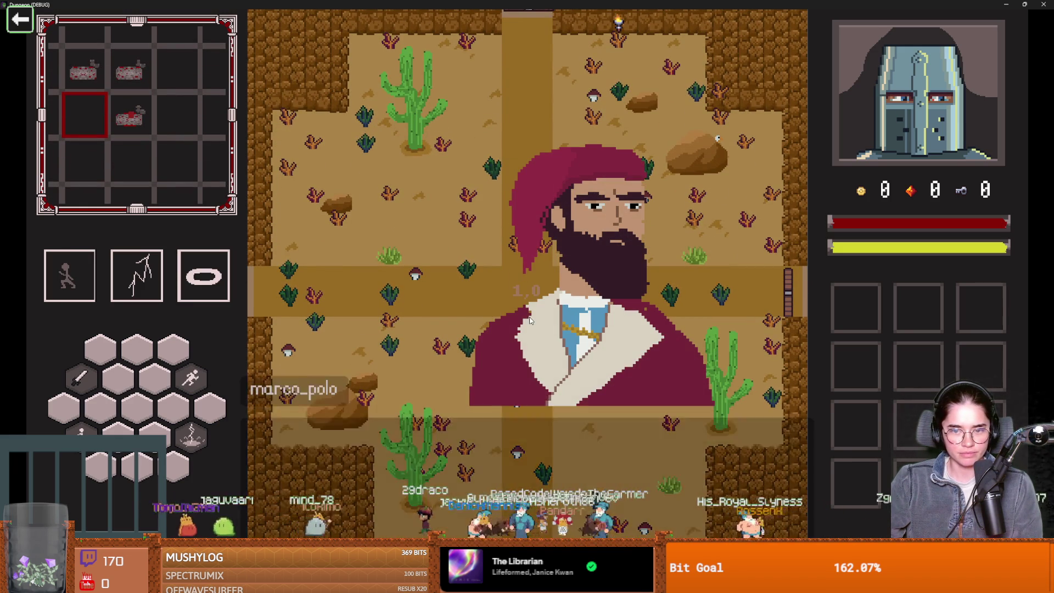
left_click(520, 267)
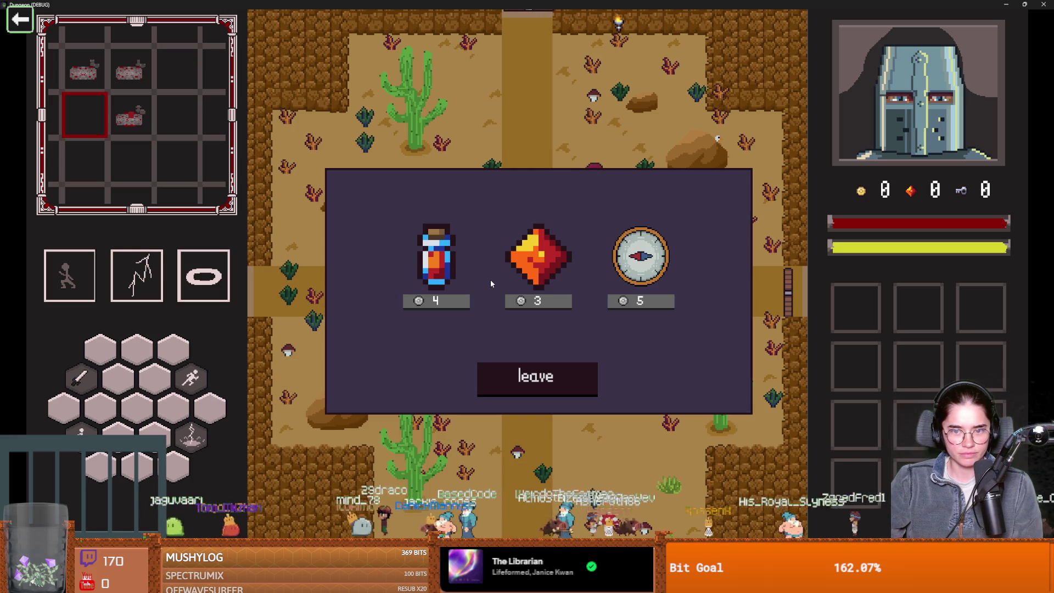
left_click(540, 376)
- Walk into room 1,-1 and open and leave that merchant's shop
key("w")
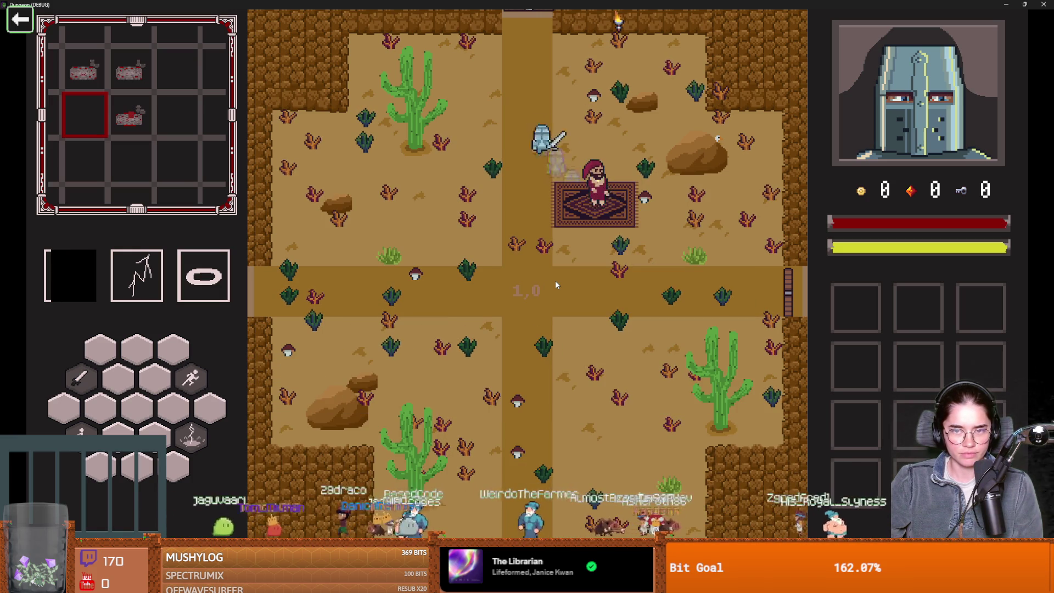
key("s")
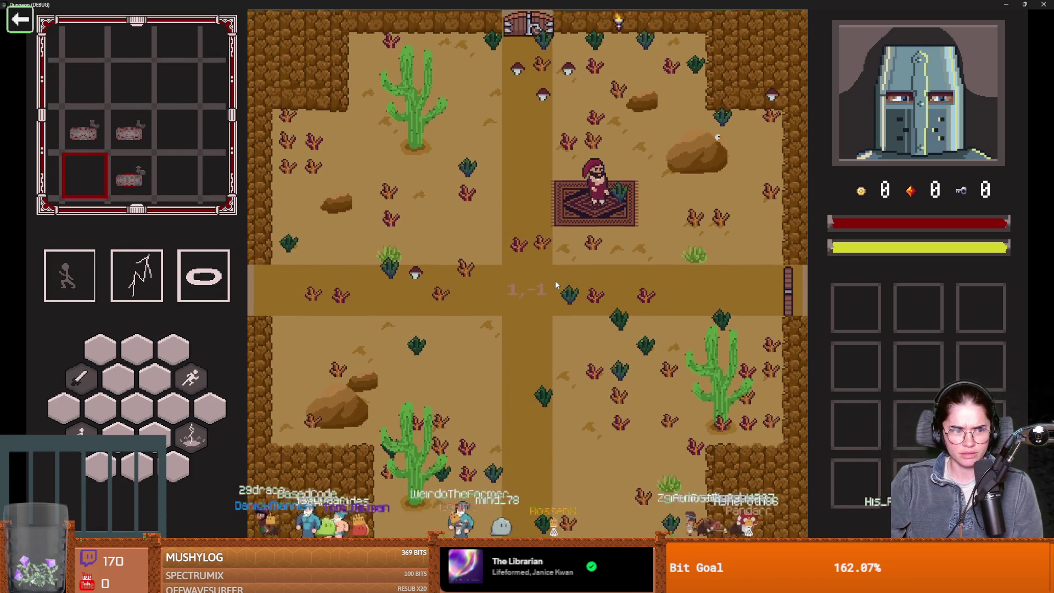
key("e")
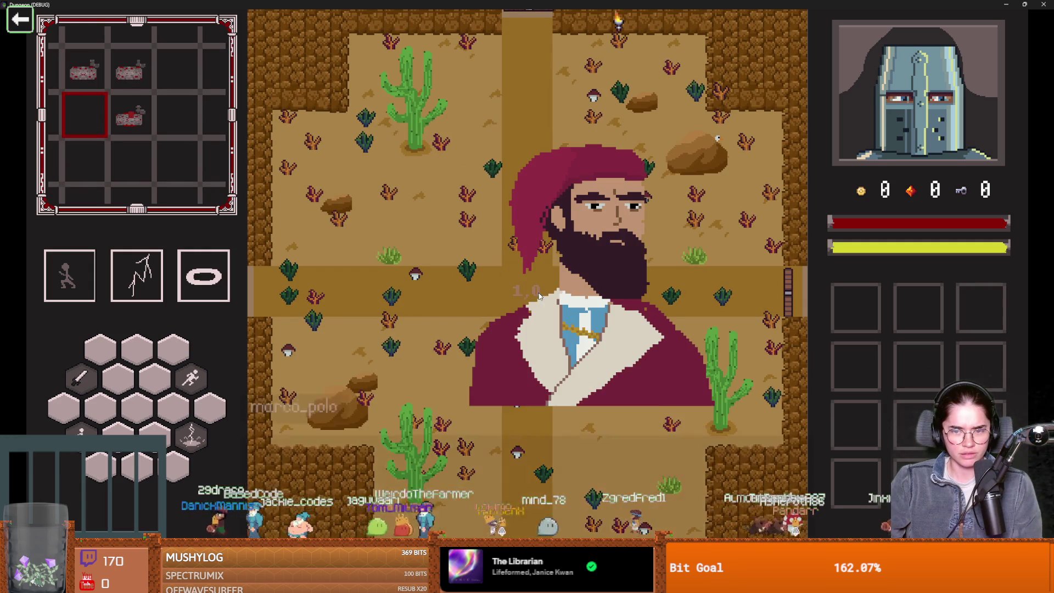
left_click(496, 284)
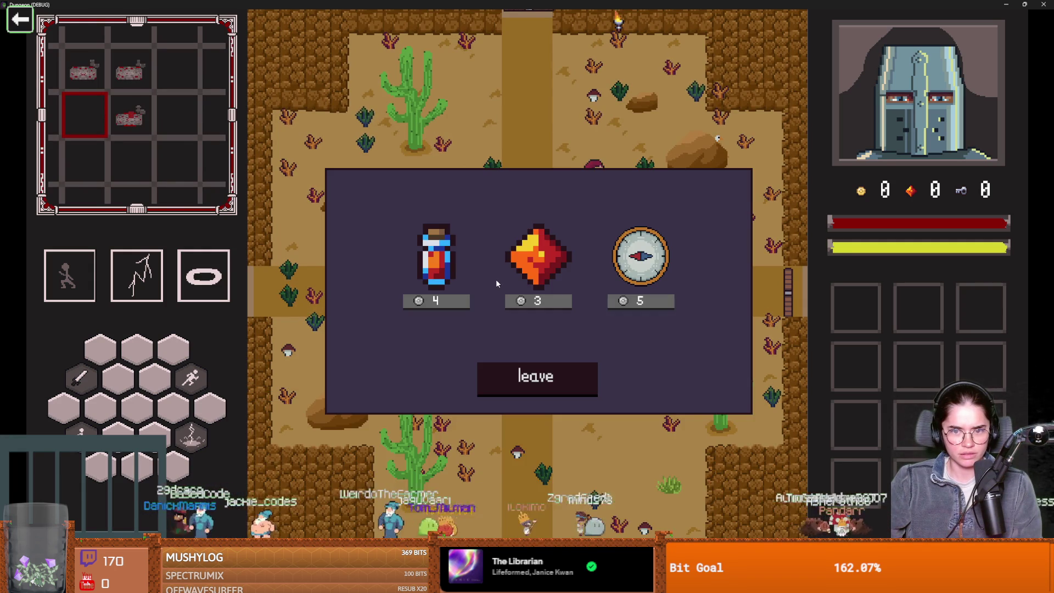
left_click(523, 372)
- Dash north to the next merchant's rug and open and close his shop
key("w")
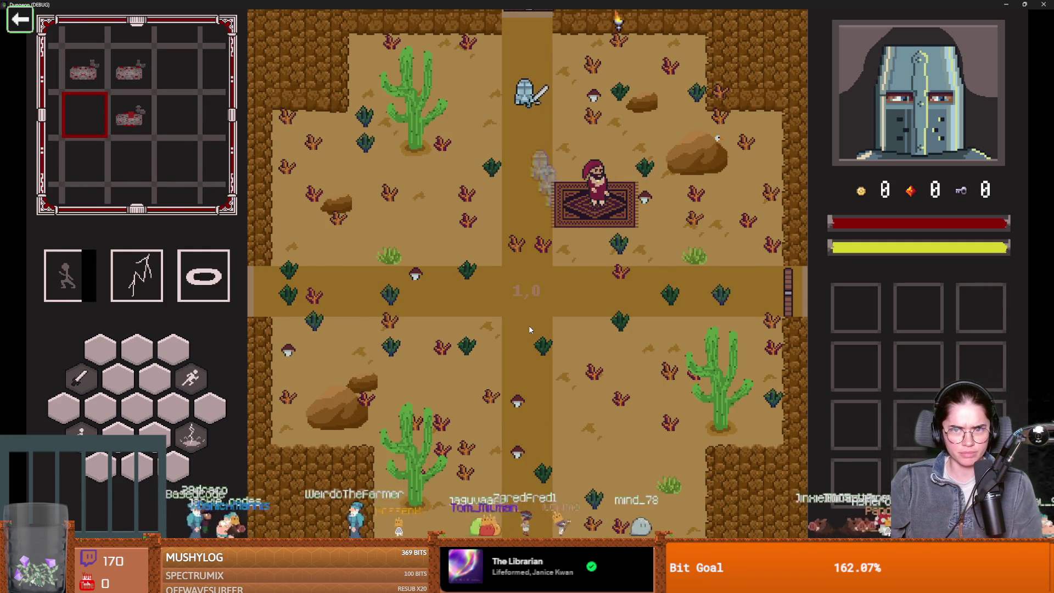
key("w")
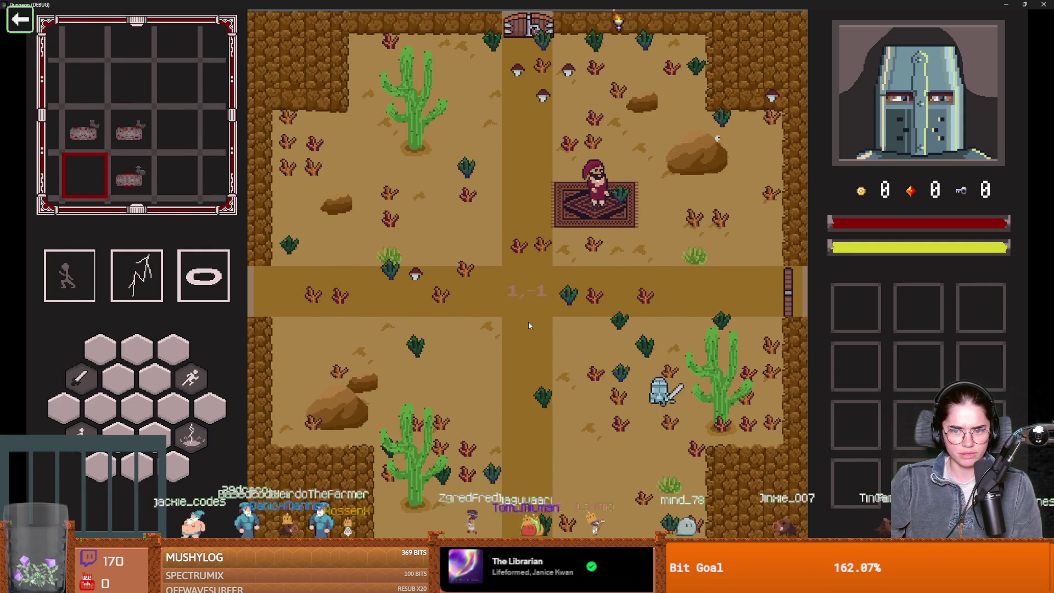
key("space")
key("e")
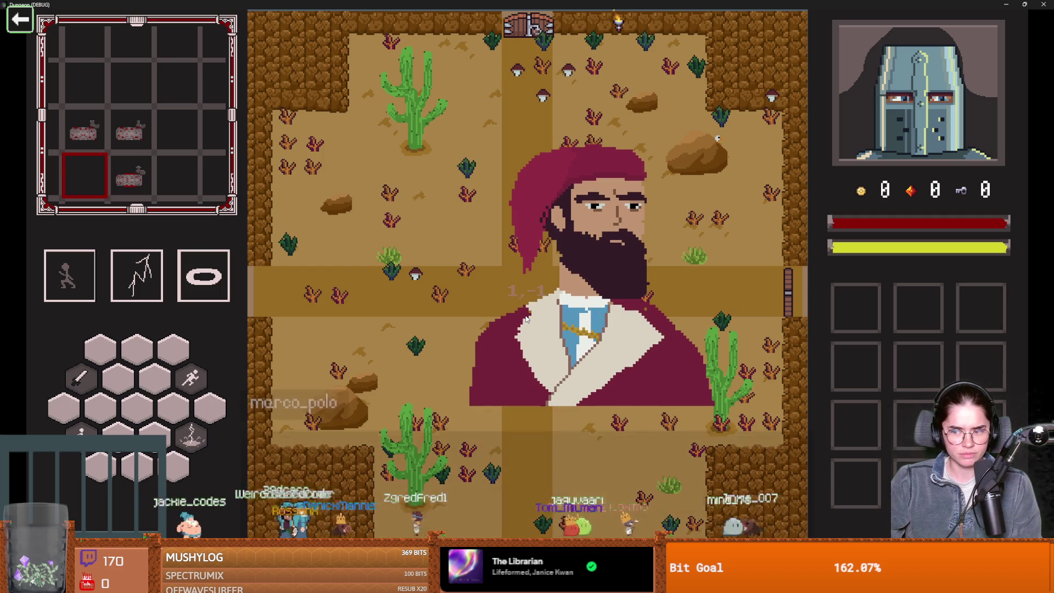
left_click(503, 271)
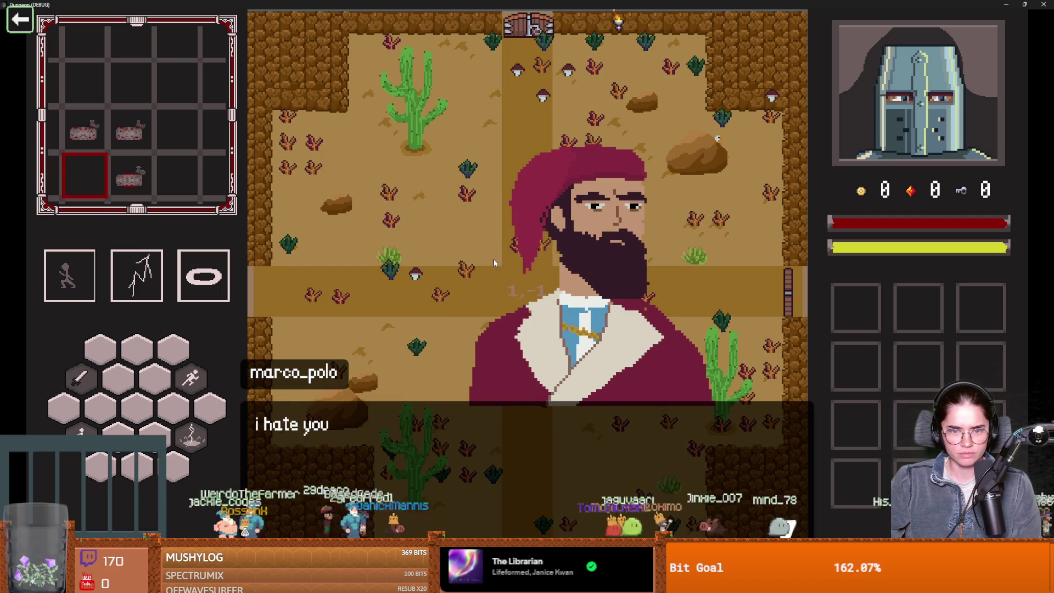
left_click(545, 374)
- Run away and back to the merchant, check his shop again, then minimise the game window
key("a")
key("space")
key("s")
key("space")
key("d")
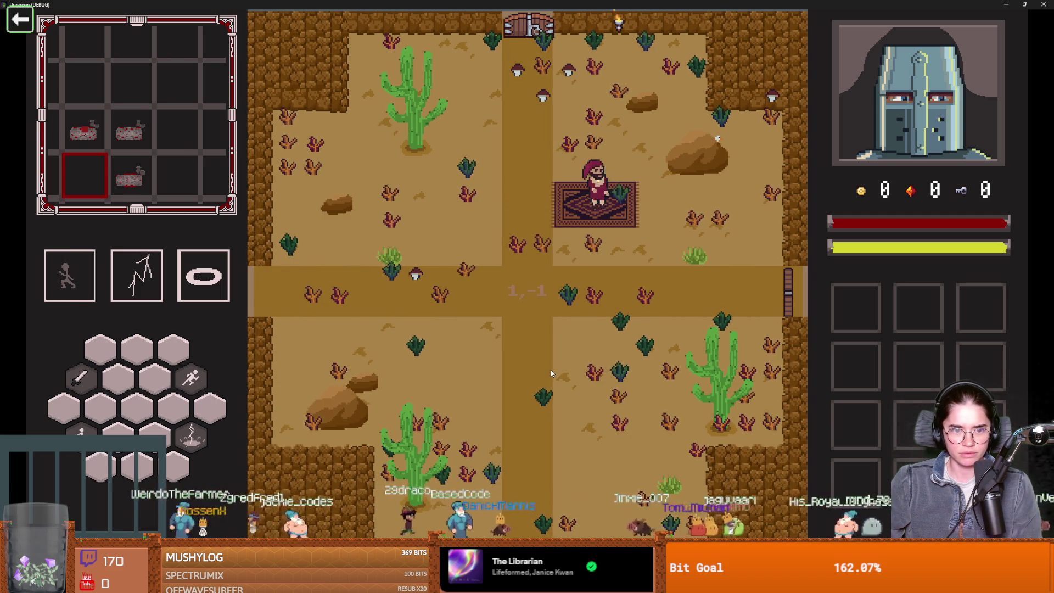
key("w")
key("space")
key("e")
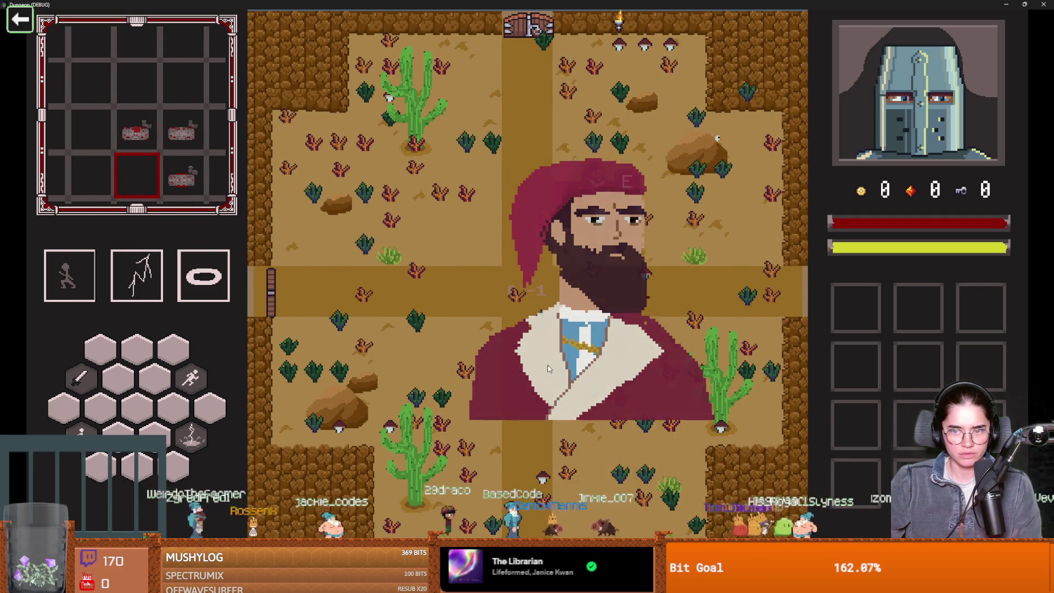
left_click(541, 263)
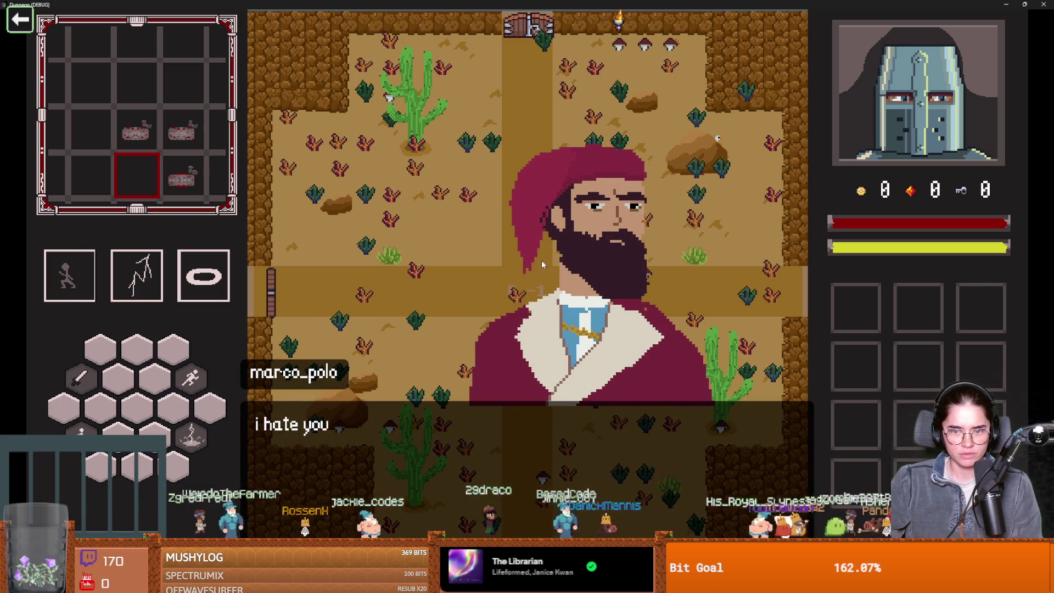
left_click(540, 374)
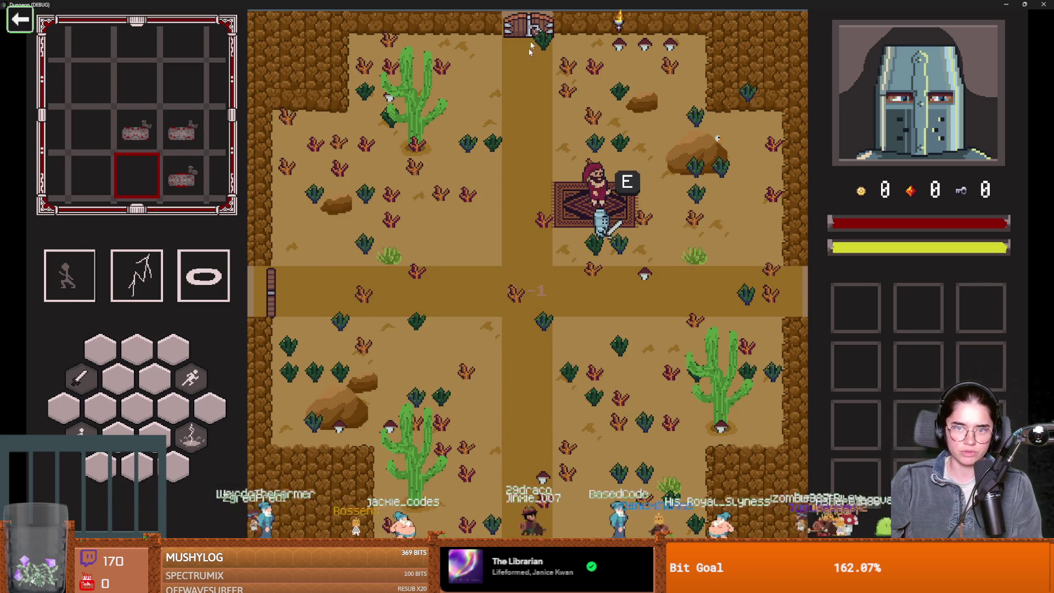
key("super+Down")
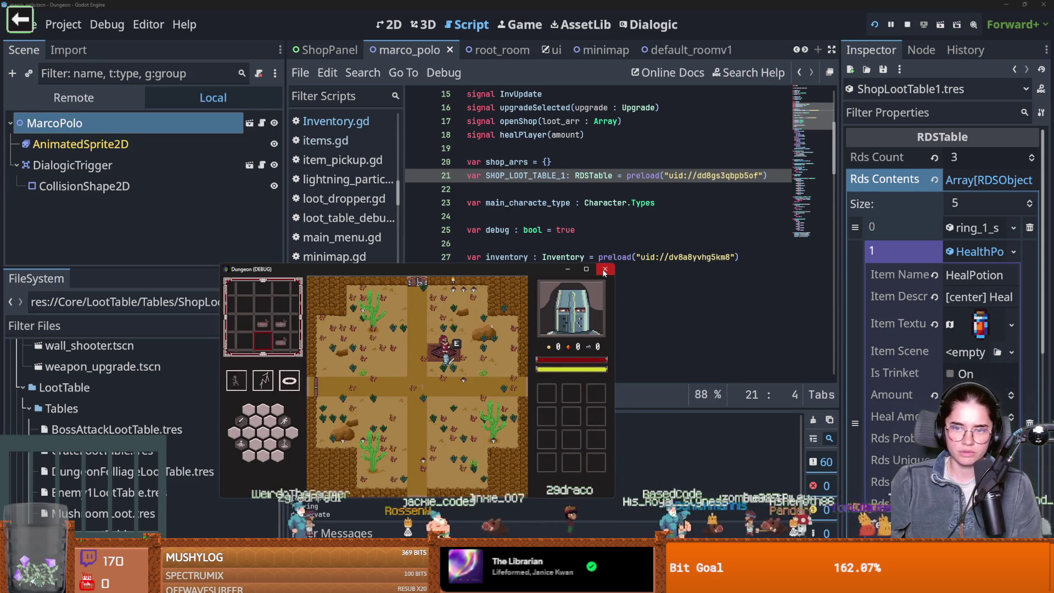
- Stop the game and tidy the Shop check line in dialogic_trigger.gd
left_click(603, 272)
scroll(577, 312, "down", 12)
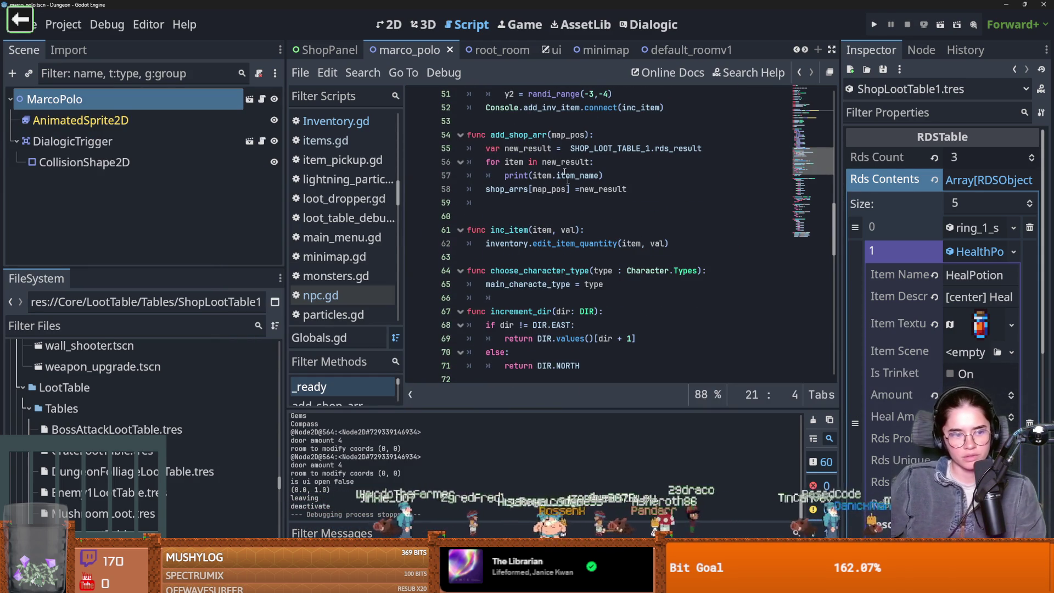
scroll(553, 248, "up", 2)
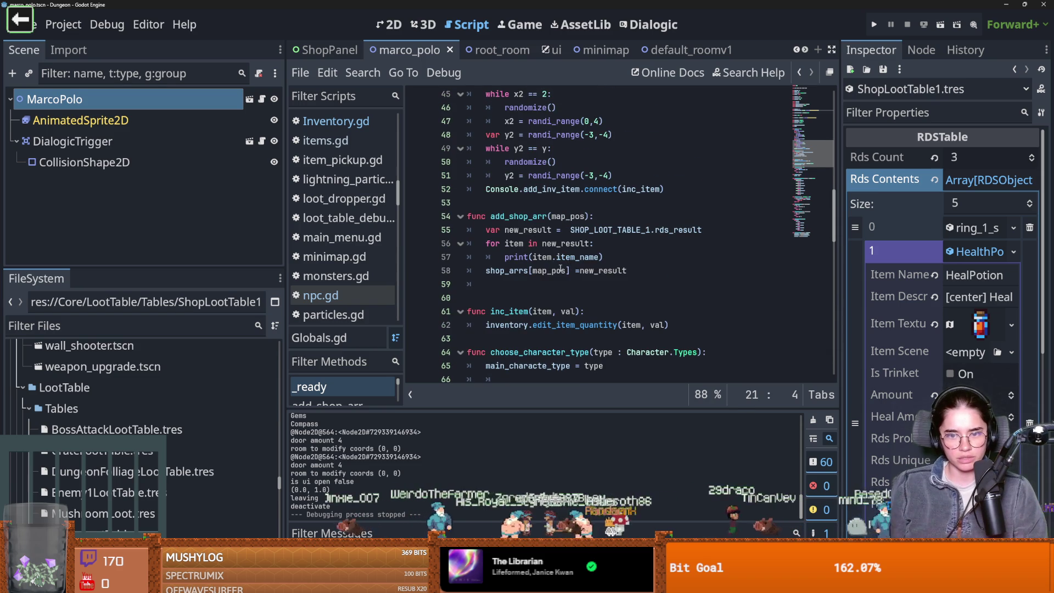
double_click(560, 269)
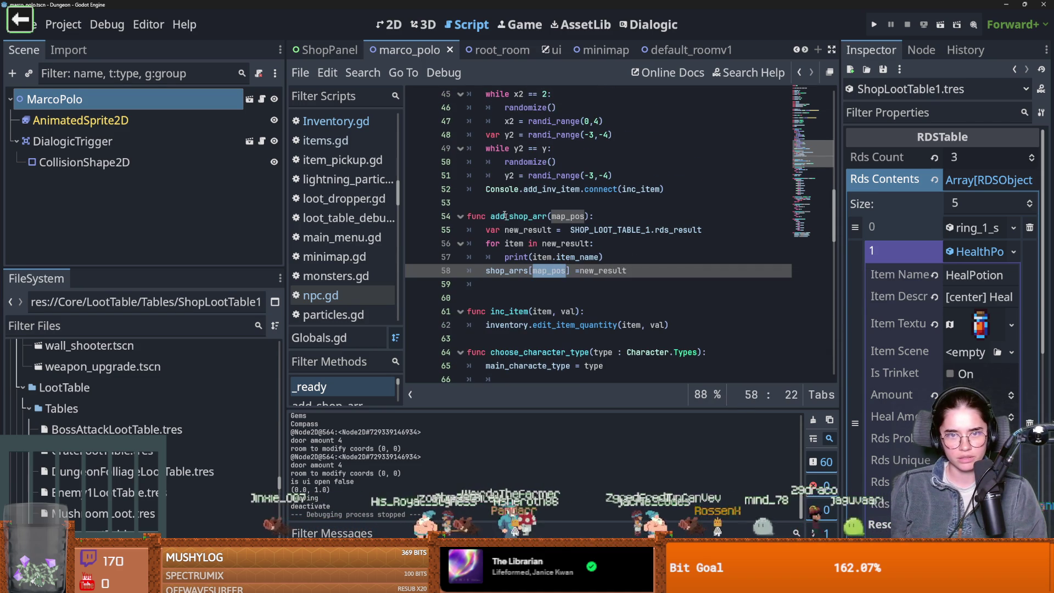
left_click(262, 141)
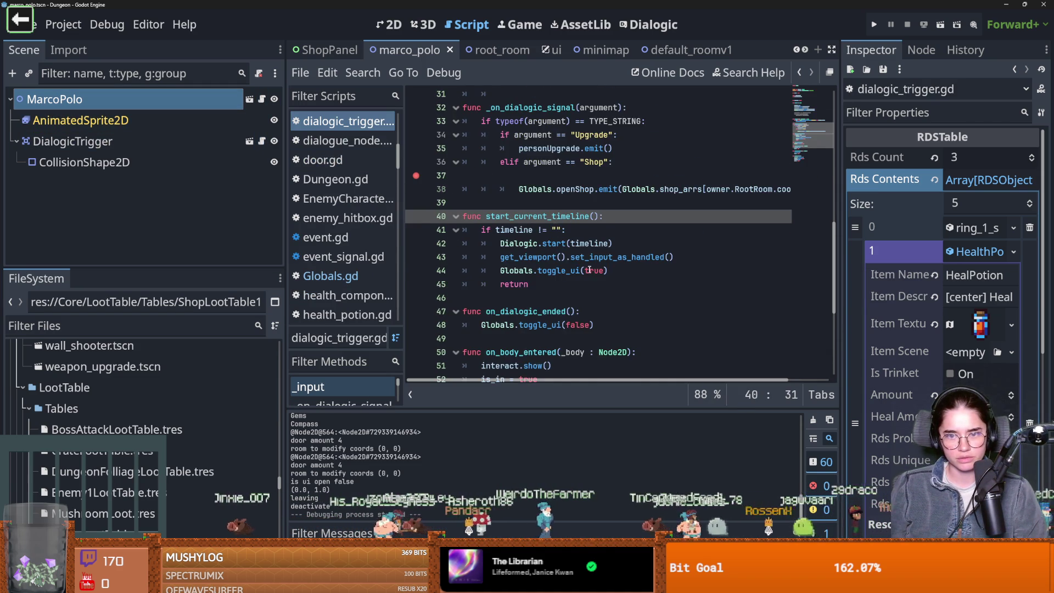
left_click(551, 258)
key("BackSpace")
key("BackSpace")
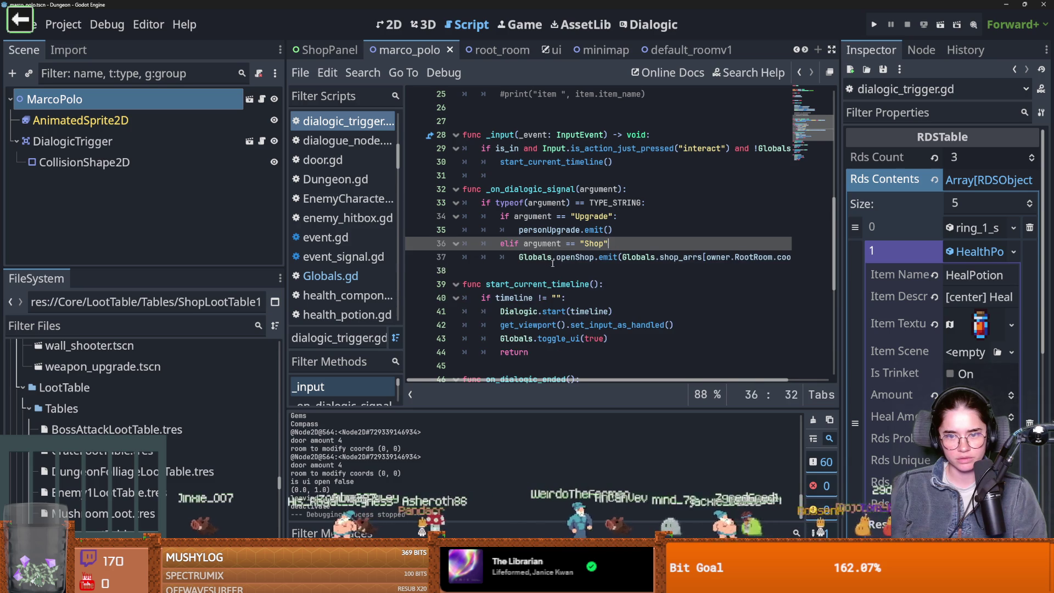
type(":")
- Copy random_3_shop_items onto a new indented line 22 under the Shop check
scroll(561, 258, "up", 6)
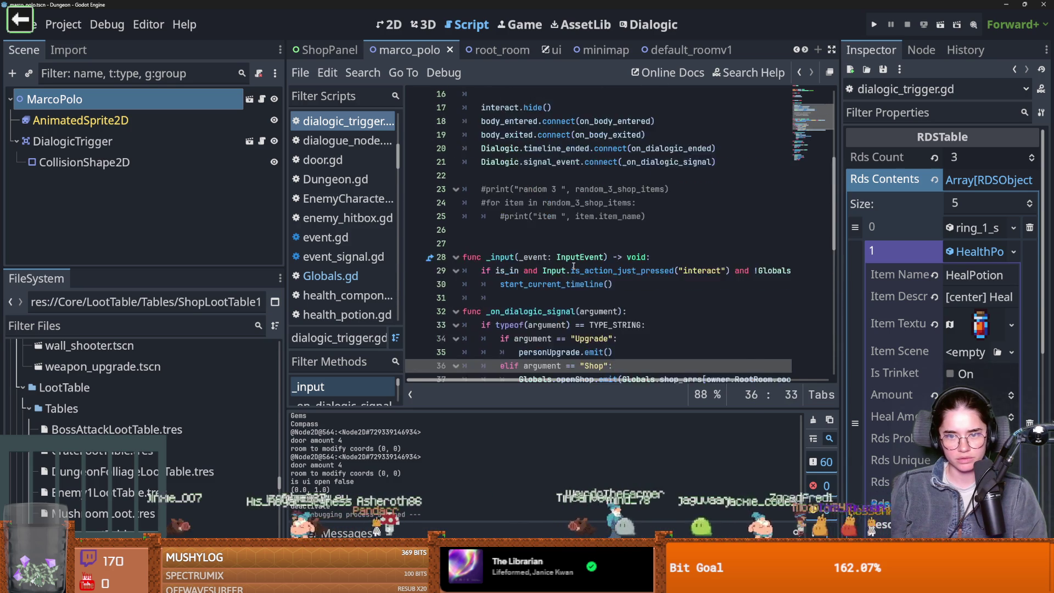
scroll(517, 236, "up", 2)
double_click(539, 221)
key("ctrl+c")
scroll(572, 247, "down", 2)
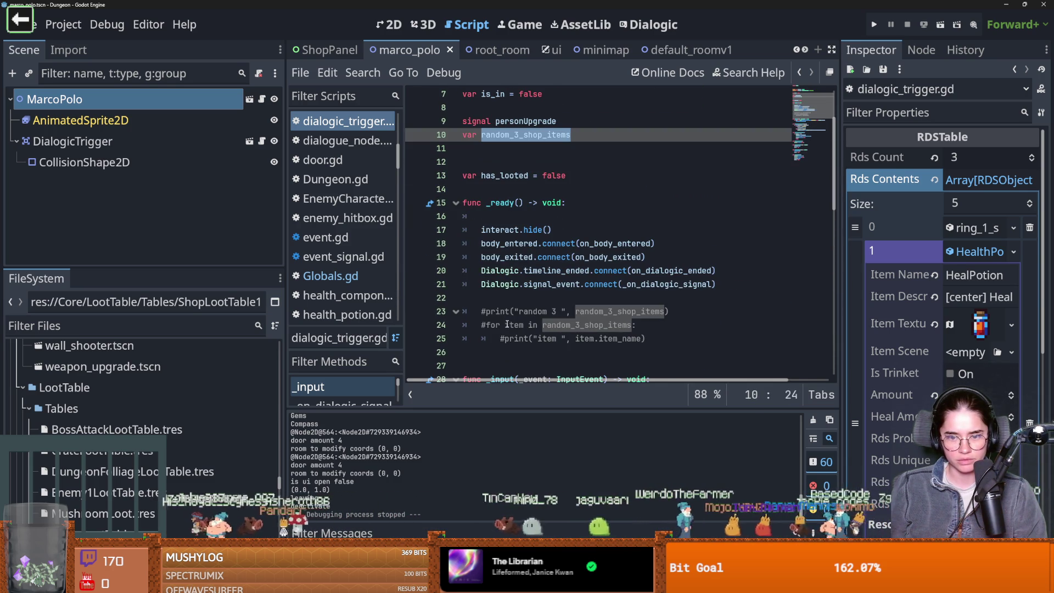
left_click(510, 297)
key("ctrl+v")
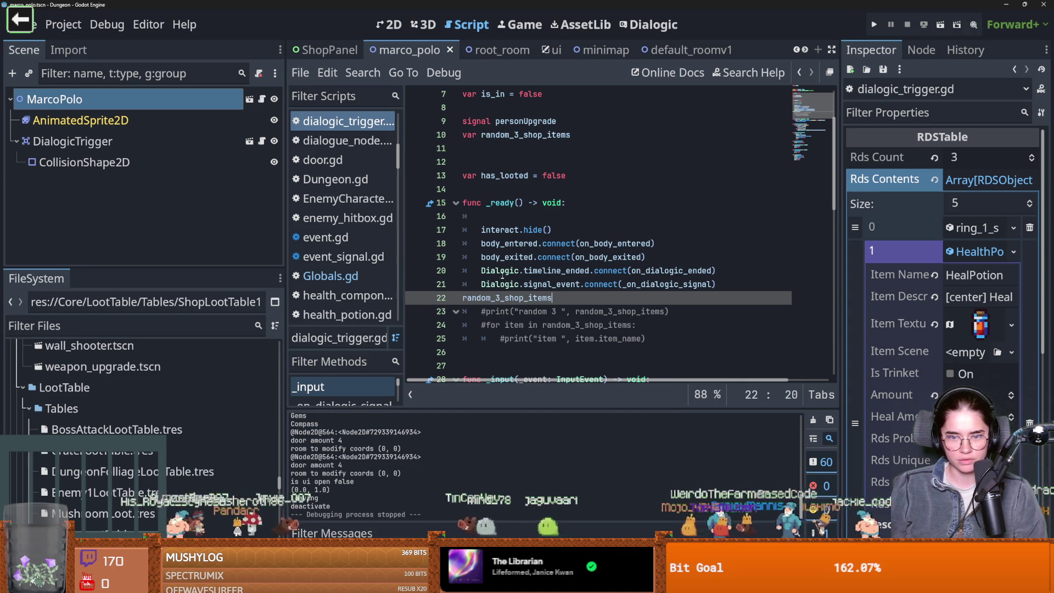
left_click(464, 299)
key("Tab")
- Drag ShopLootTable1.tres into the script as a SHOP_LOOT_TABLE_1 preload declared with var
left_click(170, 325)
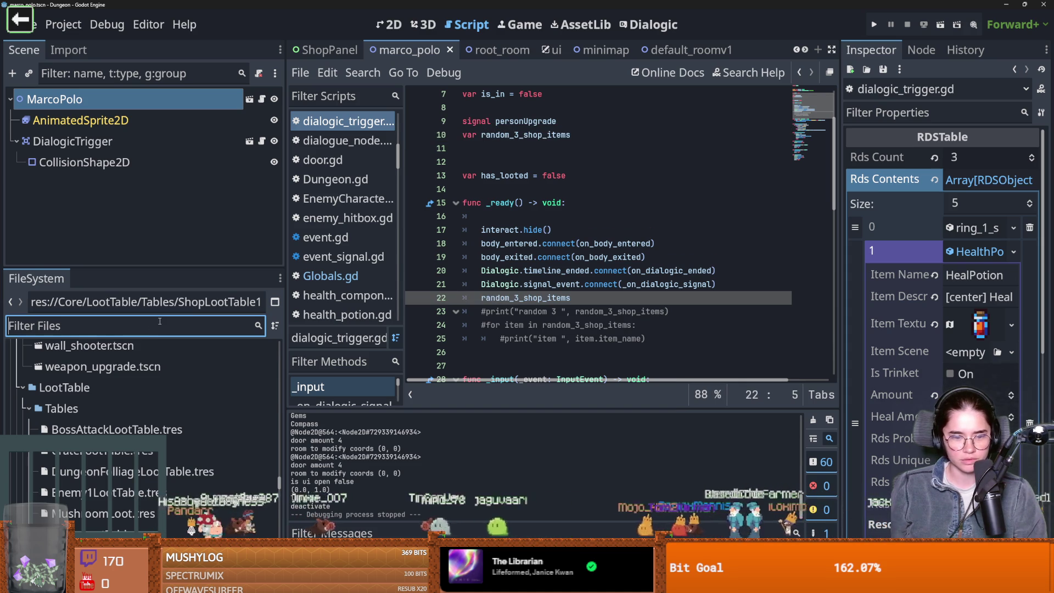
type("shop")
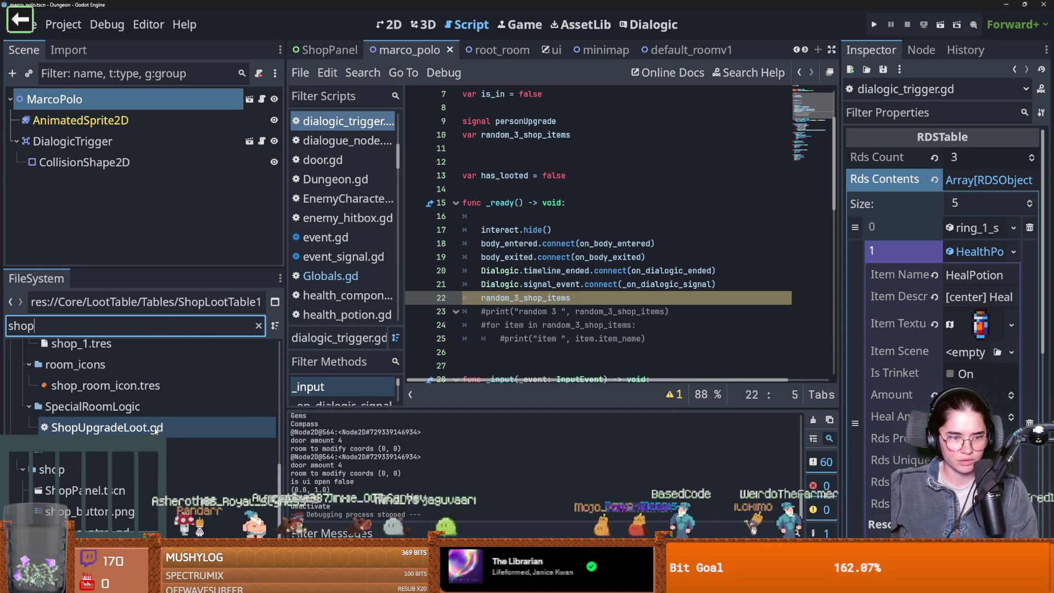
scroll(104, 428, "up", 4)
left_click_drag(104, 428, 559, 165)
double_click(472, 148)
type("var")
double_click(522, 148)
- Assign SHOP_LOOT_TABLE_1.rds_result to random_3_shop_items
left_click(611, 311)
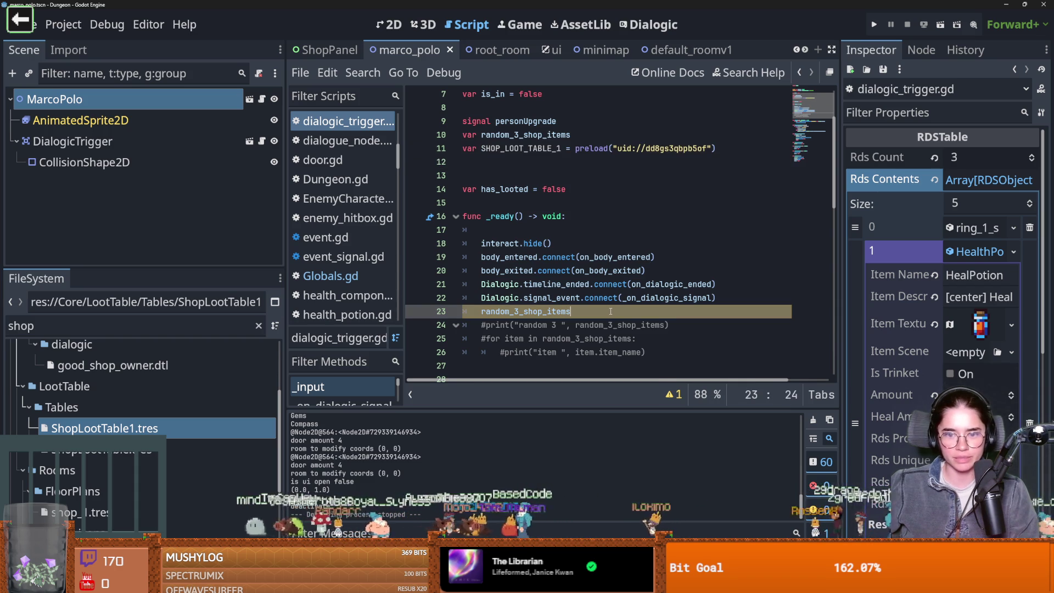
type("=SHOP_LOOT_TABLE_1.rd")
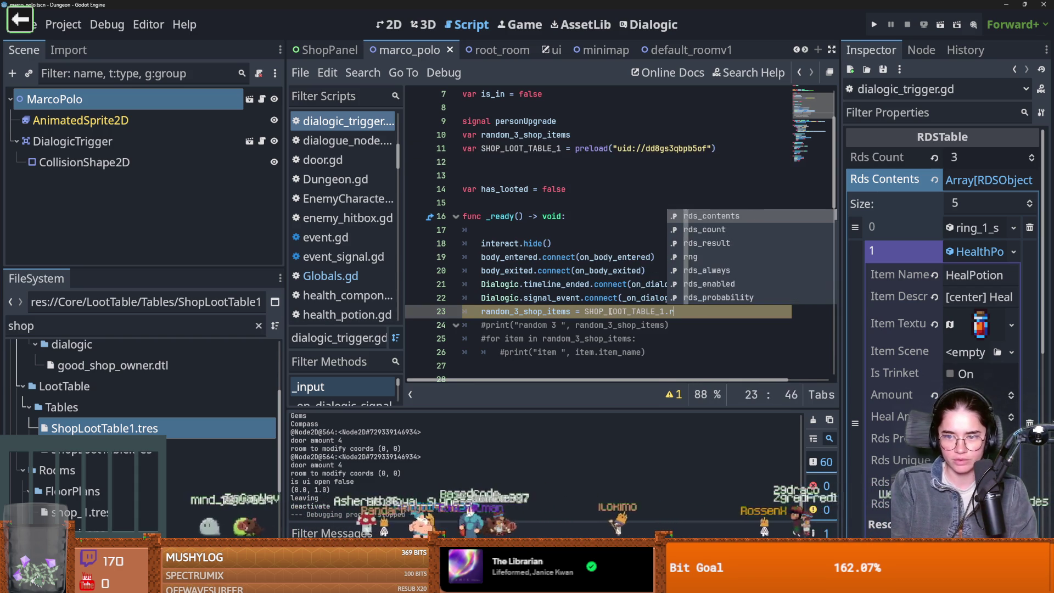
key("Down")
key("Down")
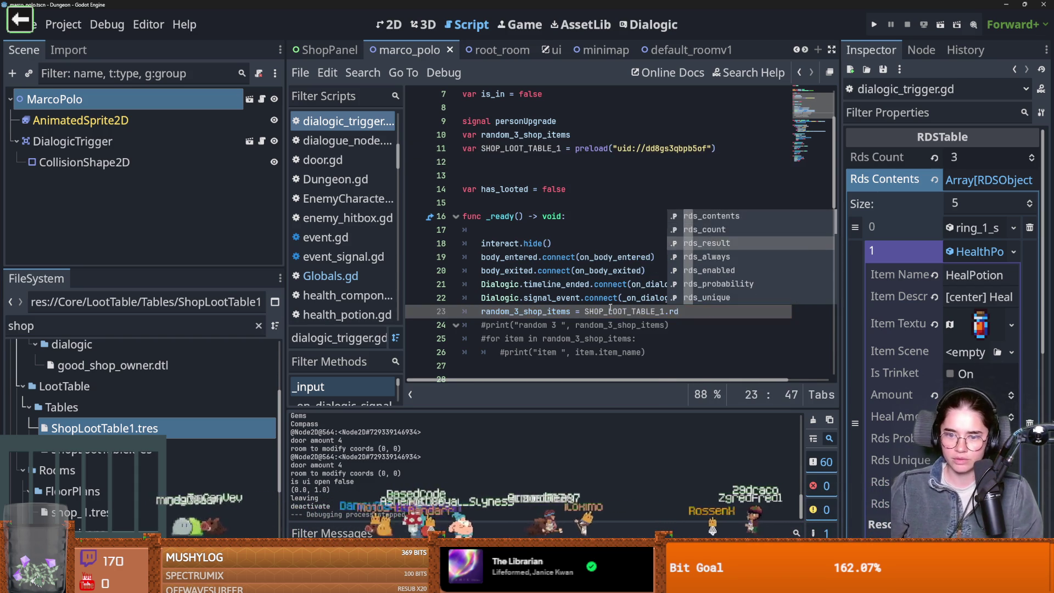
key("Return")
double_click(569, 312)
- Replace the shop_arrs argument in openShop.emit with random_3_shop_items and save
scroll(596, 341, "down", 6)
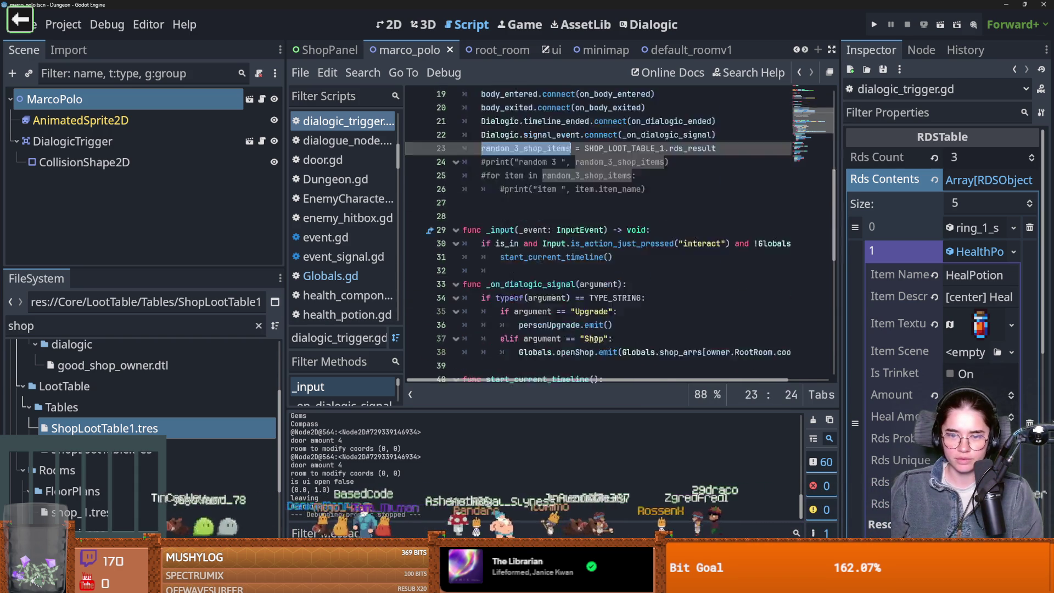
scroll(596, 341, "up", 3)
scroll(595, 338, "down", 2)
scroll(595, 339, "down", 2)
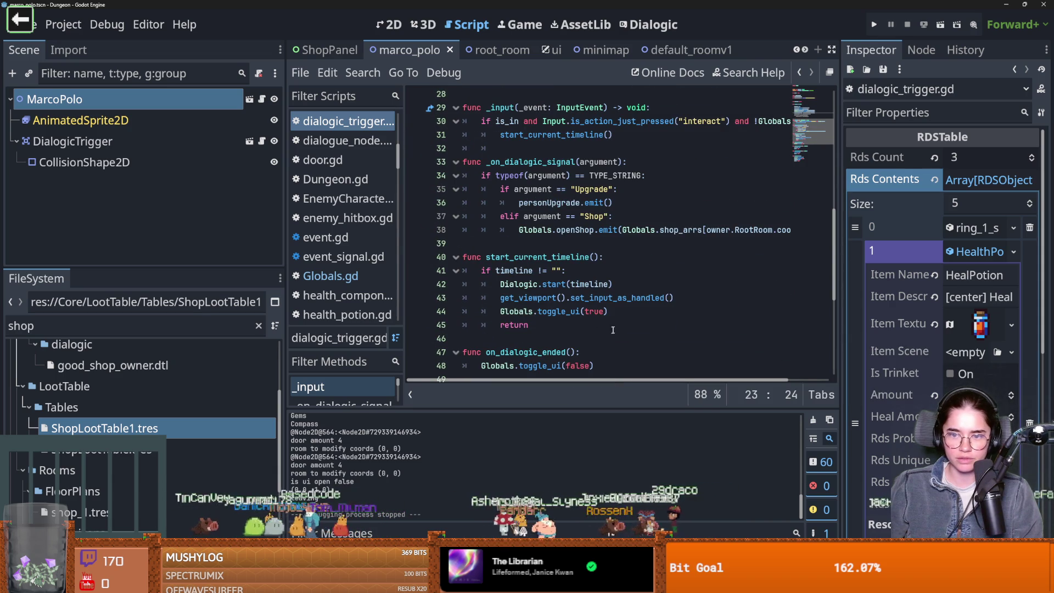
left_click_drag(622, 230, 899, 230)
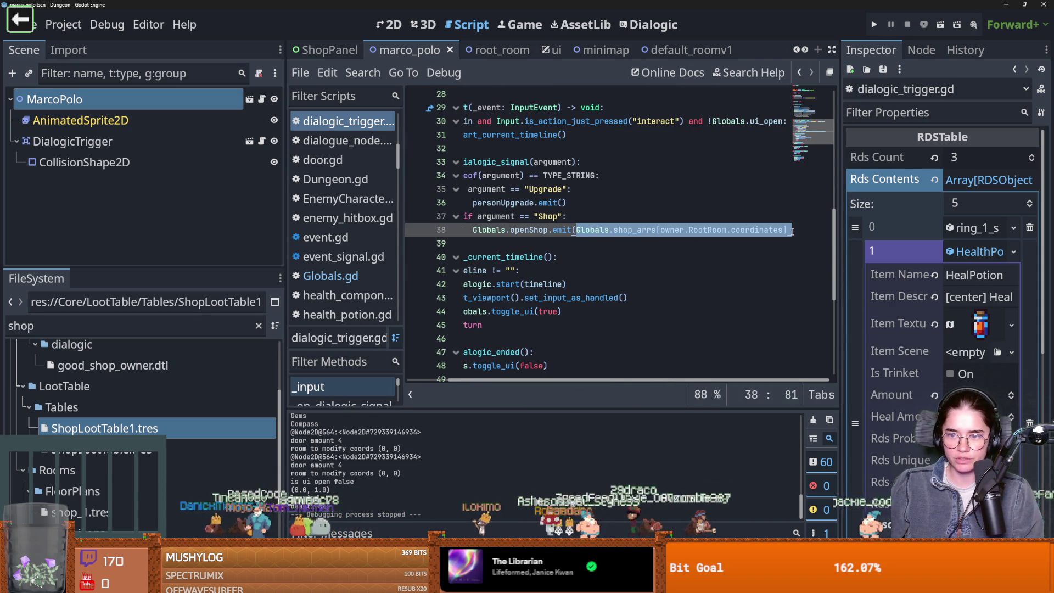
key("ctrl+v")
key("ctrl+s")
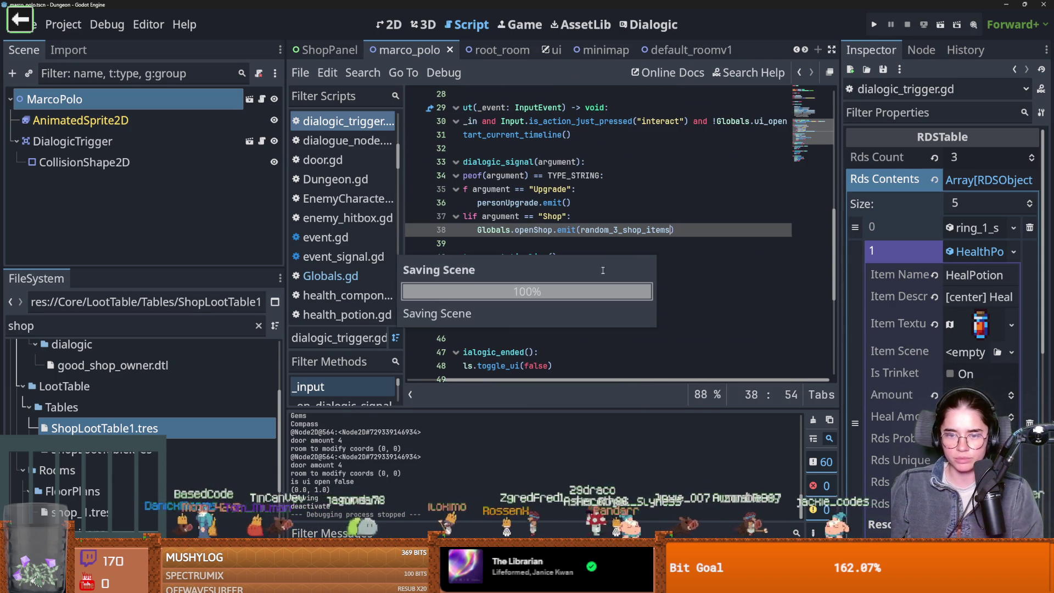
scroll(604, 253, "up", 6)
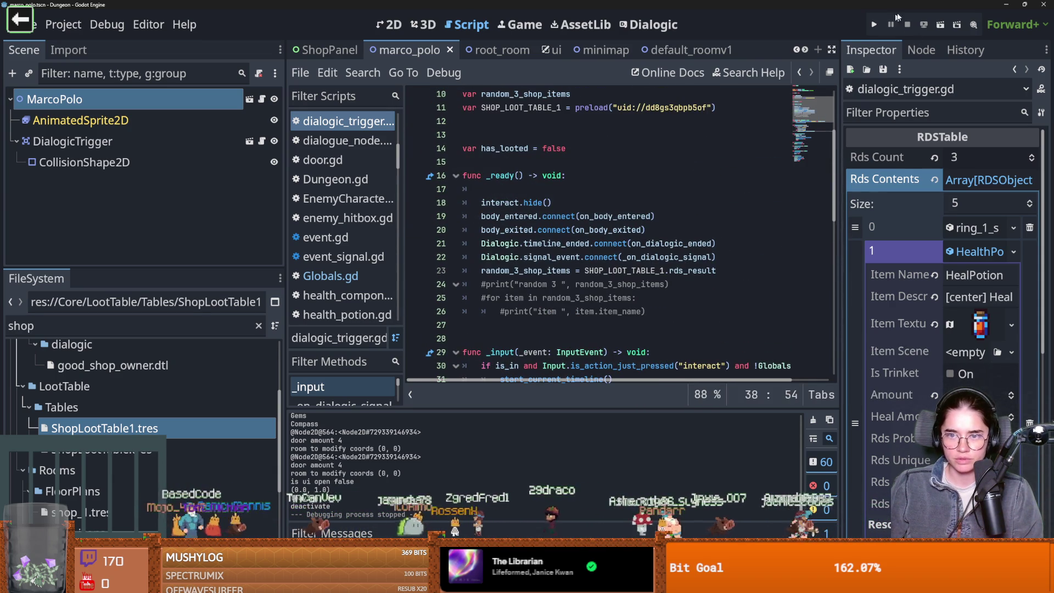
- Launch the game with F5, start a new Warrior run, and enter the Silk Road room
key("F5")
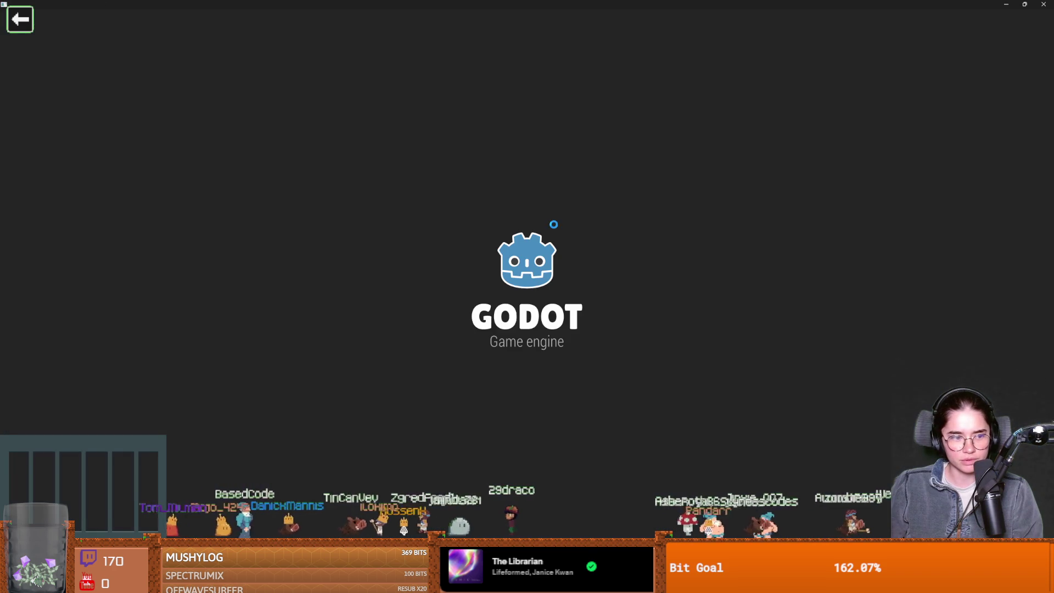
key("Return")
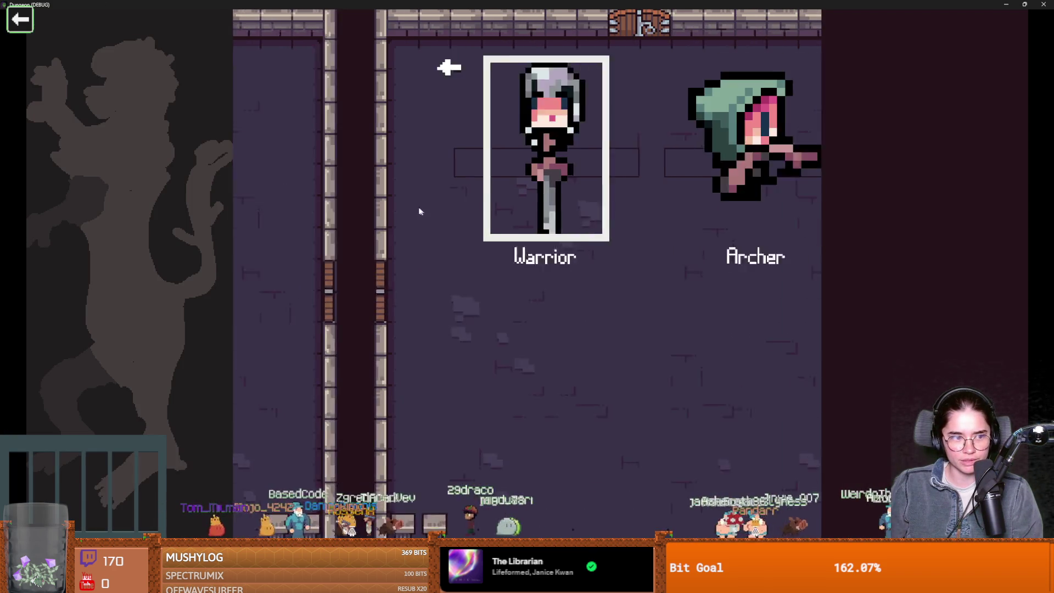
key("Return")
key("w")
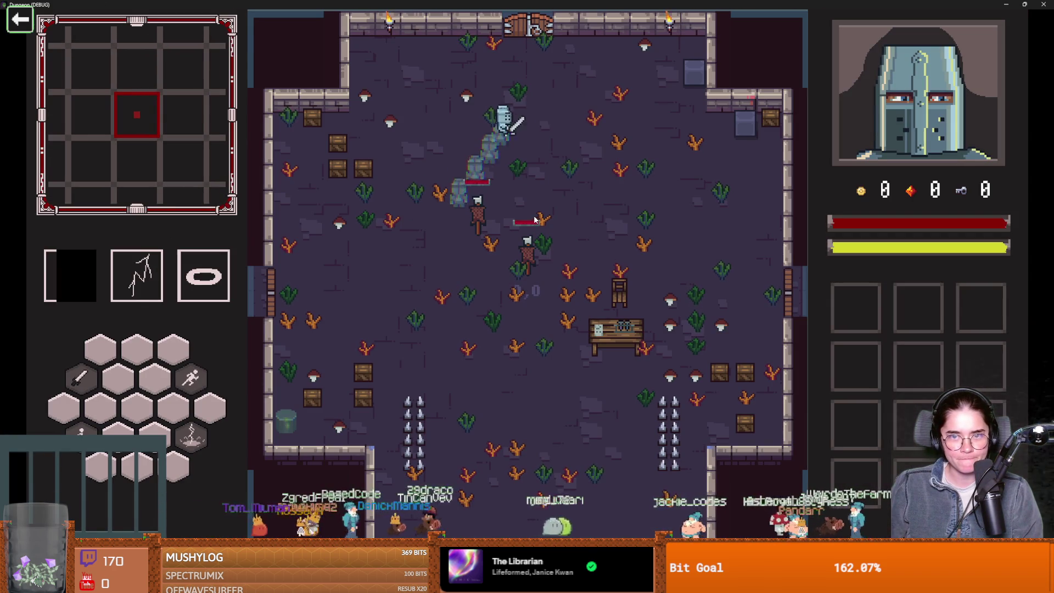
type("debug")
key("Return")
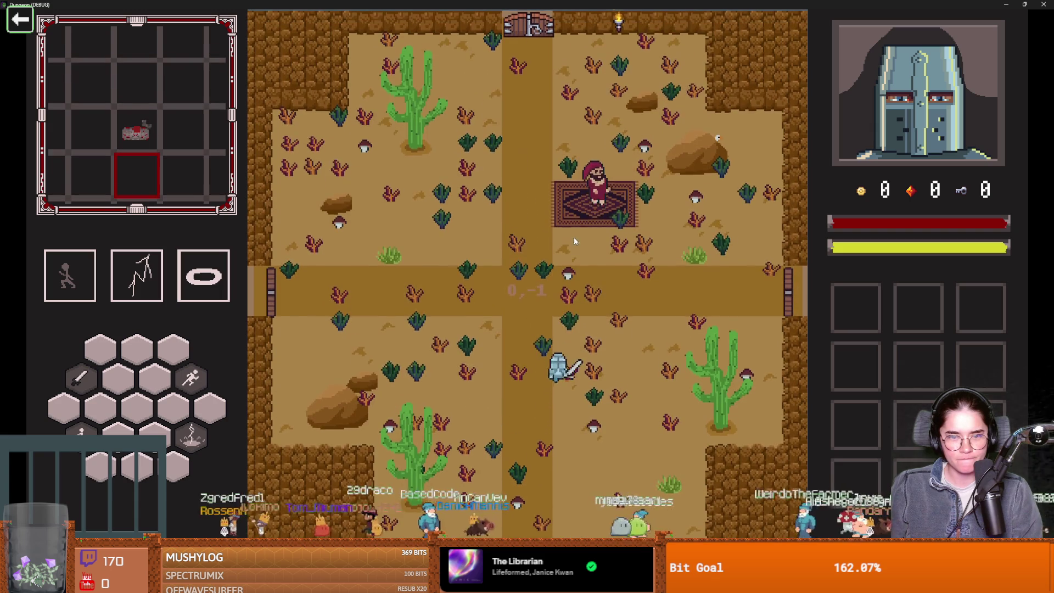
- Talk to the first Marco Polo, view his wares, and leave the shop
key("w")
key("d")
key("e")
left_click(516, 269)
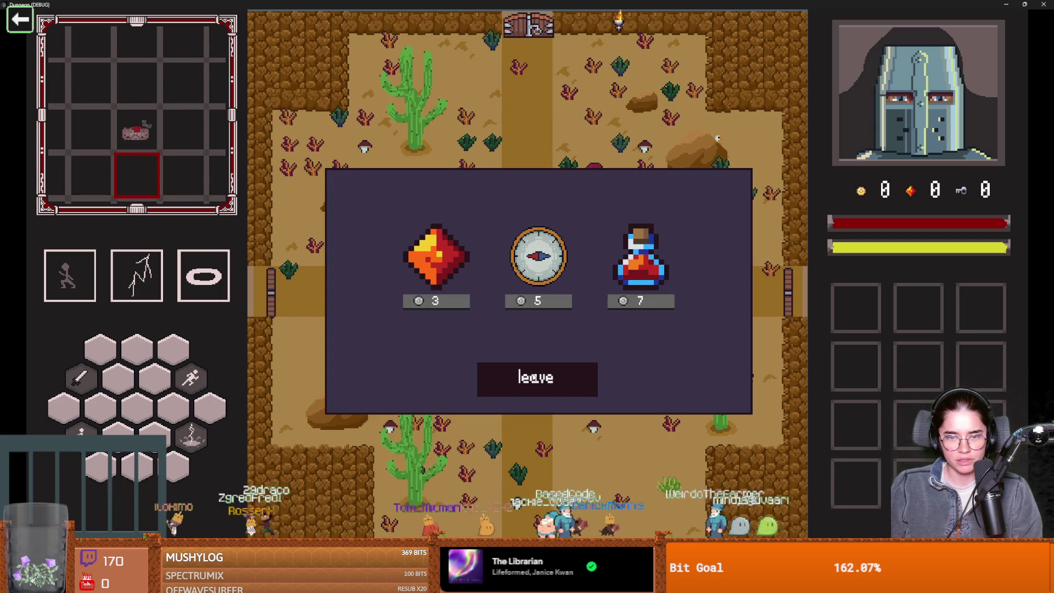
left_click(536, 378)
- Walk to the right exit and take an item from the three-choice screen
key("d")
key("s")
key("e")
left_click(520, 258)
- Enter the next room and check the second merchant's shop
key("d")
key("w")
key("space")
key("d")
key("e")
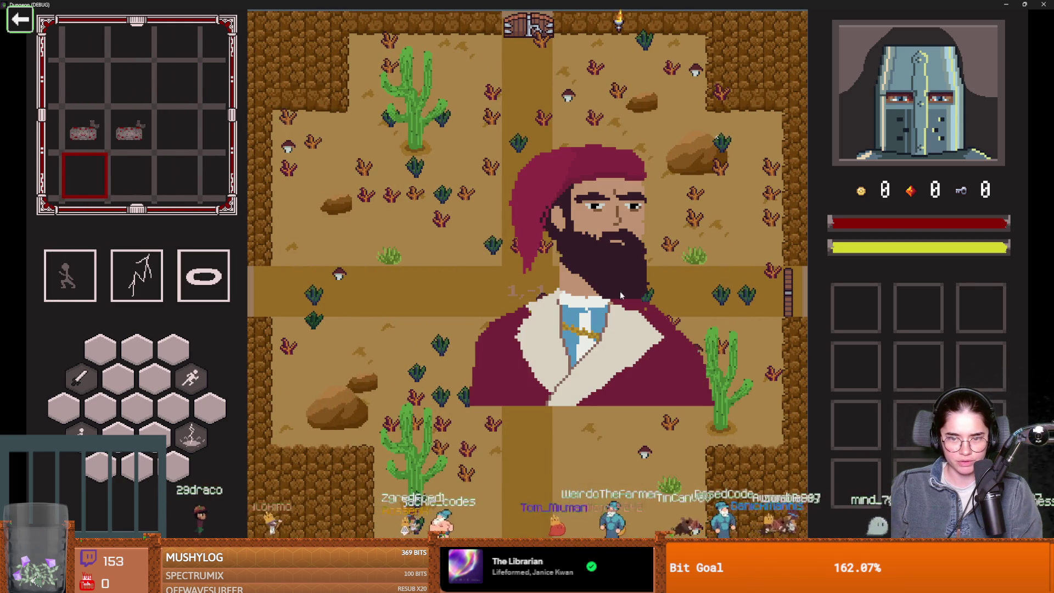
left_click(524, 269)
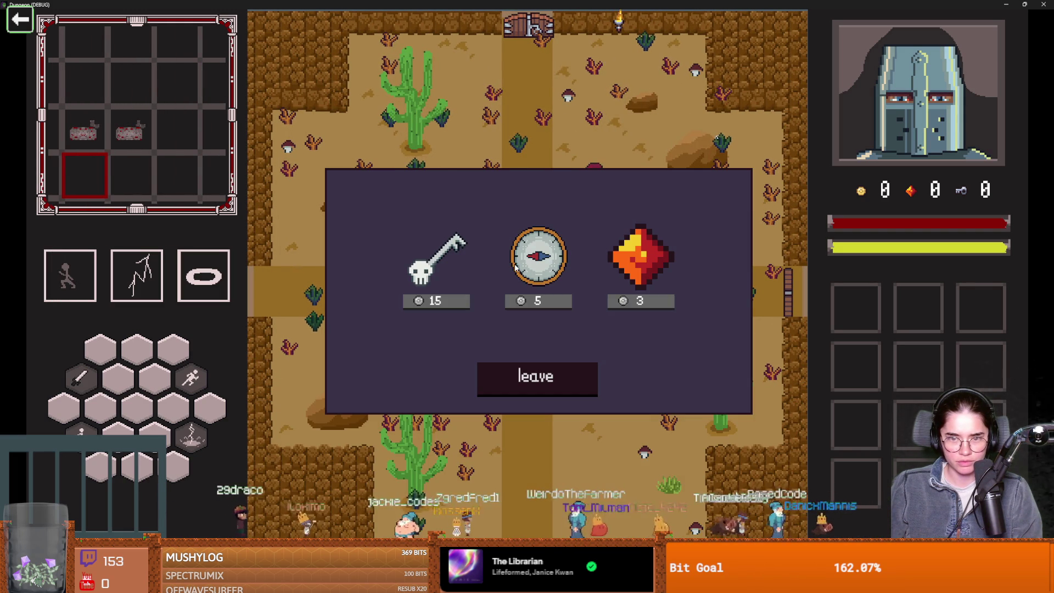
left_click(545, 382)
- Return to the first merchant's shop (skeleton key 15, compass 5, gem 3), then restore the window
key("a")
key("space")
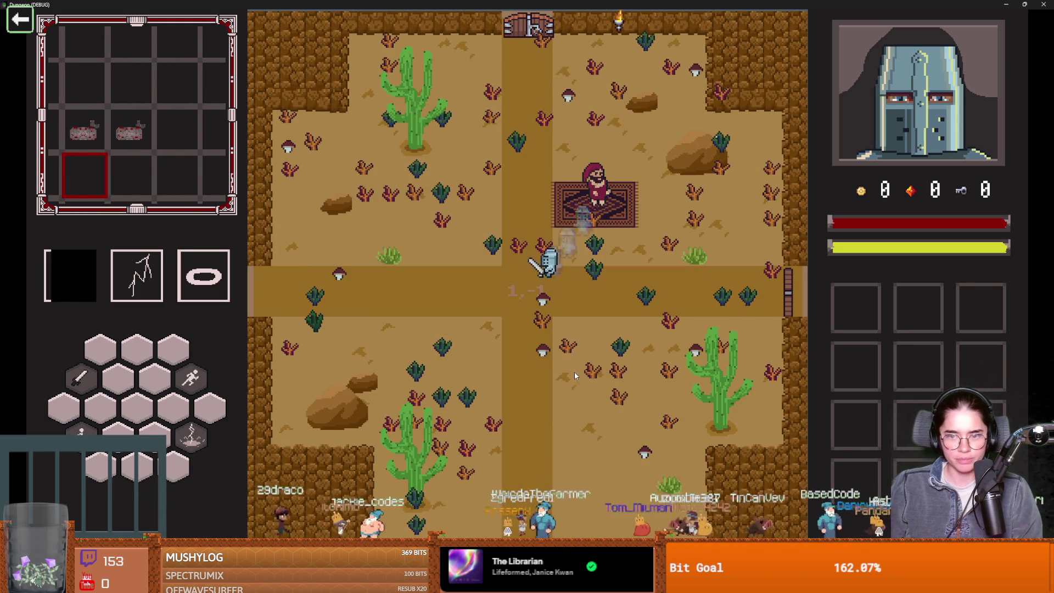
key("a")
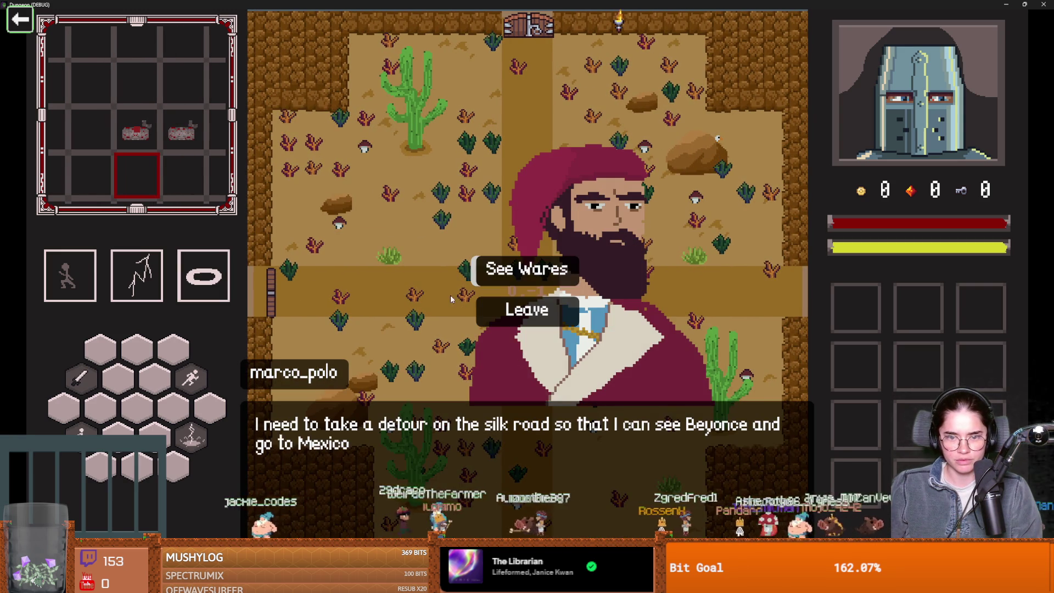
left_click(499, 273)
left_click(497, 271)
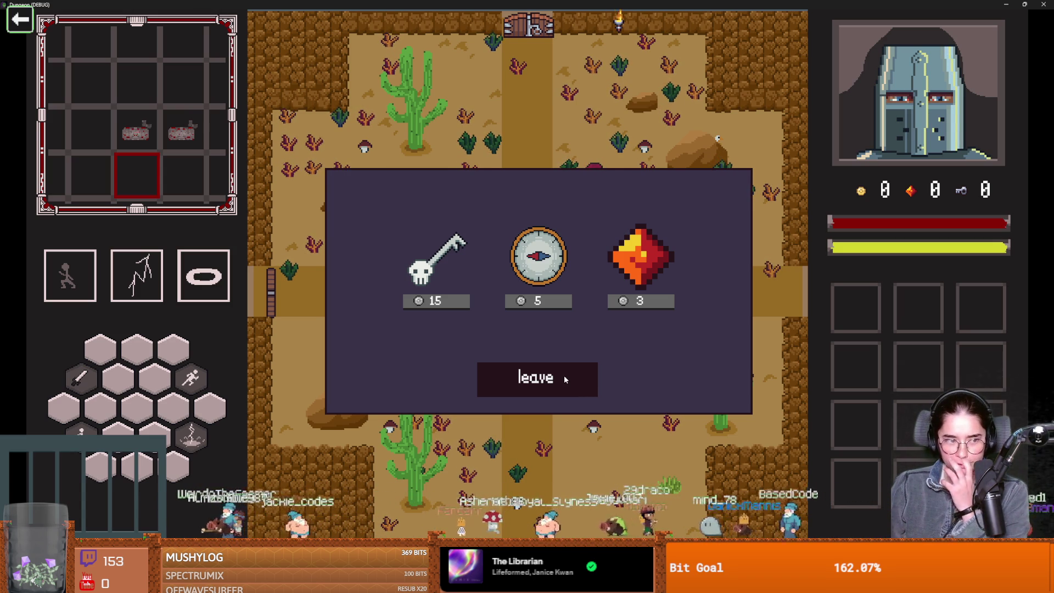
left_click(565, 375)
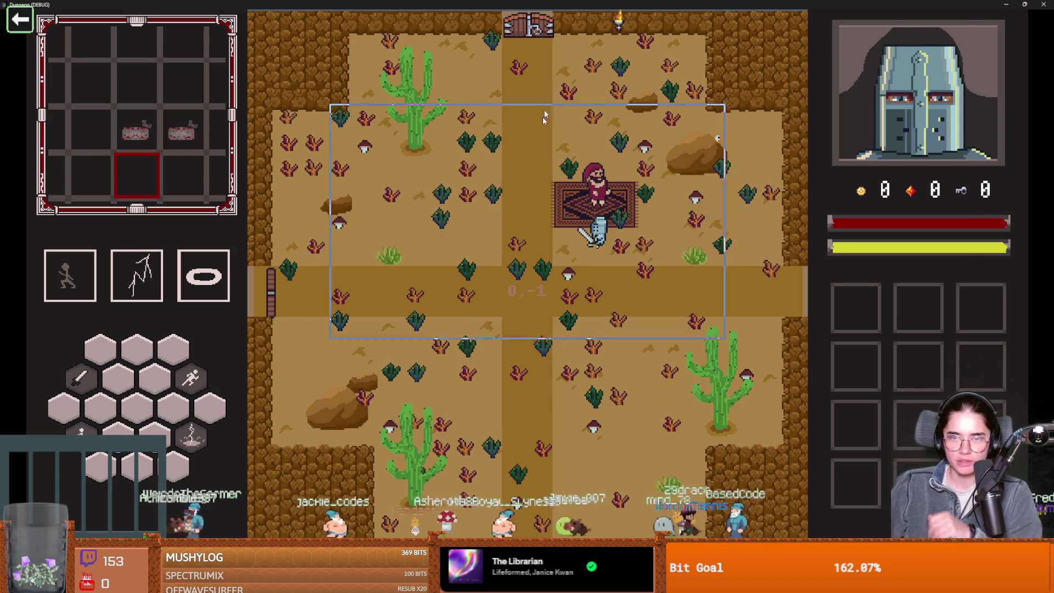
double_click(561, 4)
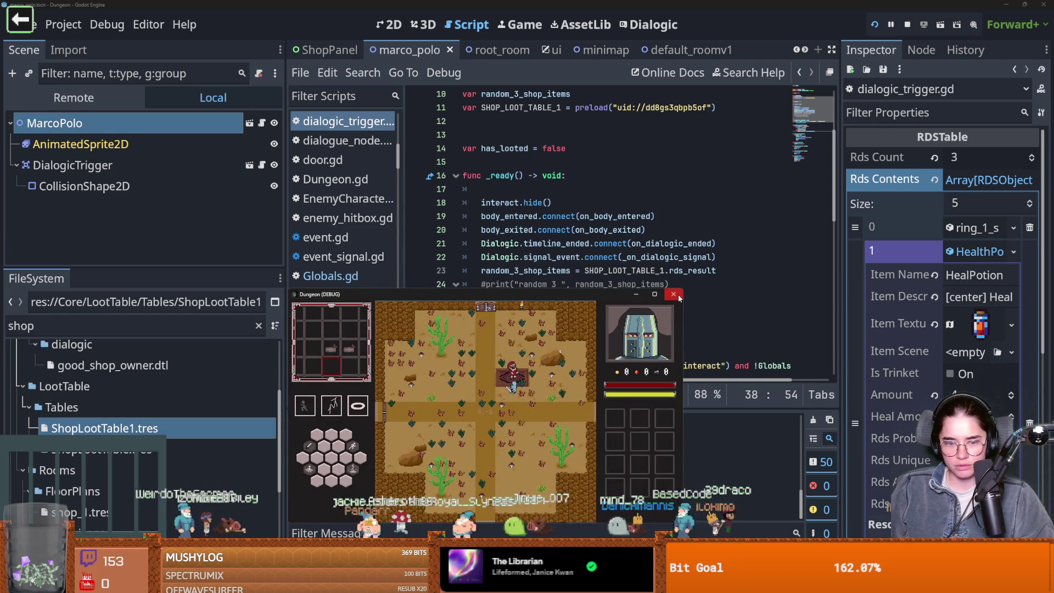
- Close the game and undo the openShop argument change on line 38
left_click(676, 295)
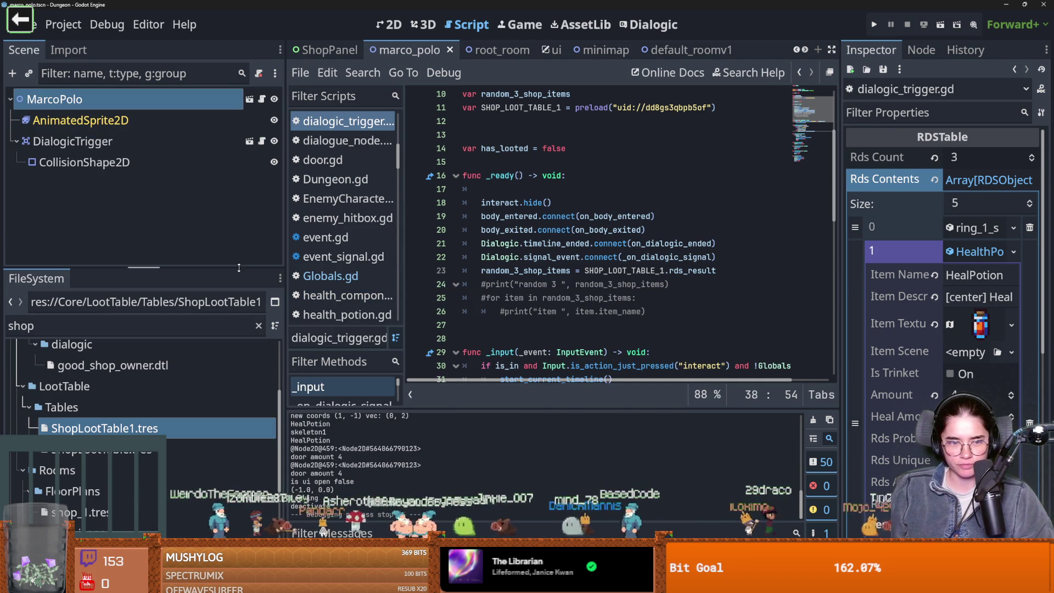
scroll(550, 347, "down", 3)
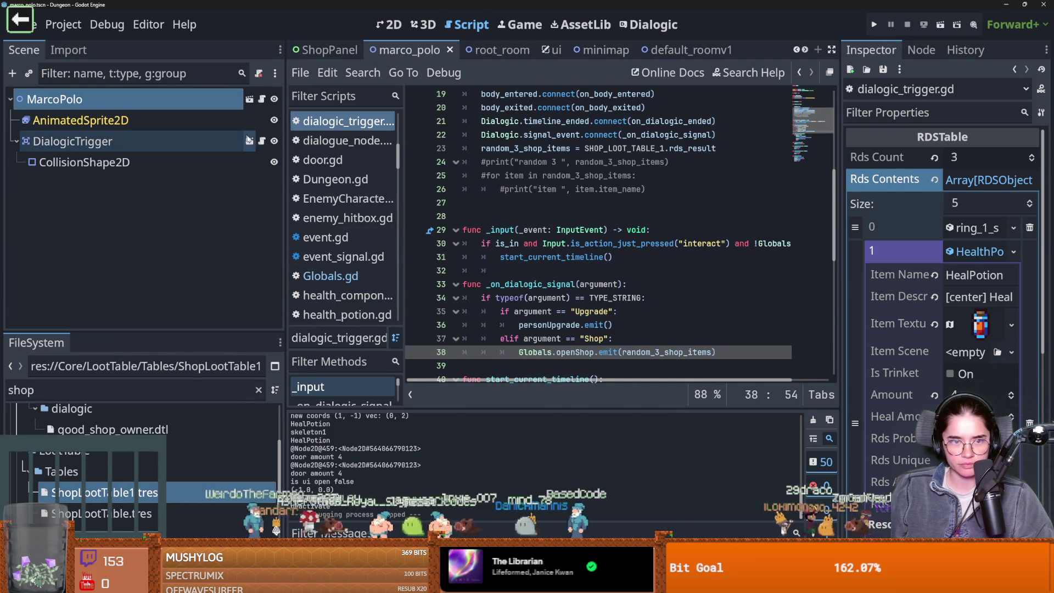
scroll(634, 243, "down", 2)
double_click(667, 282)
scroll(632, 285, "up", 4)
left_click(584, 257)
double_click(615, 229)
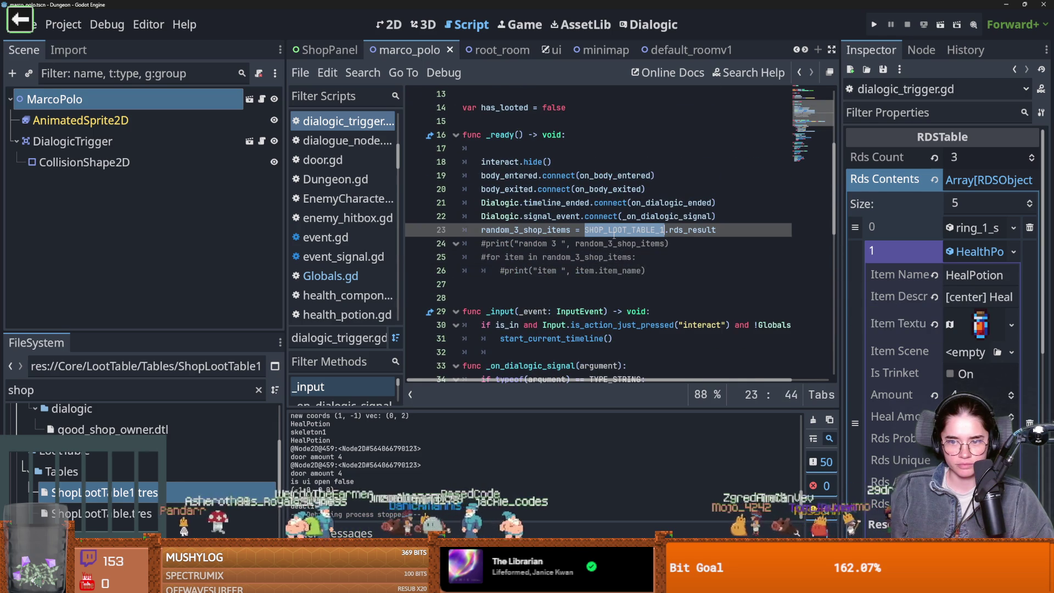
scroll(614, 235, "up", 3)
left_click(530, 203)
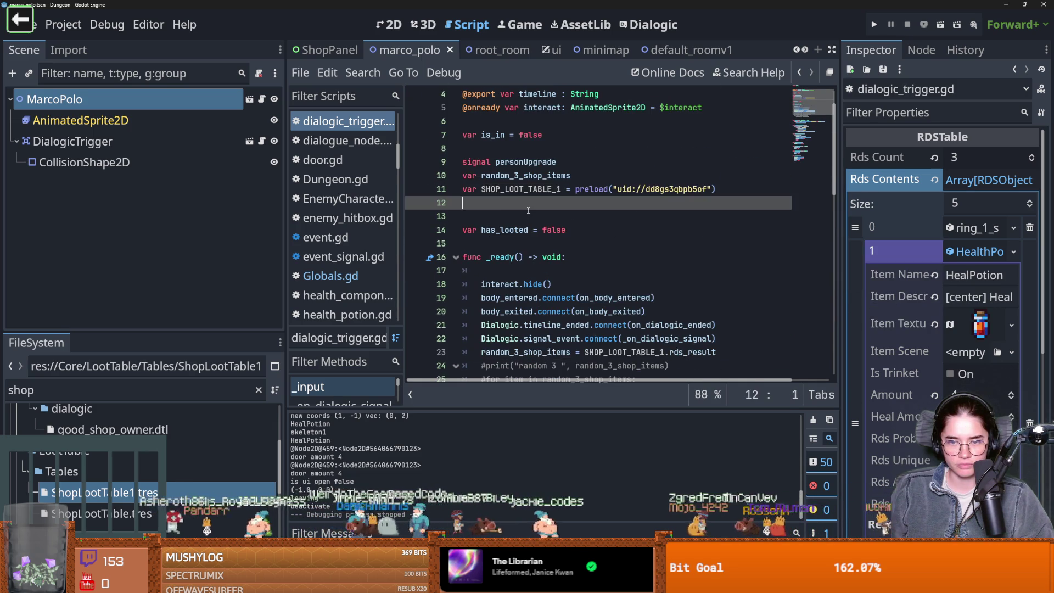
scroll(531, 212, "down", 1)
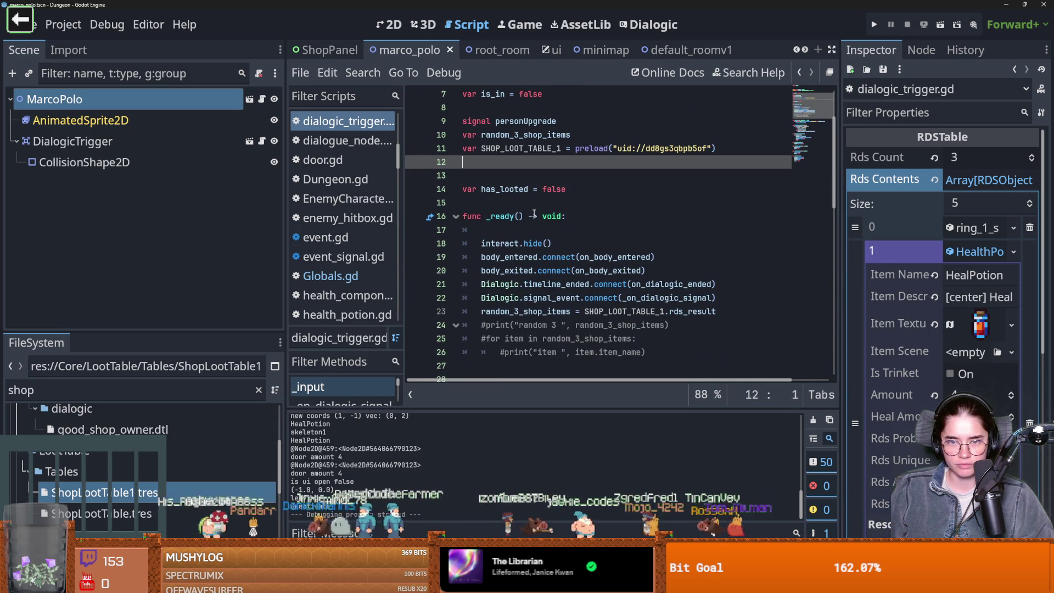
key("ctrl+z")
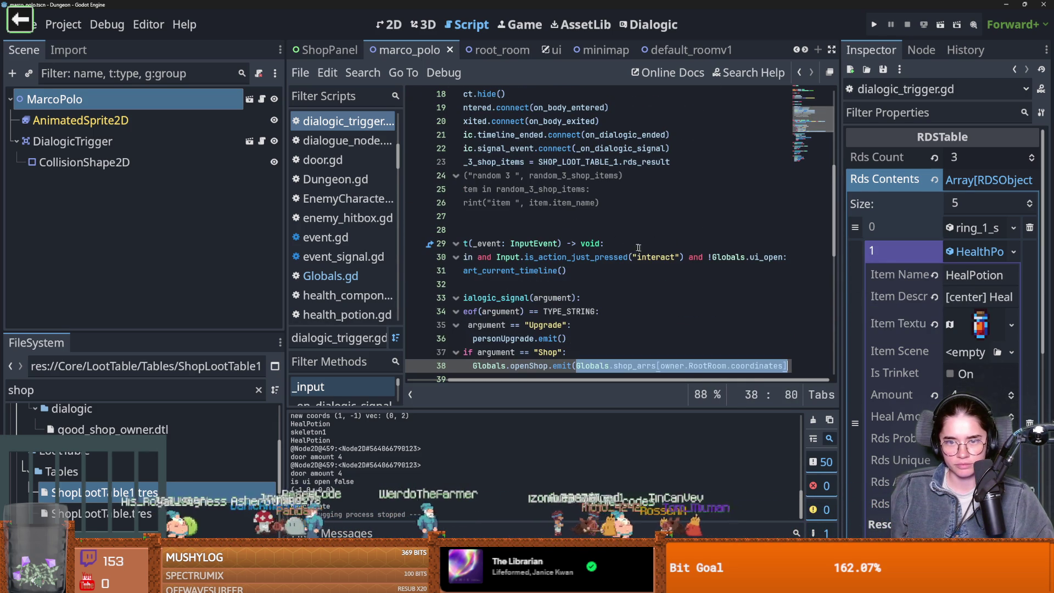
- Delete the SHOP_LOOT_TABLE_1 preload line and the random_3_shop_items declaration
scroll(671, 288, "up", 5)
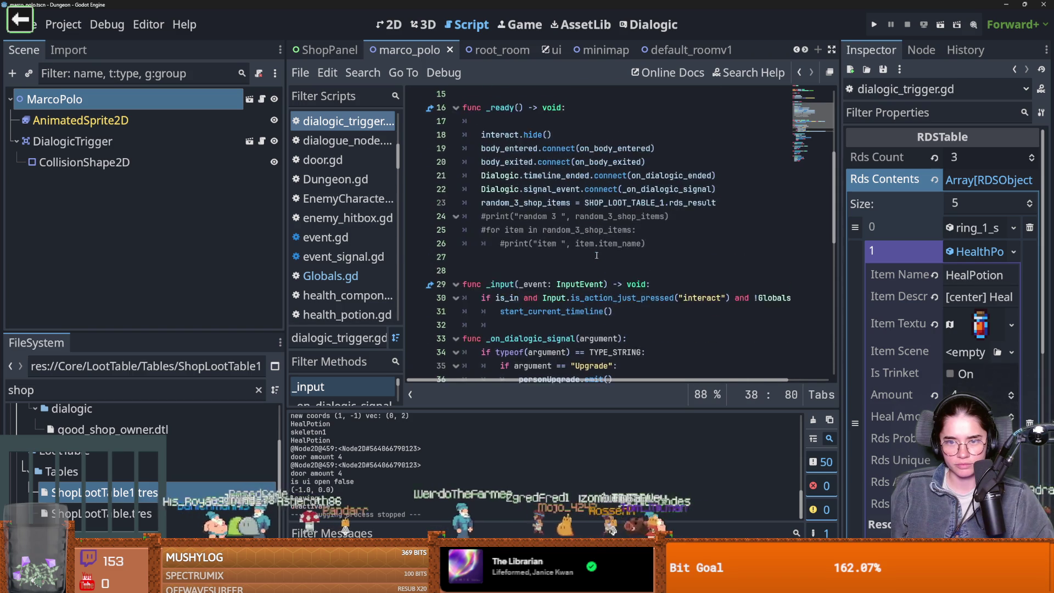
triple_click(729, 207)
key("BackSpace")
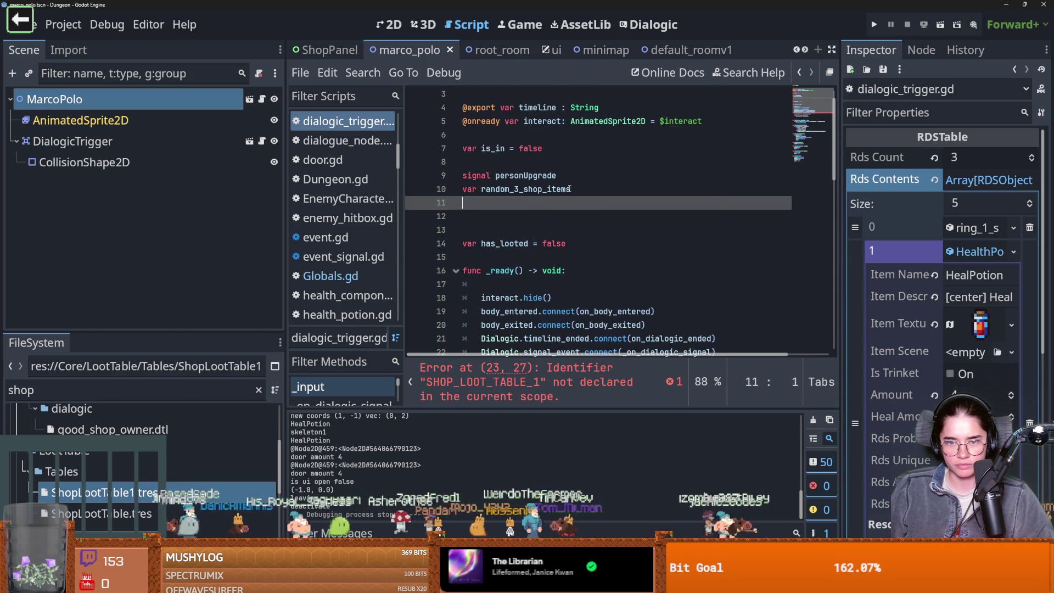
left_click_drag(578, 189, 427, 190)
key("Delete")
key("Delete")
key("Delete")
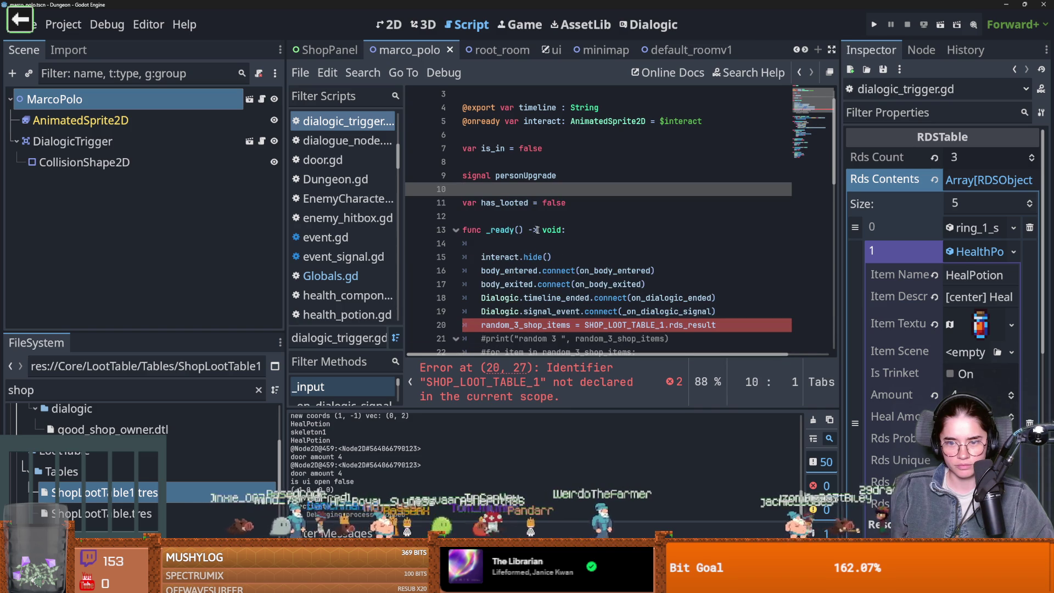
key("Return")
key("Return")
key("Return")
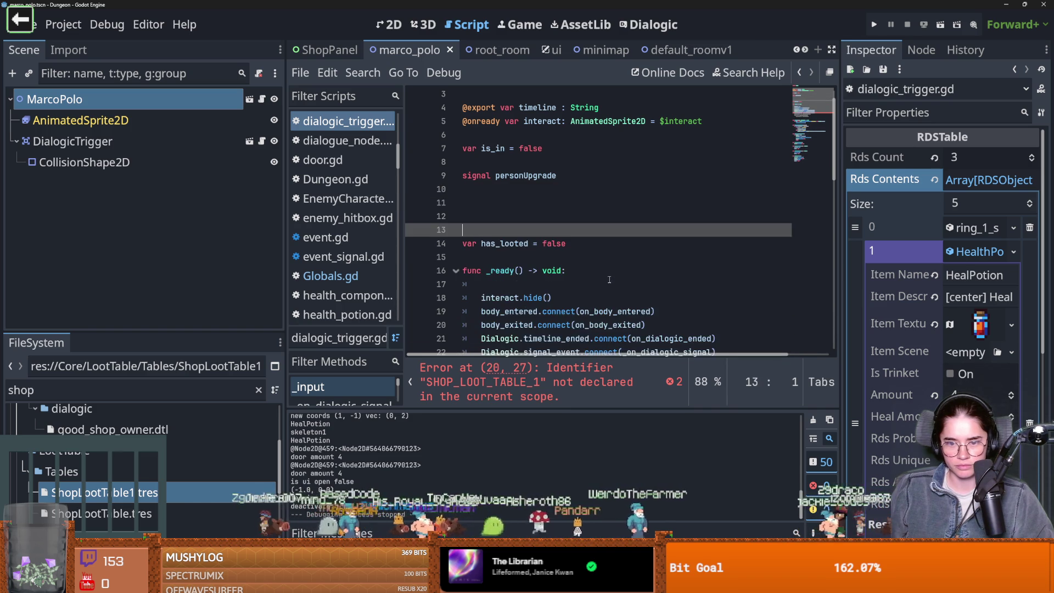
- Remove the failing SHOP_LOOT_TABLE_1 assignment line and save the script
scroll(609, 280, "down", 4)
left_click(716, 203)
key("shift+Home")
key("BackSpace")
key("ctrl+s")
- Jump to the shop_arrs definition in Globals.gd
scroll(634, 324, "down", 7)
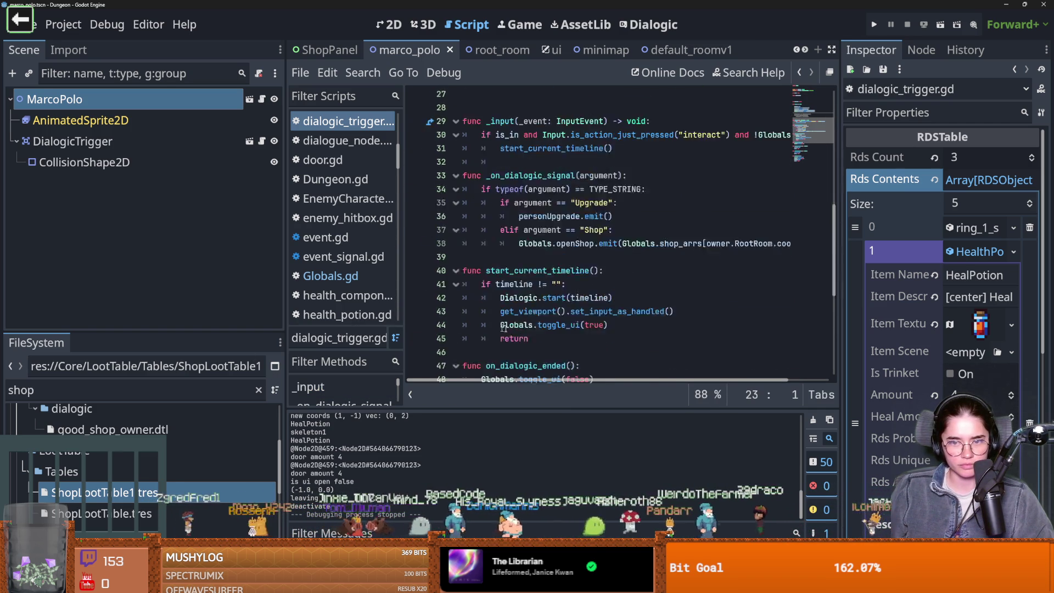
scroll(634, 323, "up", 5)
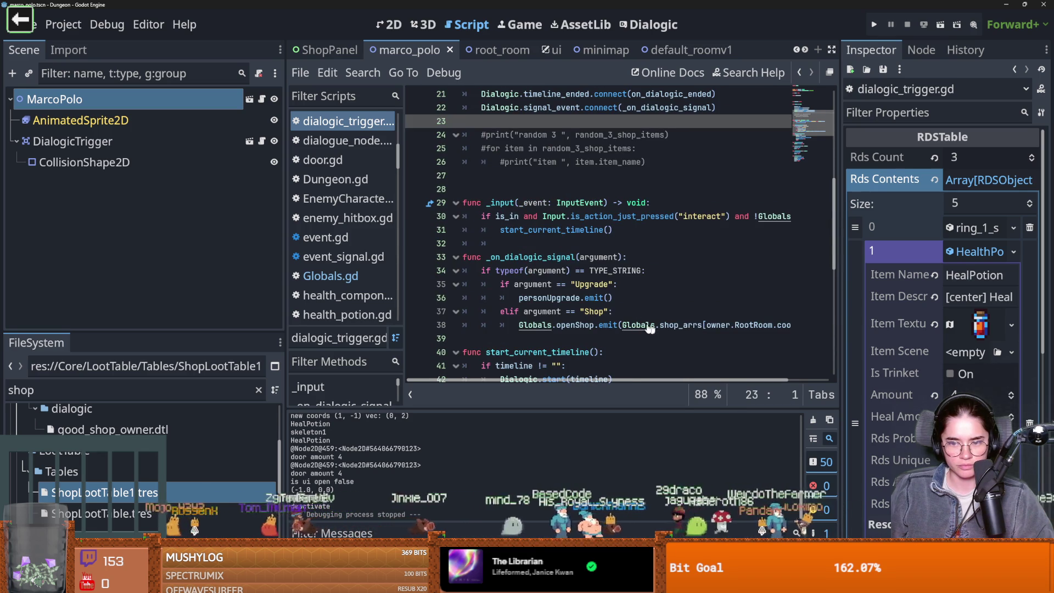
left_click(681, 326, "ctrl")
scroll(559, 303, "down", 13)
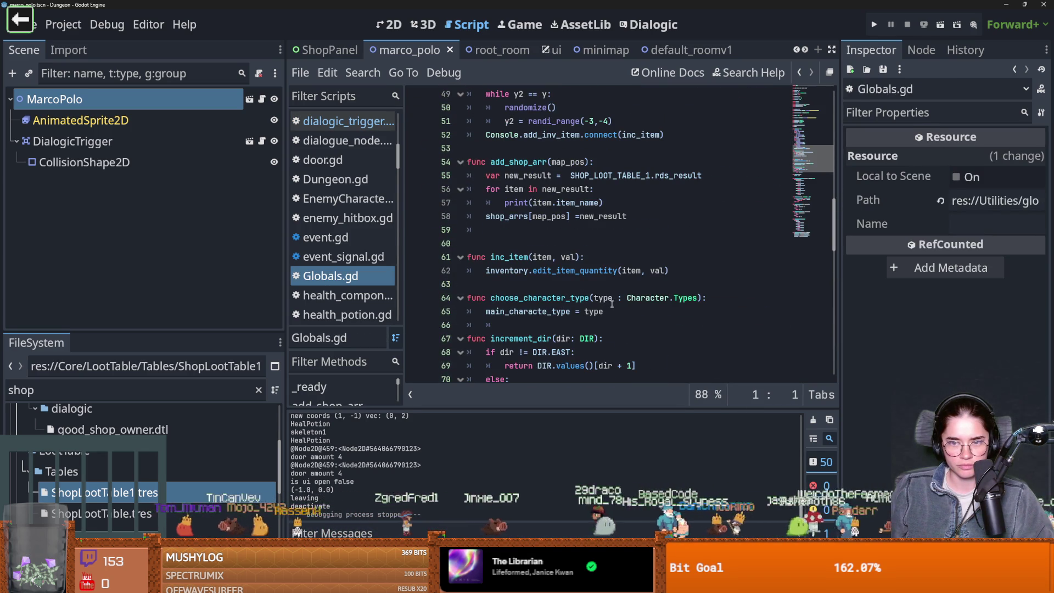
- Trace new_result and SHOP_LOOT_TABLE_1 through add_shop_arr, then save Globals.gd
double_click(532, 175)
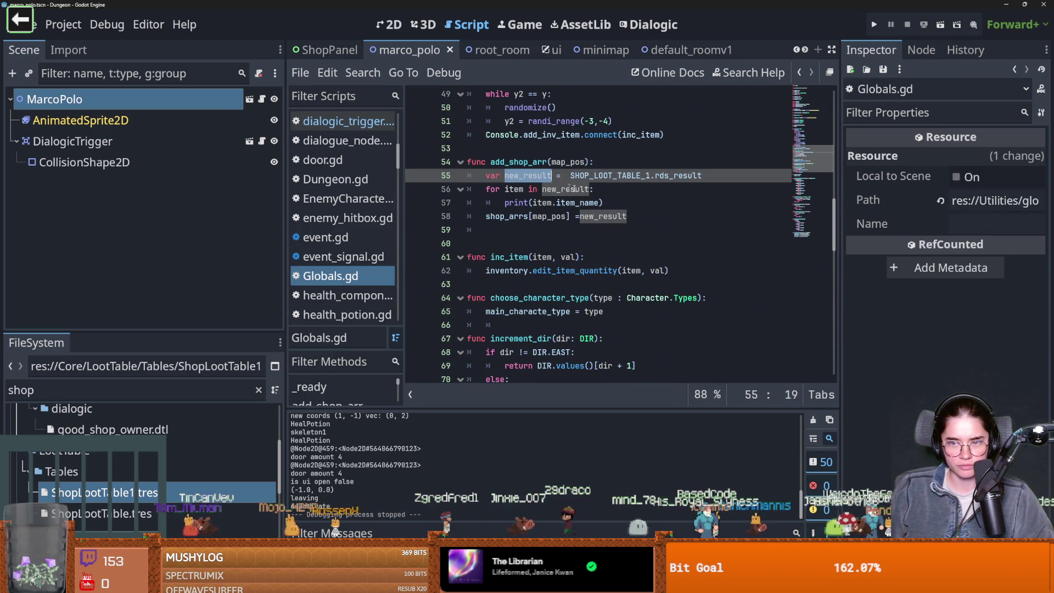
double_click(604, 216)
double_click(572, 190)
left_click(604, 175)
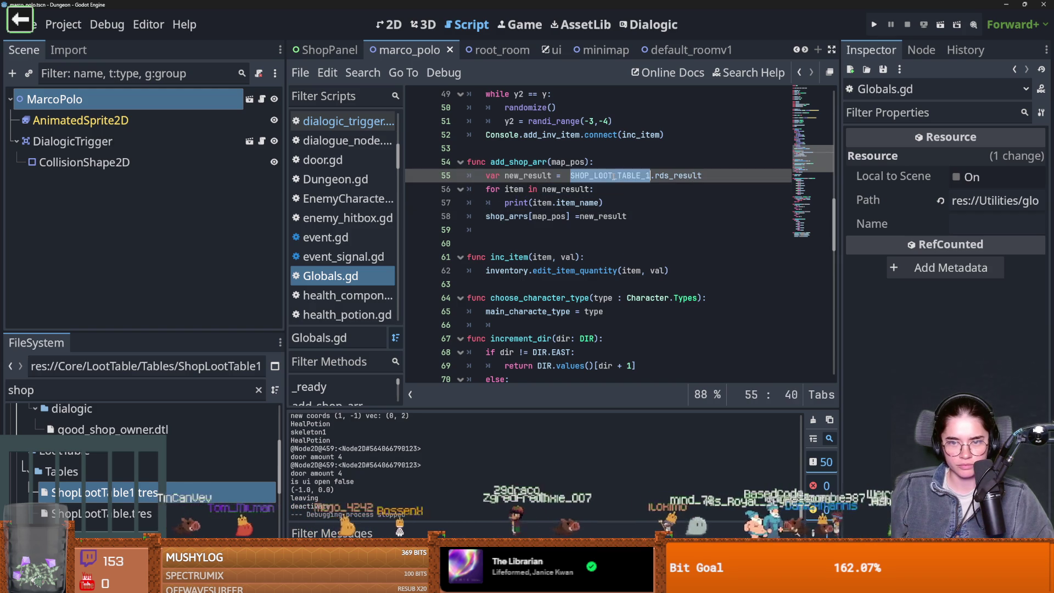
double_click(528, 175)
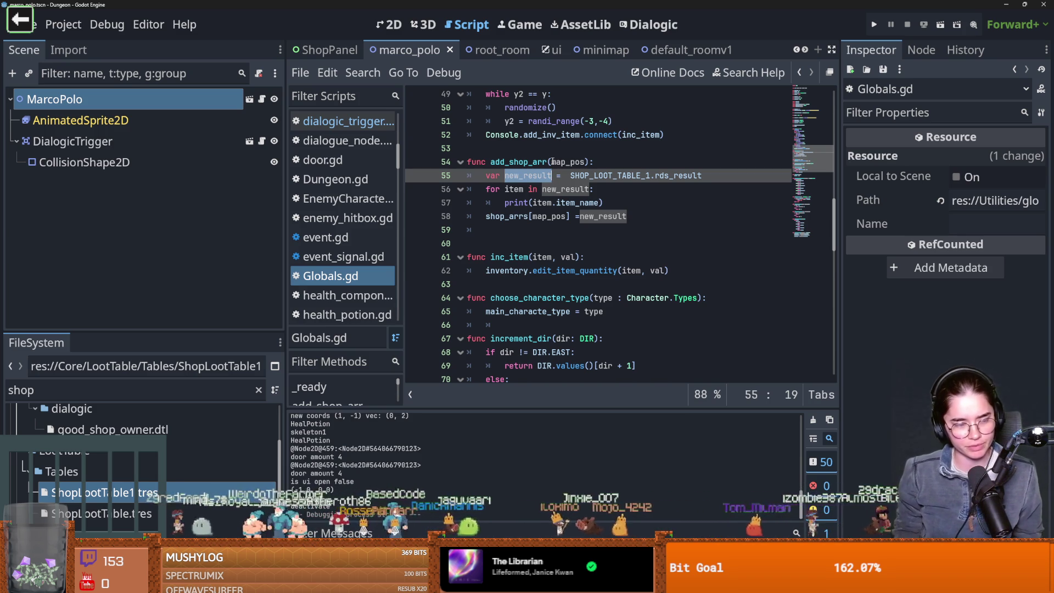
left_click(549, 243)
key("ctrl+s")
- Inspect the shop_arrs assignment, then return to dialogic_trigger.gd
scroll(550, 260, "up", 1)
left_click(550, 261)
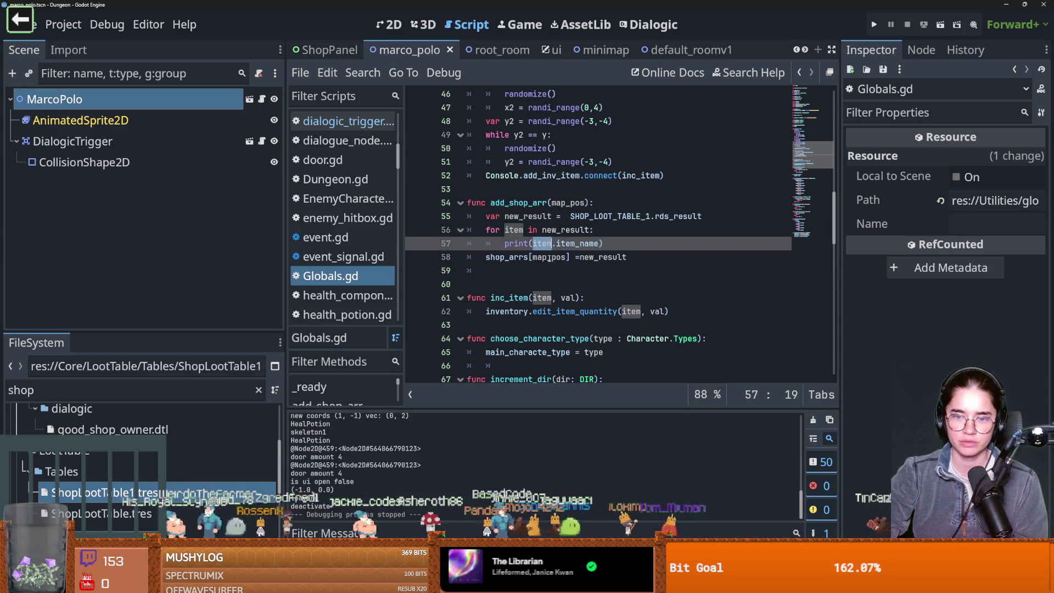
double_click(603, 257)
scroll(559, 295, "up", 1)
left_click_drag(575, 297, 504, 298)
left_click(262, 142)
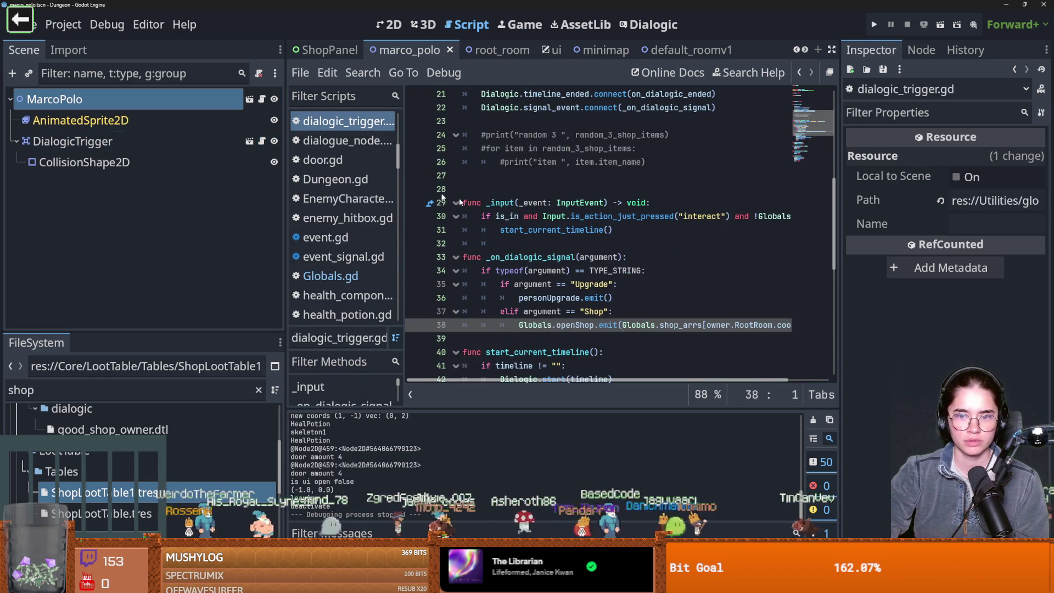
- Add a Coords print of owner.RootRoom.coordinates at the top of the Shop branch and briefly test-run the game
scroll(604, 247, "down", 1)
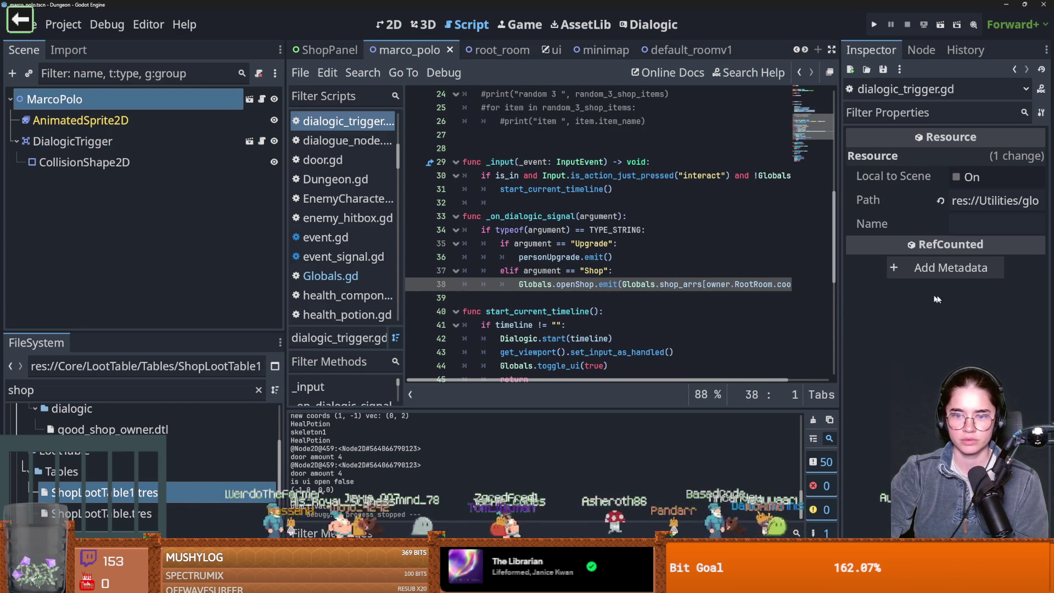
left_click_drag(840, 297, 921, 297)
left_click(669, 273)
key("Return")
type("p")
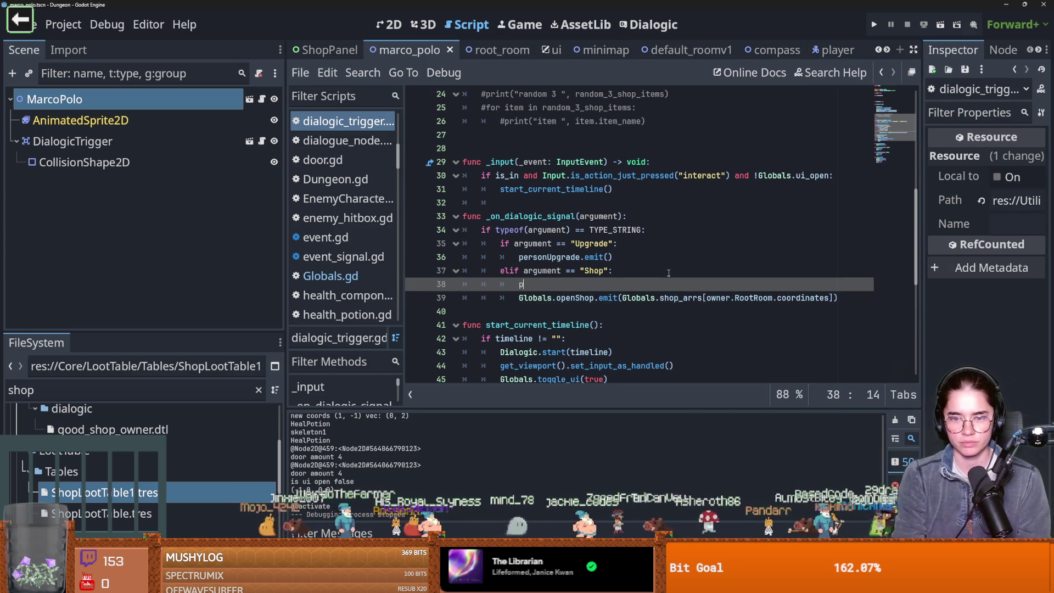
type("(")
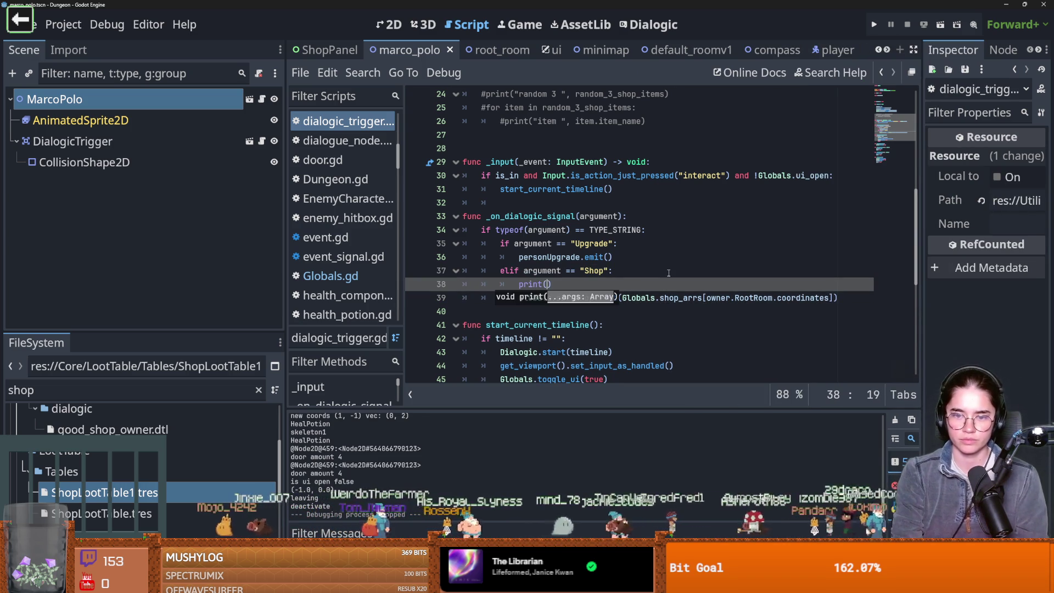
type("in shop")
key("F5")
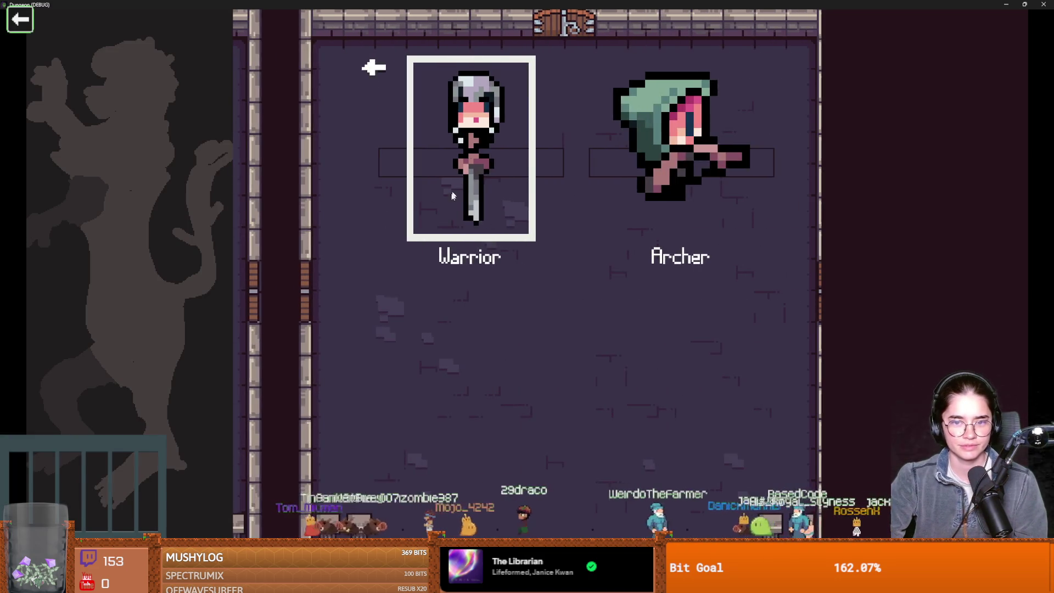
key("F8")
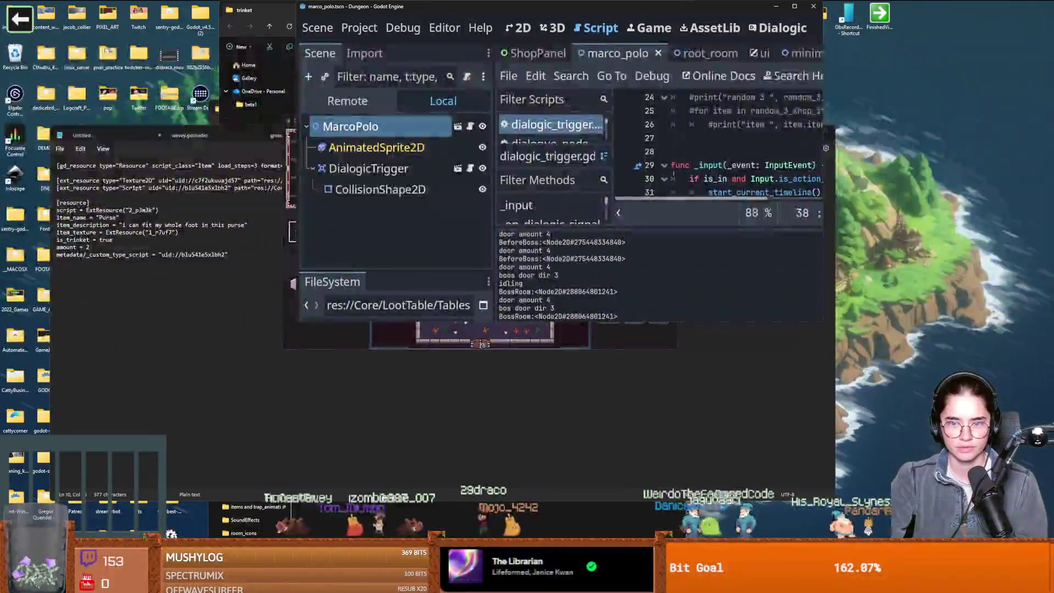
- Add print("global ", Globals.shop_arrs) below the Coords line, save the script and launch the game
left_click(794, 7)
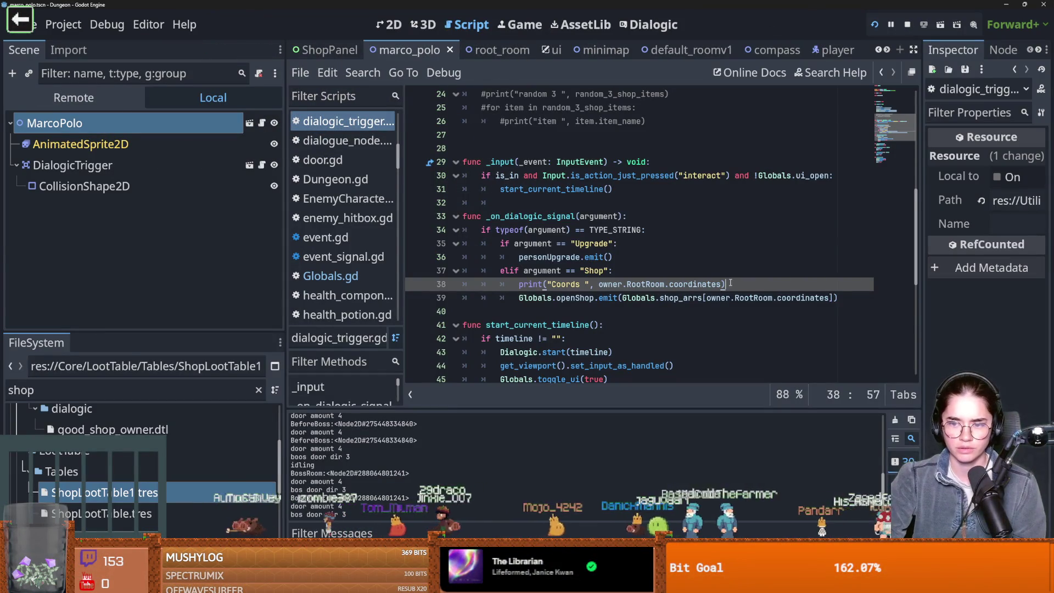
key("Return")
key("BackSpace")
key("BackSpace")
type("print(\"gl")
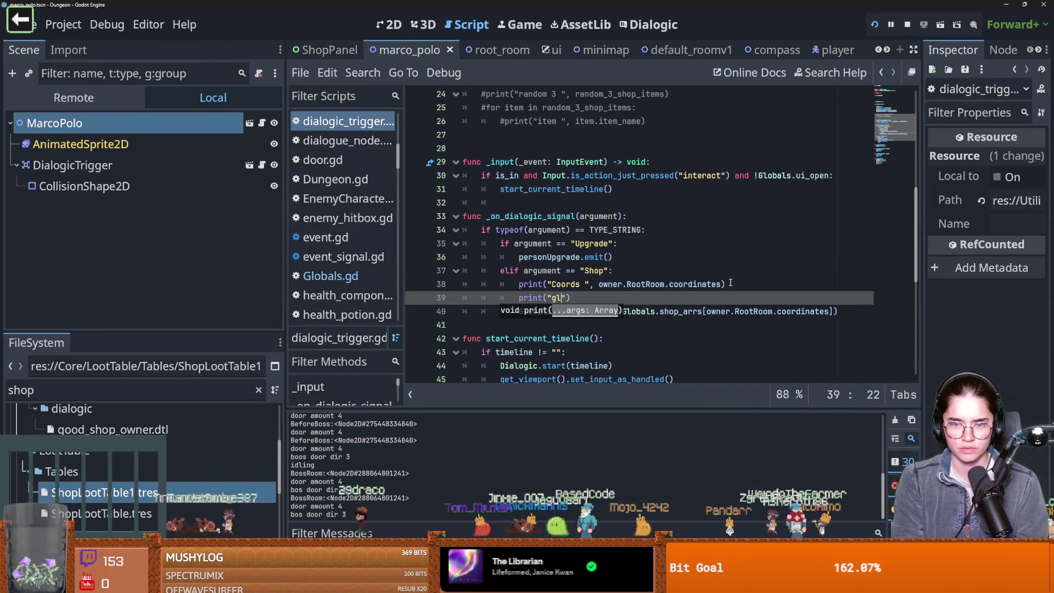
type("Globals.")
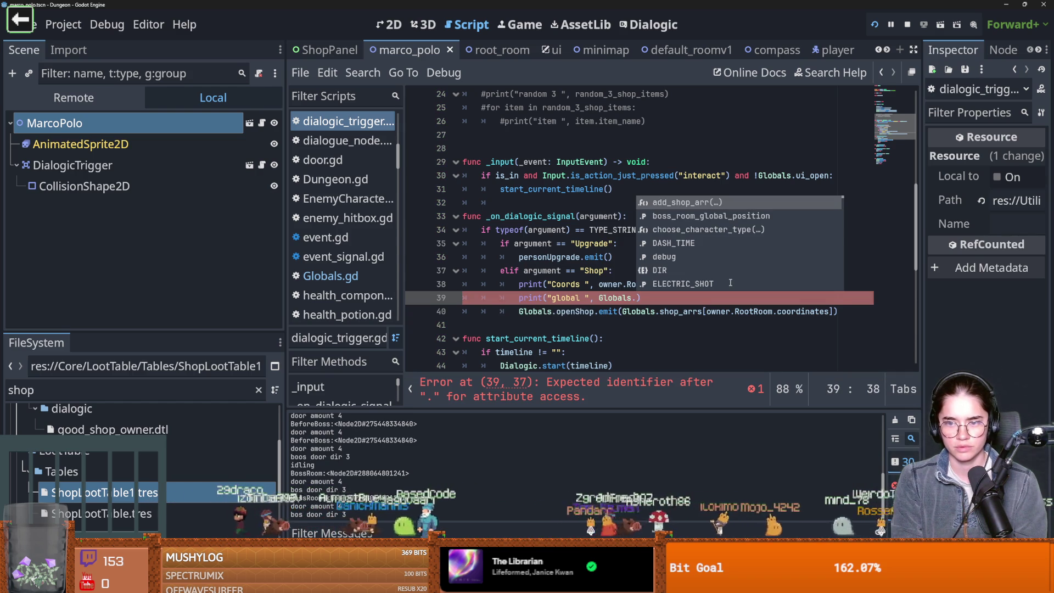
type("sh")
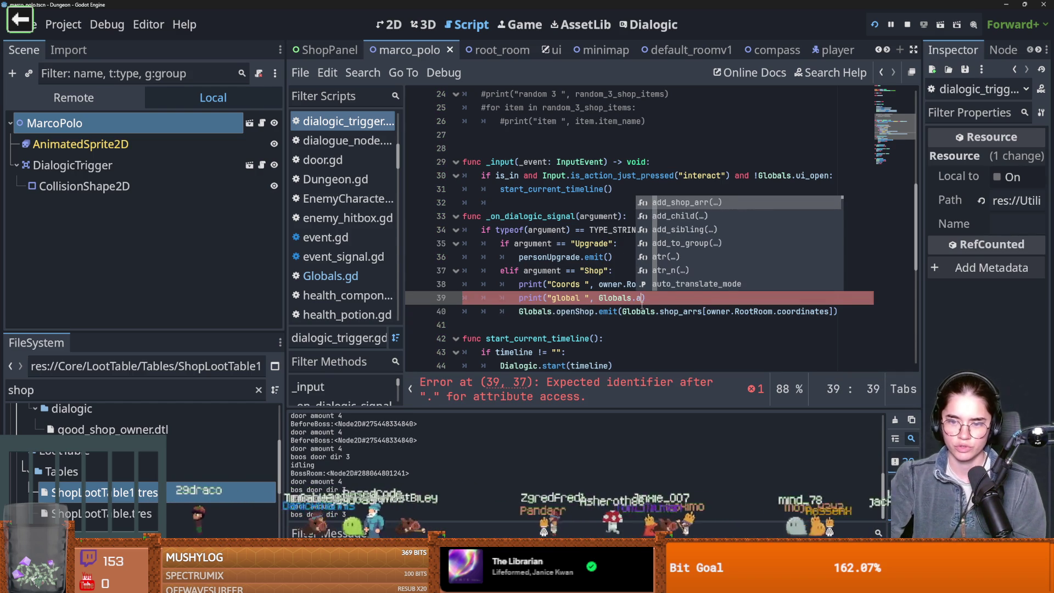
key("Return")
key("ctrl+s")
left_click(874, 25)
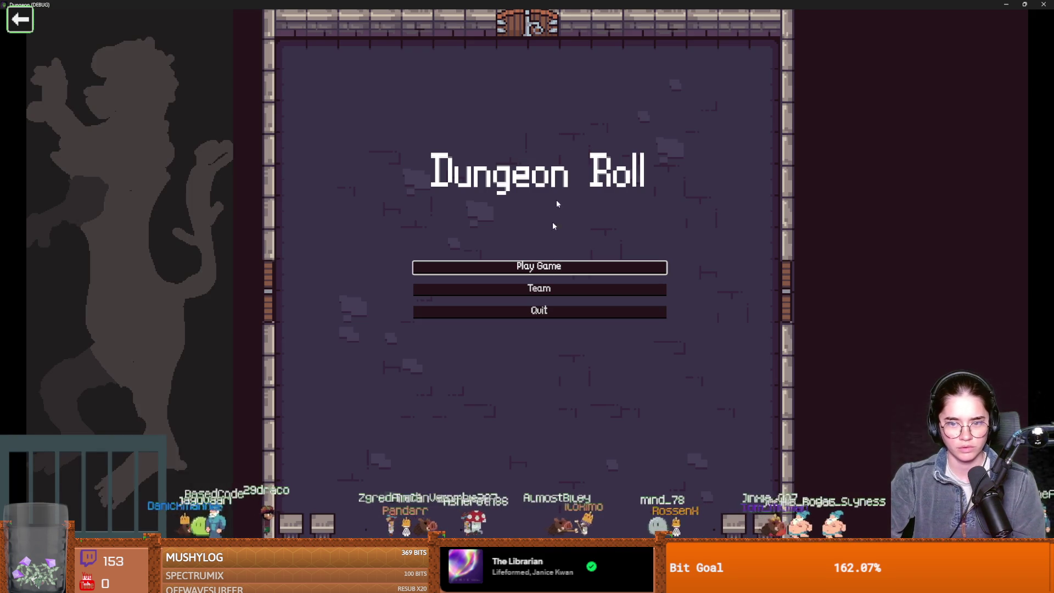
- Start a new Warrior game and use the debug room picker to enter the Silk Road room
left_click(550, 270)
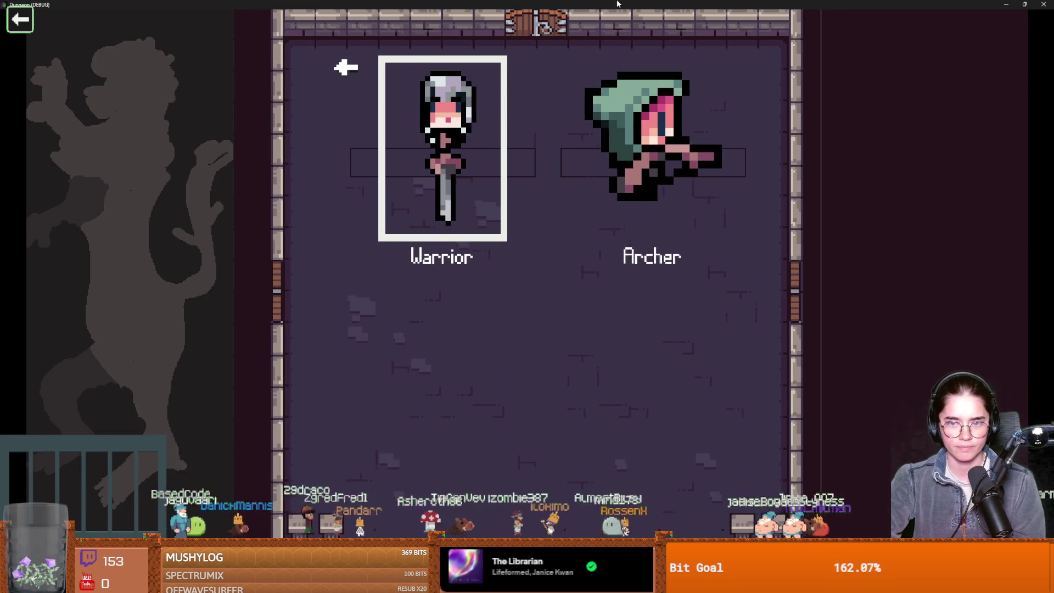
key("Return")
left_click_drag(616, 4, 582, 166)
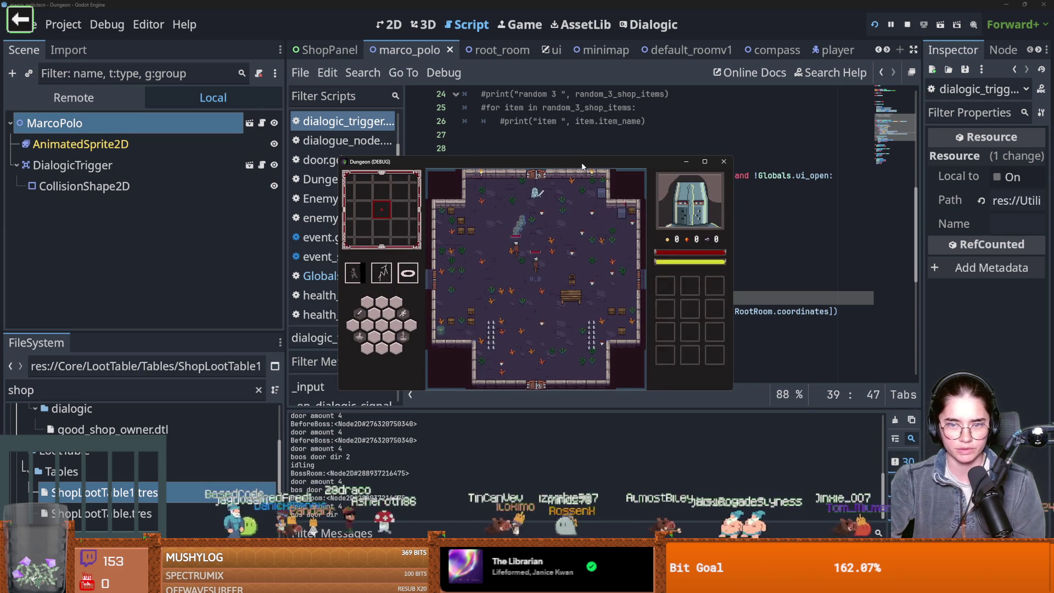
key("Tab")
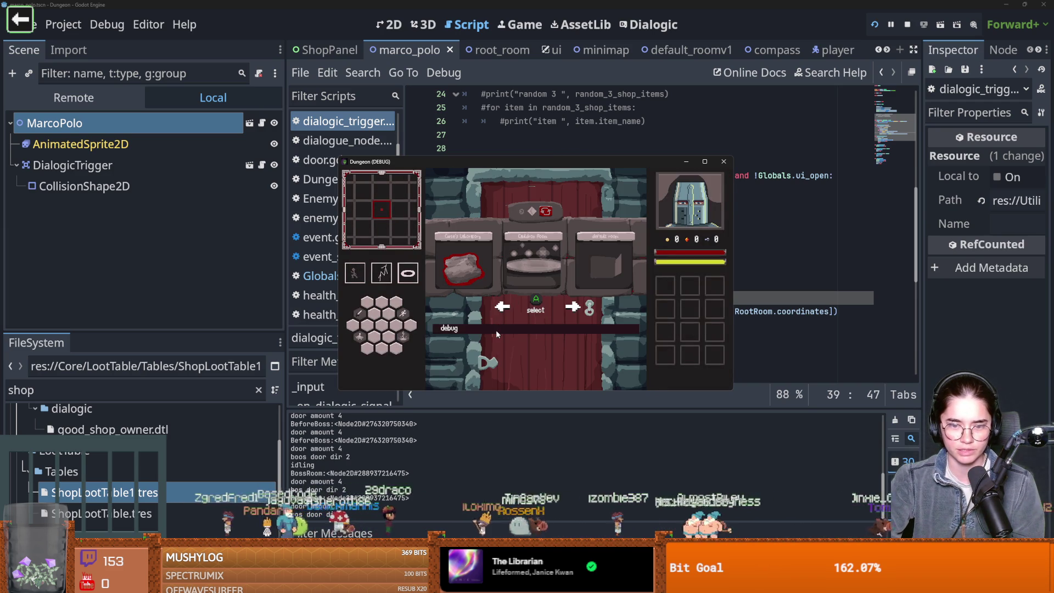
left_click(497, 330)
left_click(476, 379)
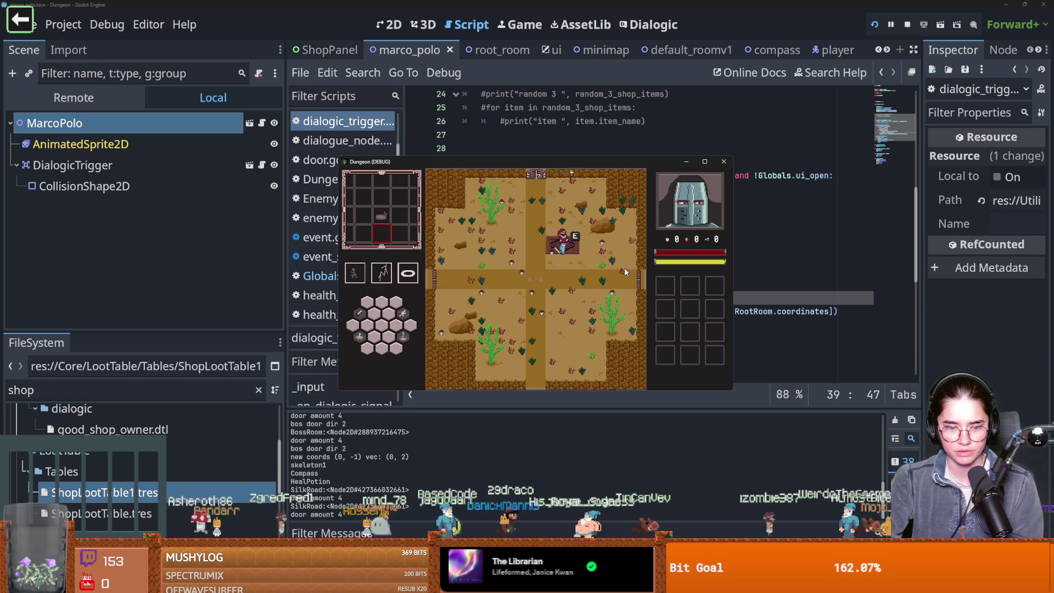
- Open Marco Polo's shop via See Wares, close it, and walk out to the debug room choices
key("e")
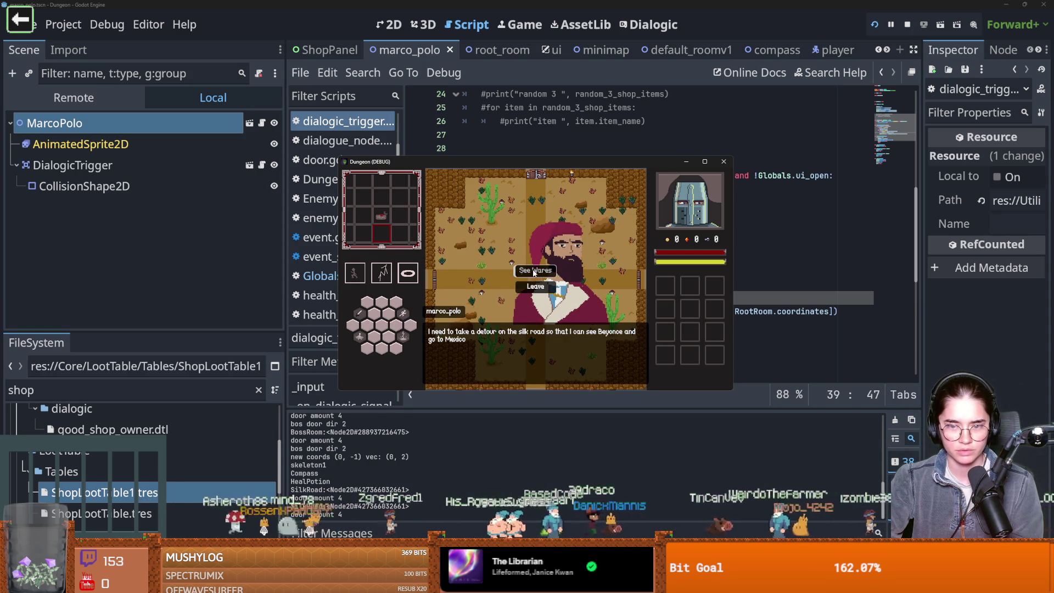
left_click(534, 271)
left_click(540, 270)
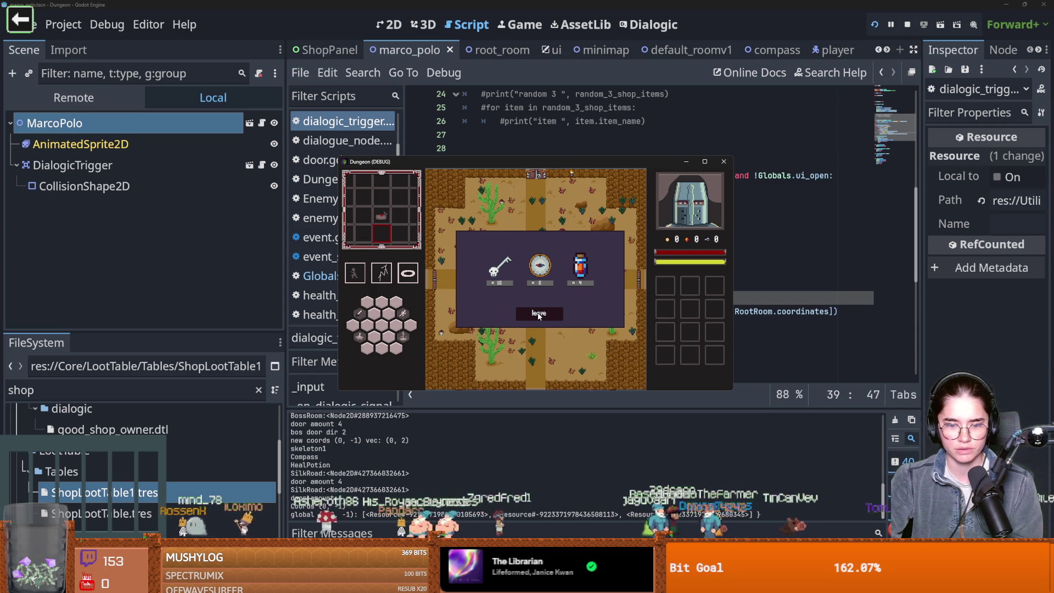
left_click(539, 314)
key("d")
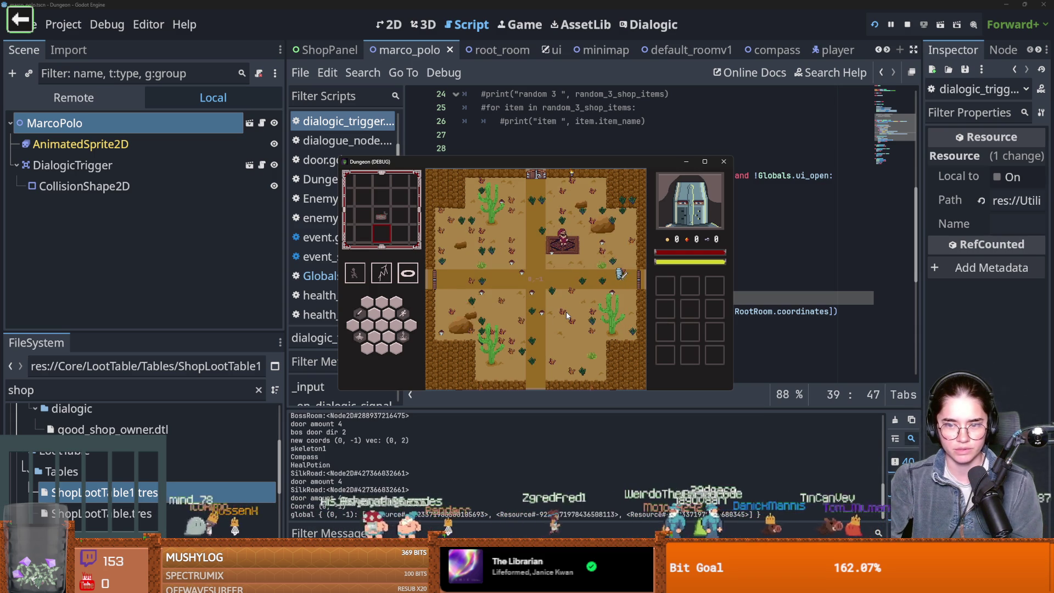
left_click(490, 328)
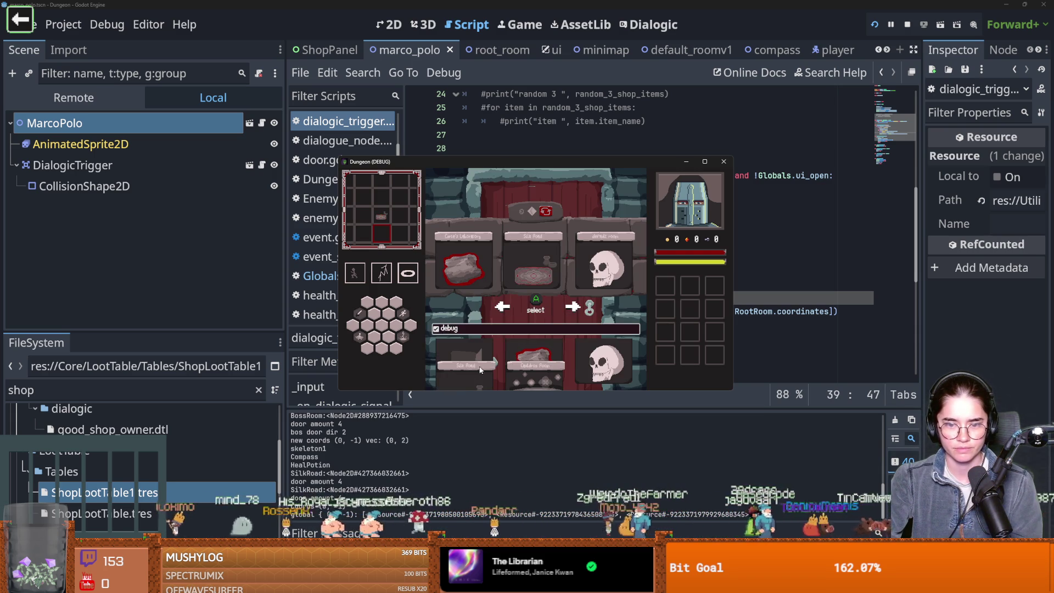
- Enter the lower Silk Road room and open Marco Polo's shop twice, seeing compass, gem and key
left_click(471, 387)
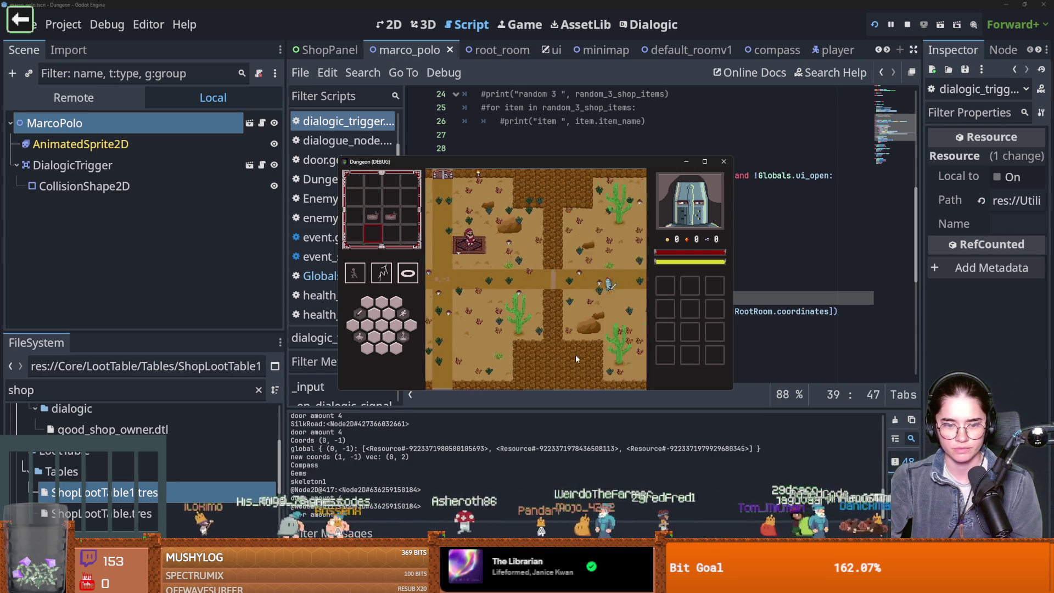
key("d")
key("e")
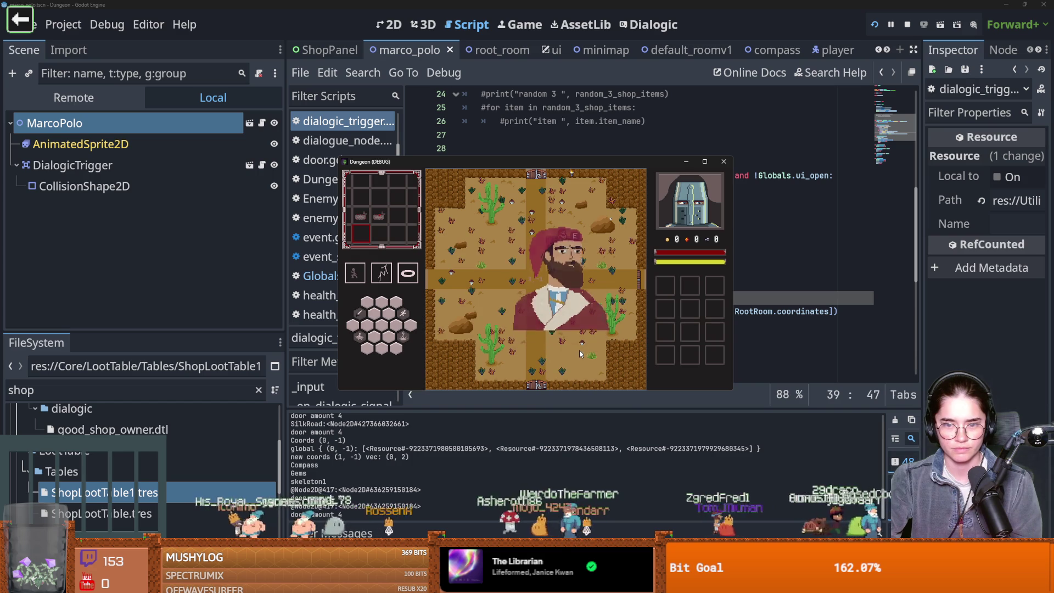
key("Return")
key("Return")
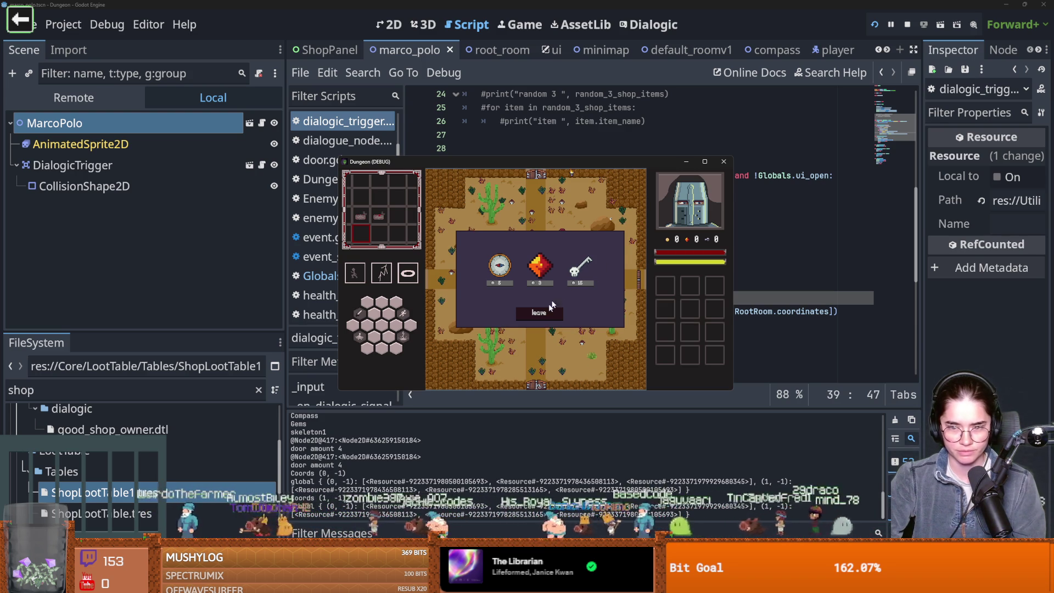
left_click(539, 313)
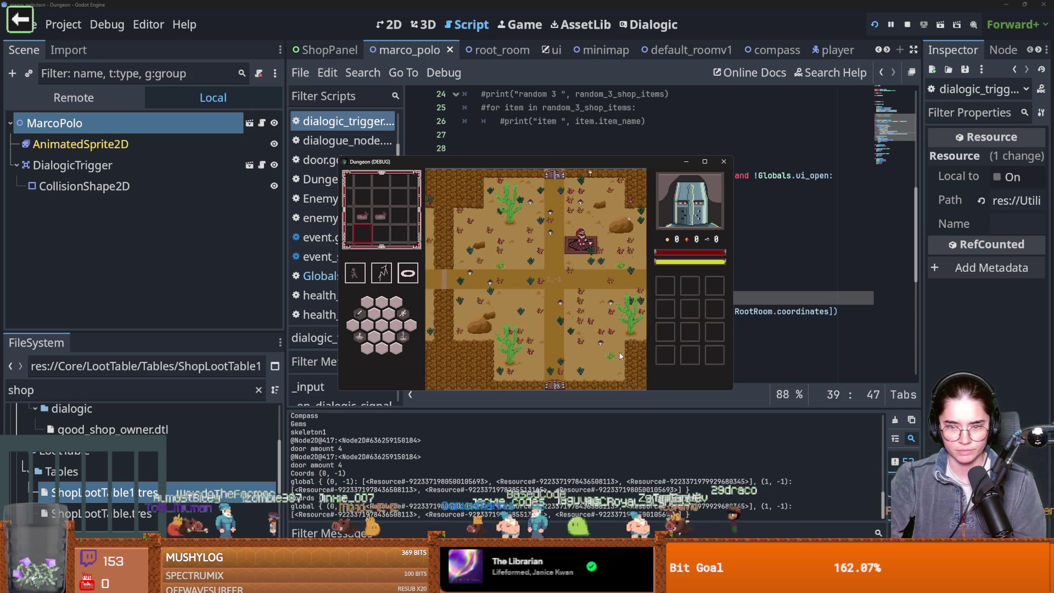
key("e")
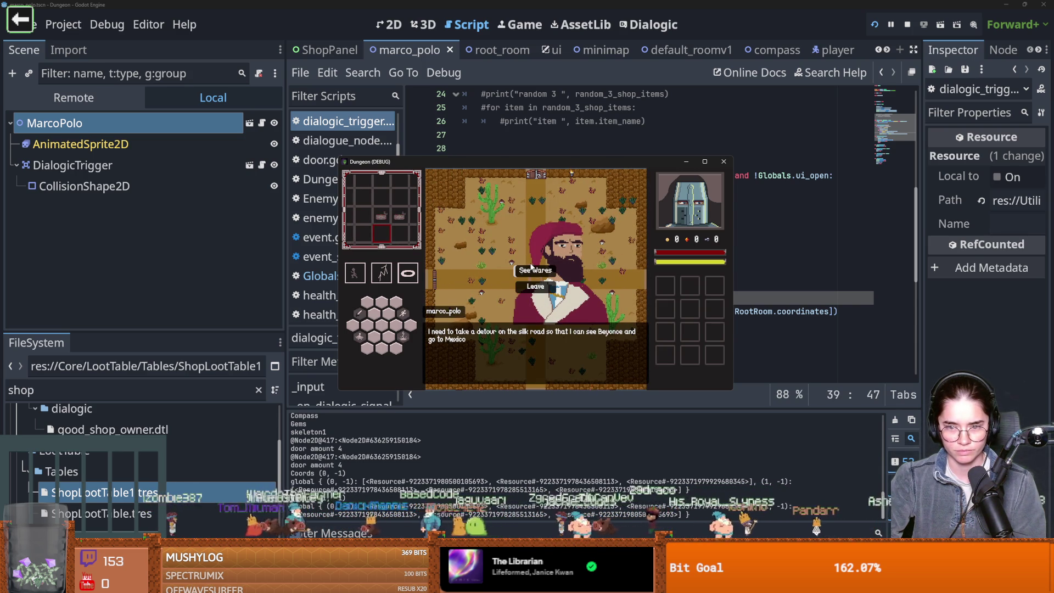
left_click(532, 271)
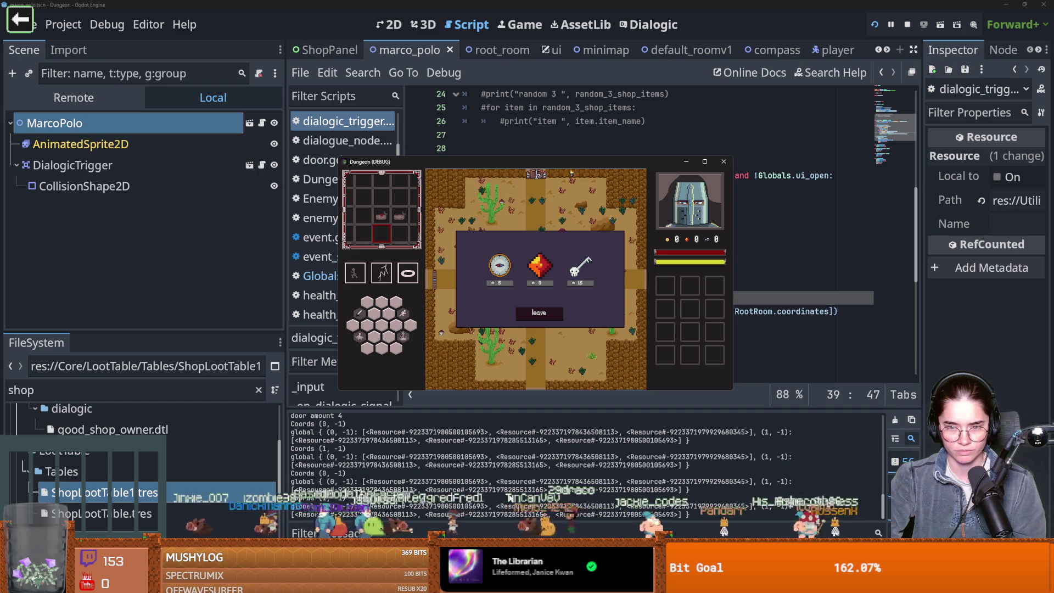
left_click(551, 315)
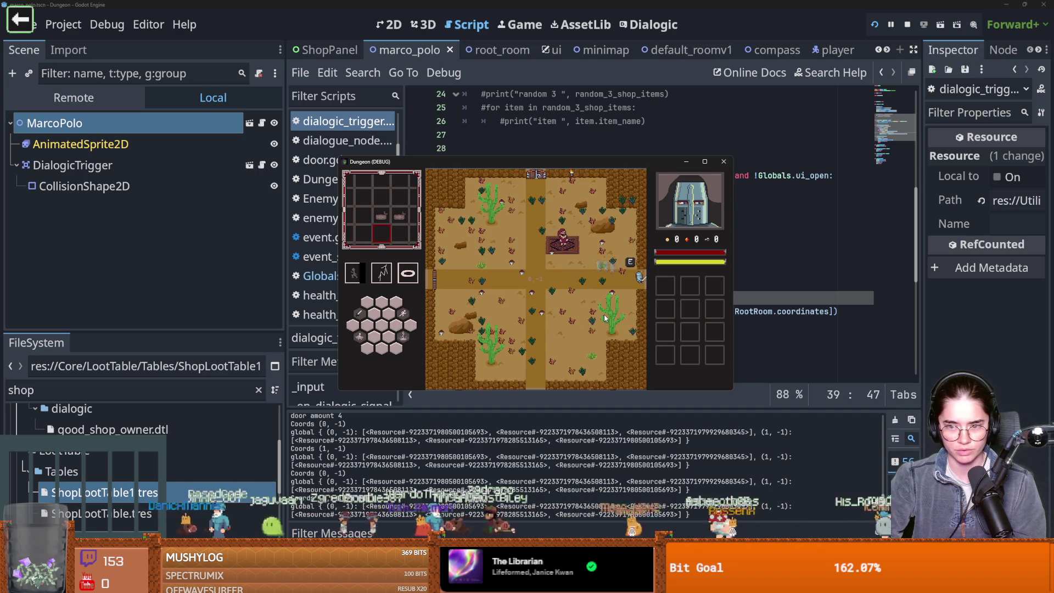
- Walk into the neighbouring room and open its Marco Polo shop, which offers the same items
key("a")
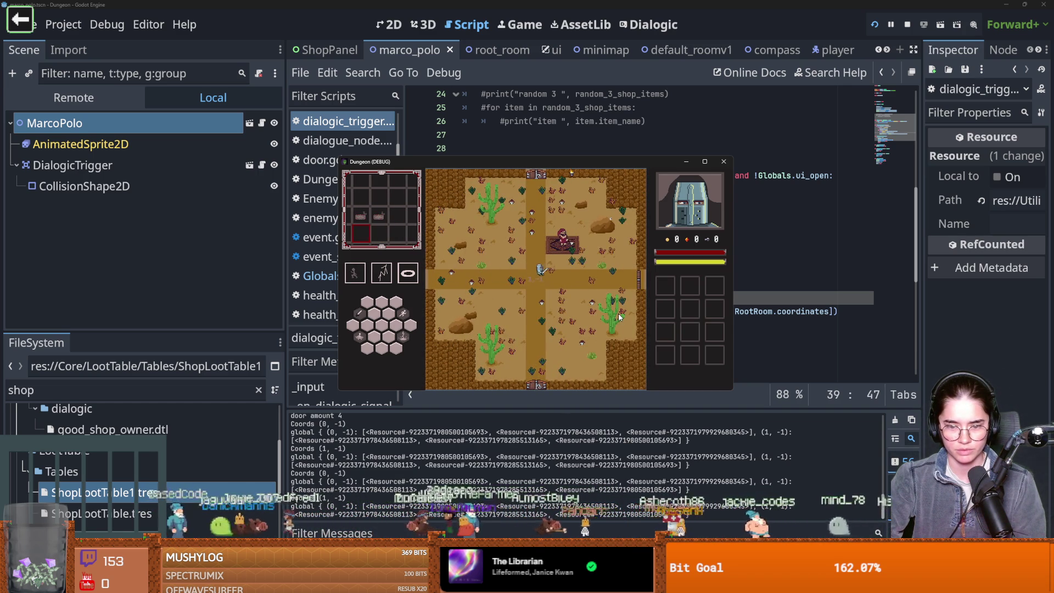
key("e")
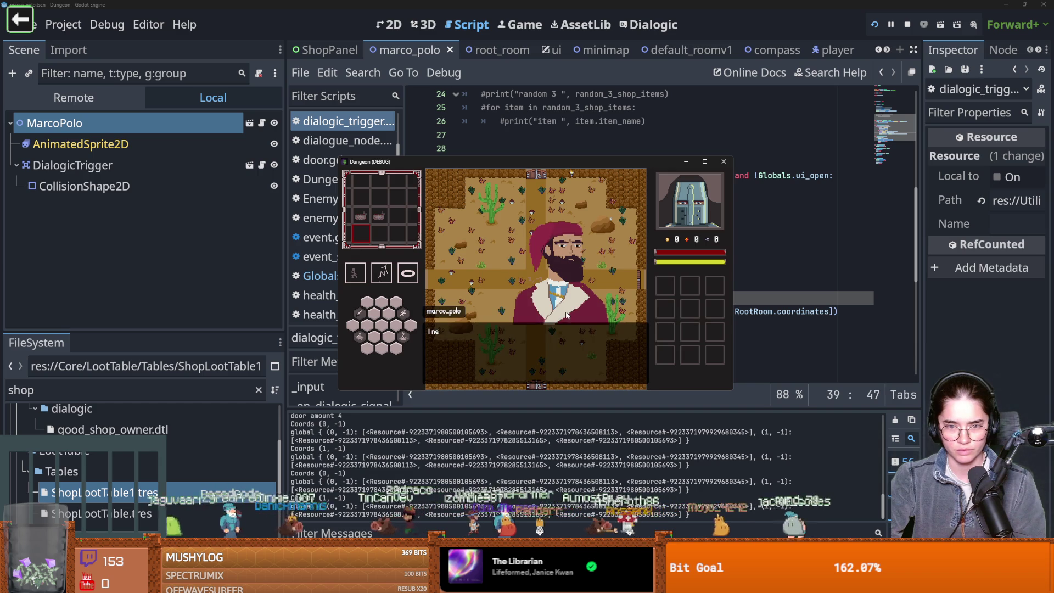
left_click(542, 272)
left_click(512, 280)
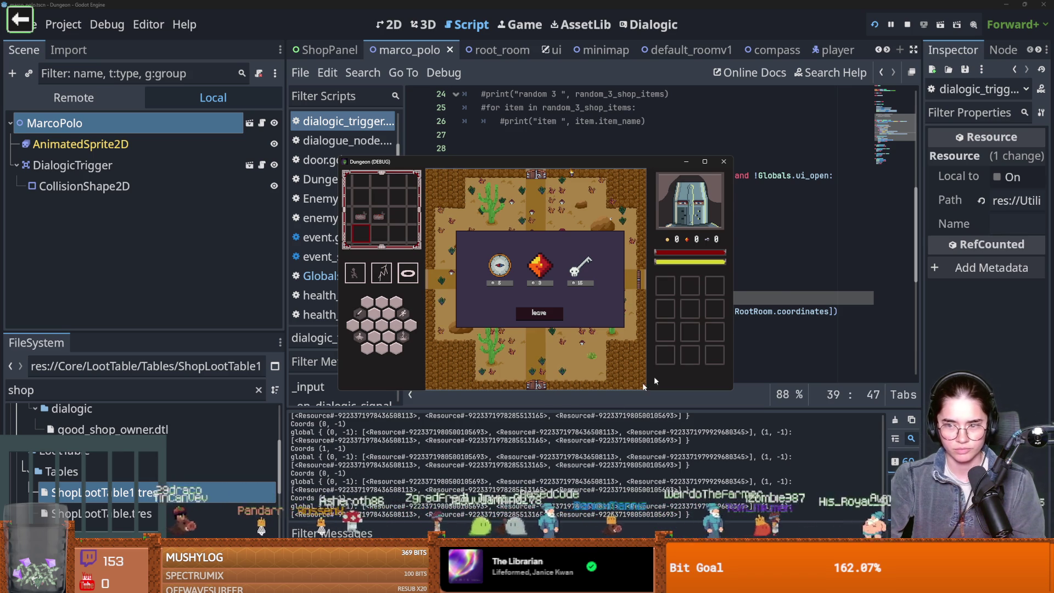
- Back in dialogic_trigger.gd, add a blank line after line 39 above the openShop emit
left_click(787, 282)
left_click(679, 311)
left_click(699, 298)
key("Return")
- Discard the half-written print and Find in Files for Globals.openShop, jumping to the shop_control.gd match
type("nt(\"r")
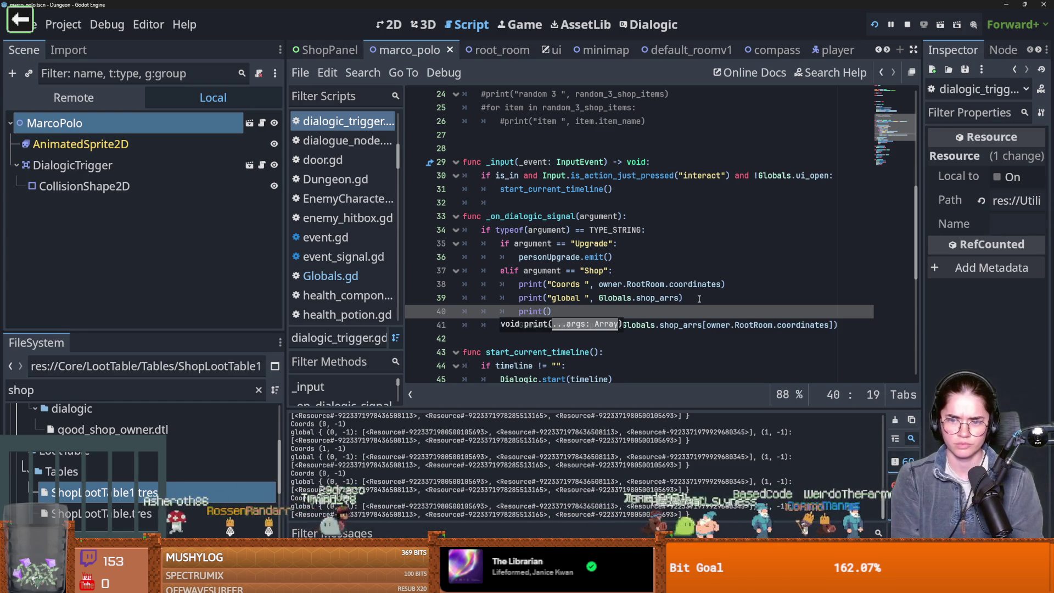
key("BackSpace")
key("BackSpace")
key("BackSpace")
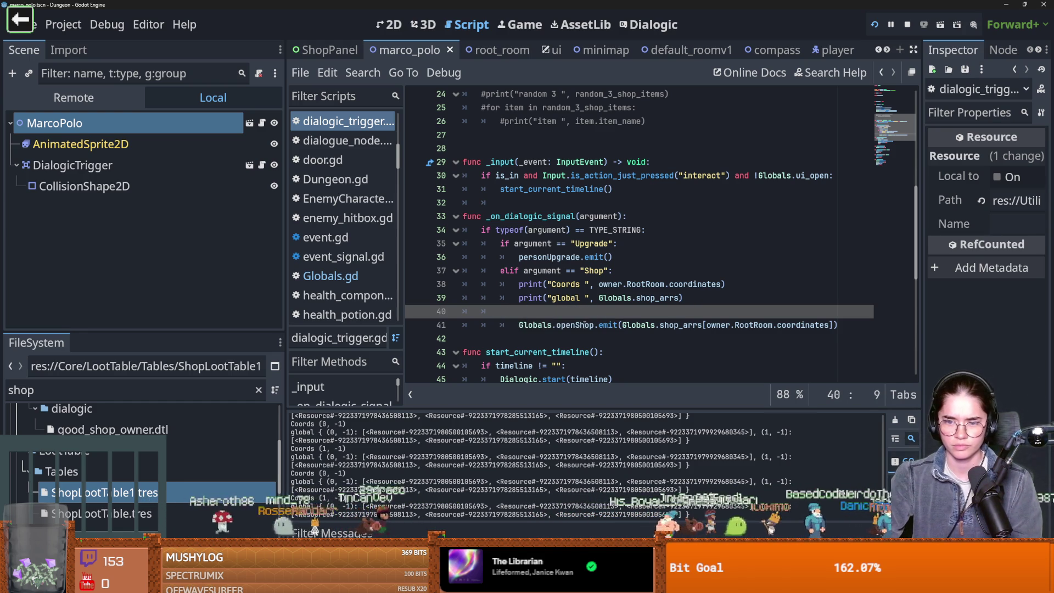
double_click(585, 325)
left_click_drag(592, 326, 519, 325)
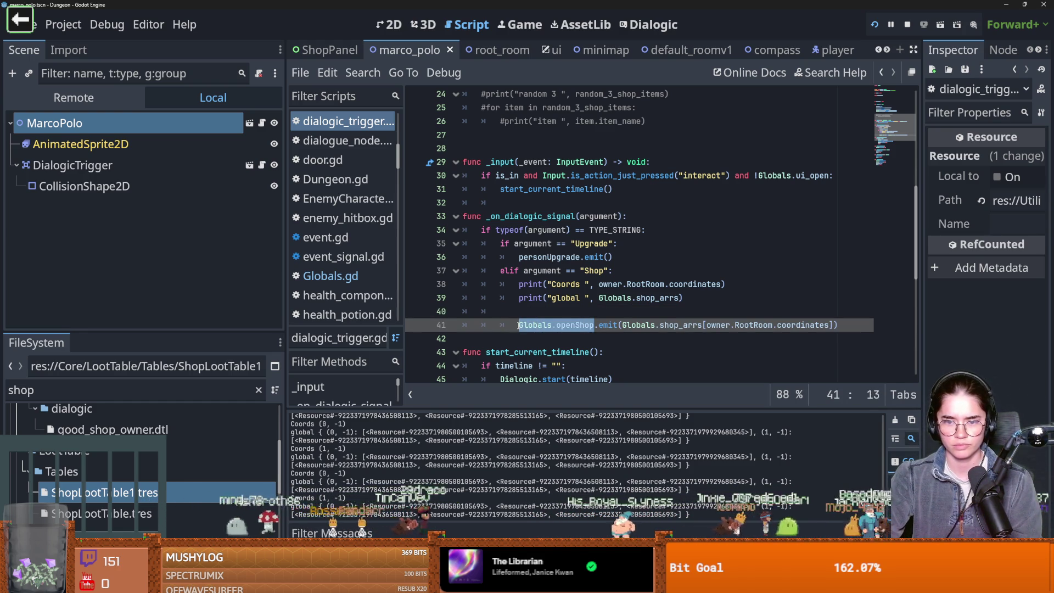
left_click(363, 73)
left_click(379, 175)
left_click(499, 367)
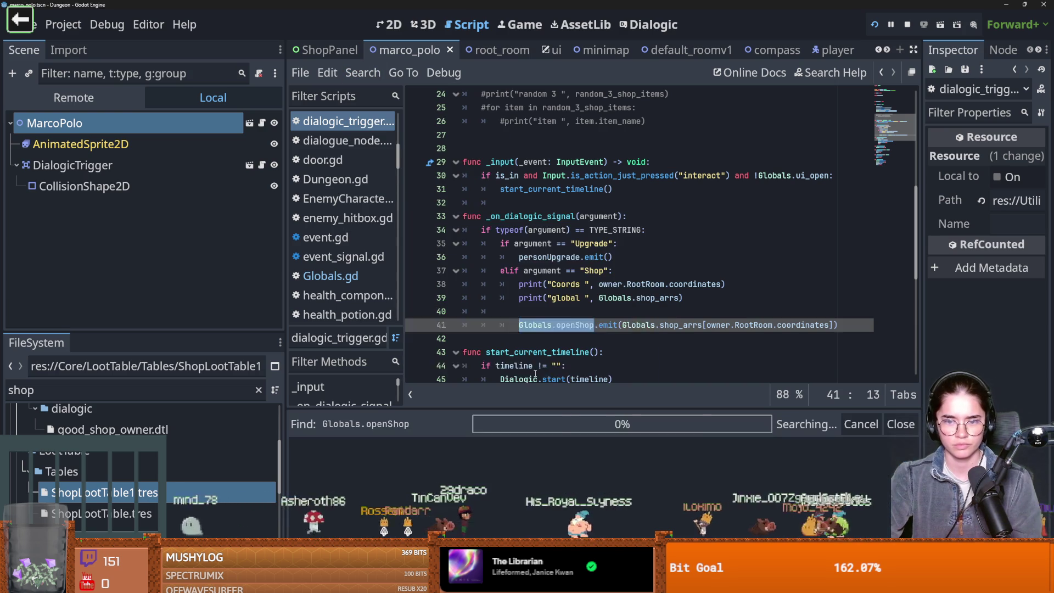
left_click(534, 366)
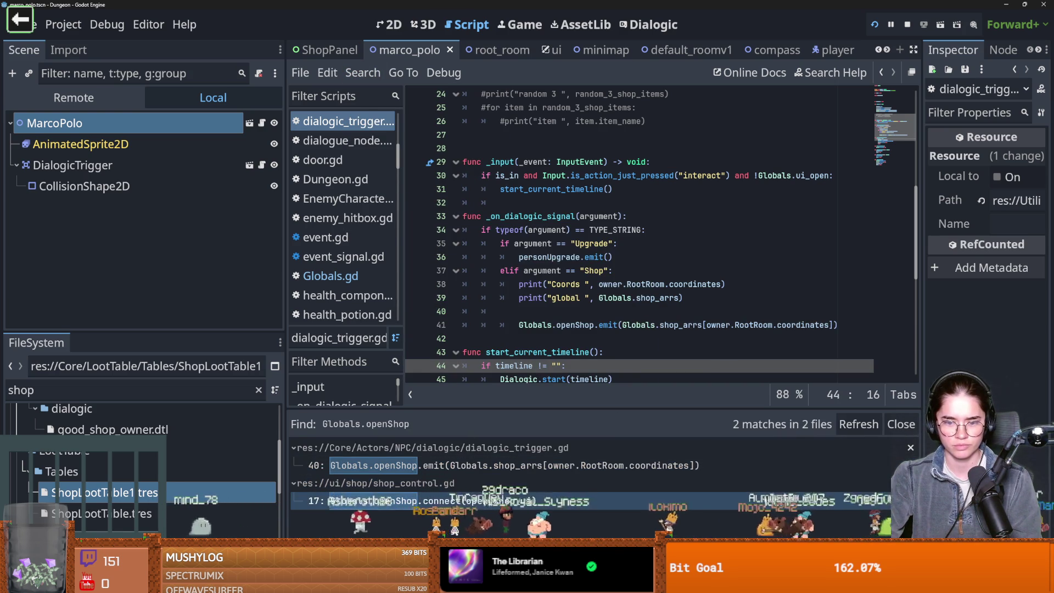
left_click(379, 501)
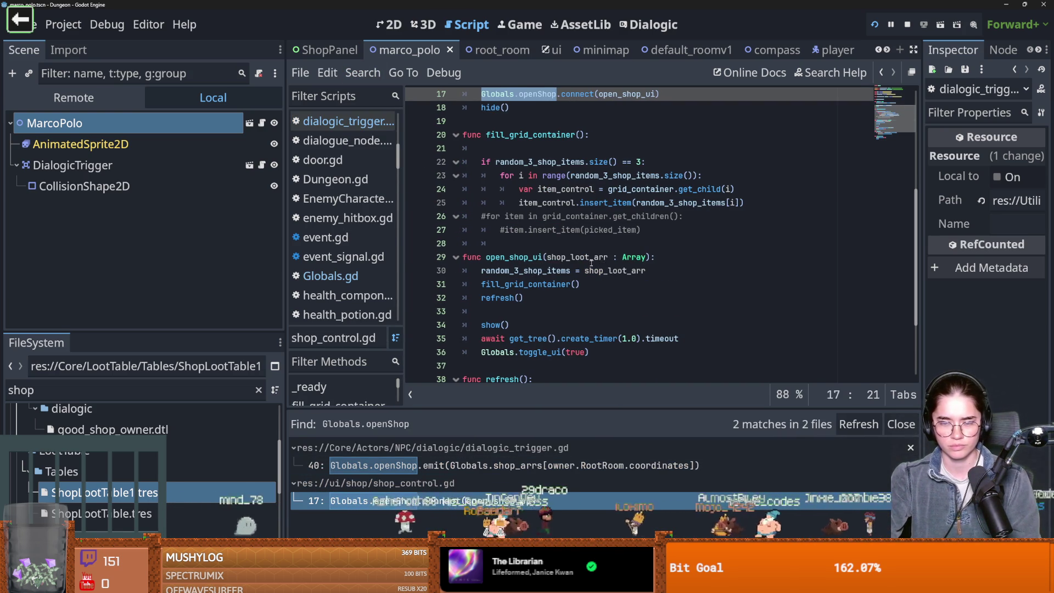
- Add print("opening ", shop_loot_arr) inside open_shop_ui at line 30 and save
double_click(576, 257)
left_click(680, 262)
key("Return")
type("pr")
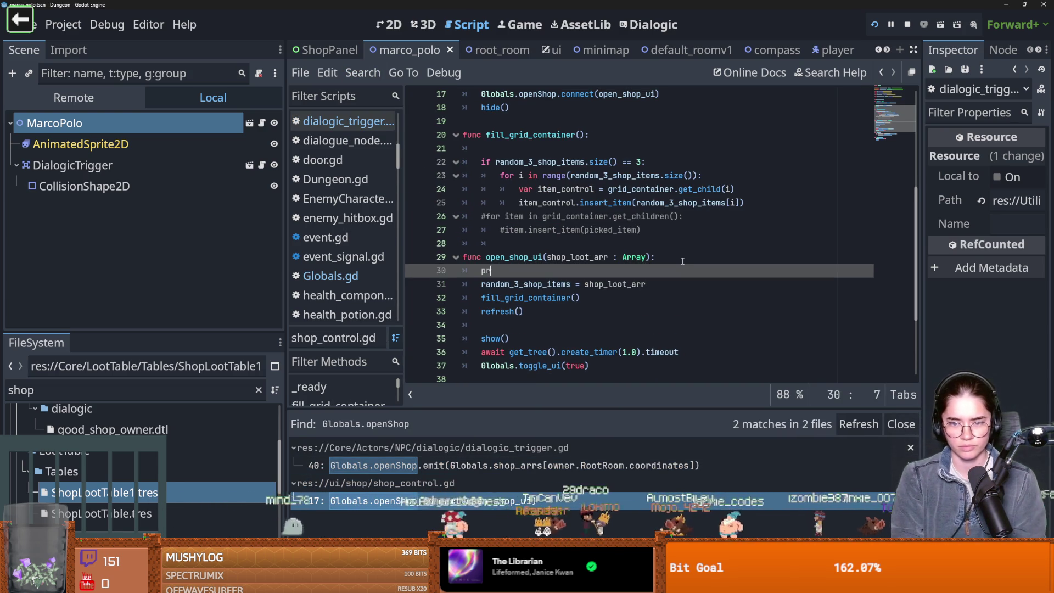
type("int(\"opening \"")
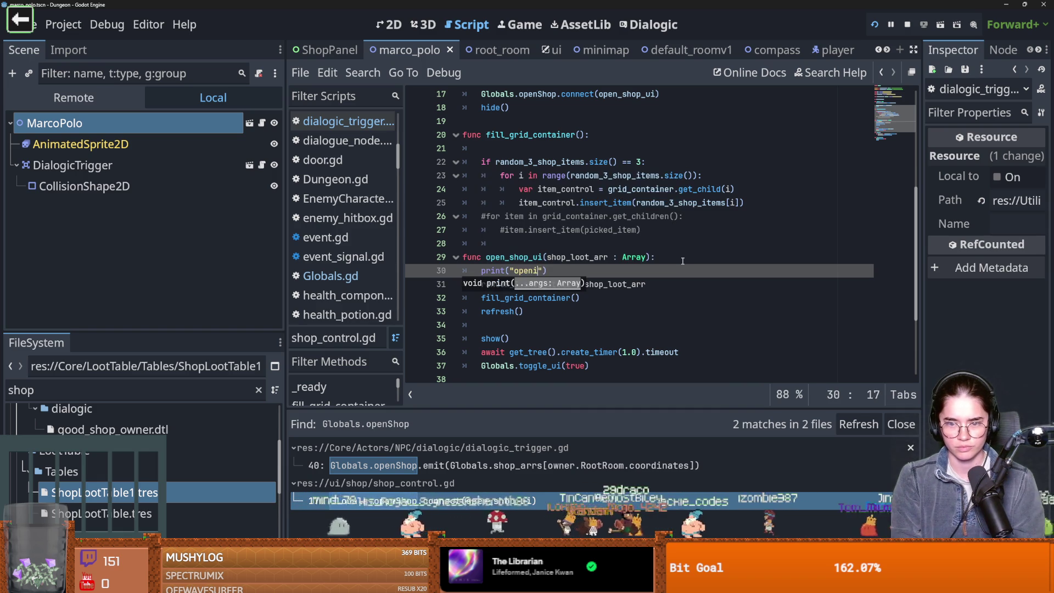
type(", shop")
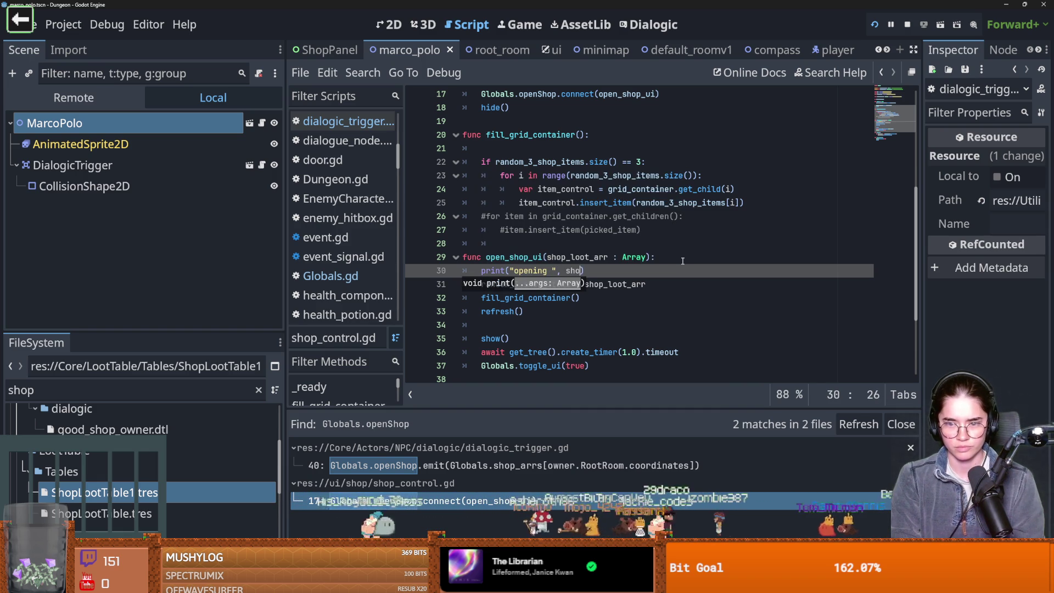
key("Return")
key("ctrl+s")
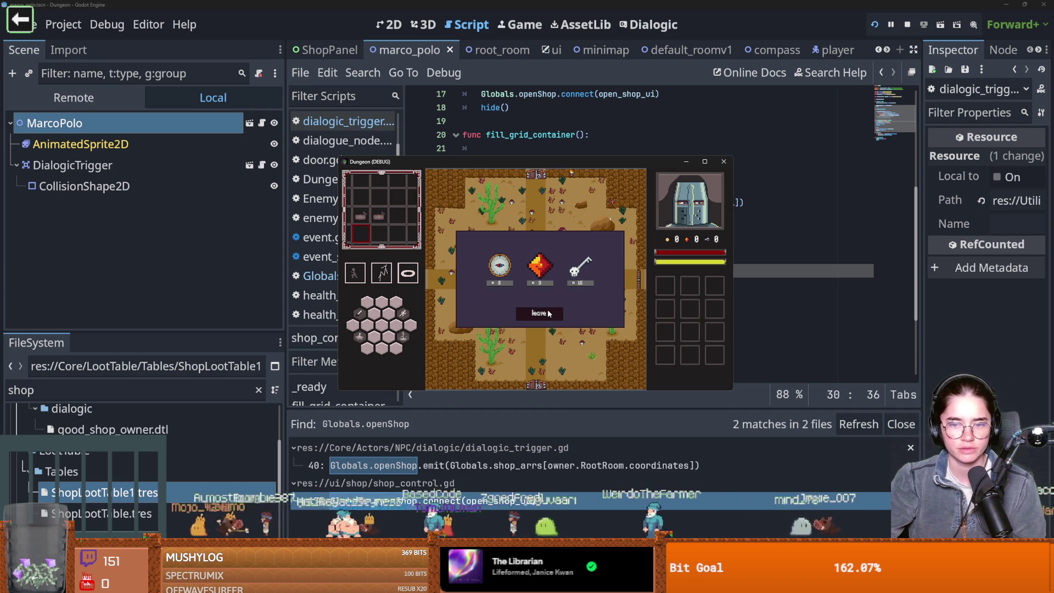
- Reopen Marco Polo's shop and check that the Output panel logs the loot array
key("Escape")
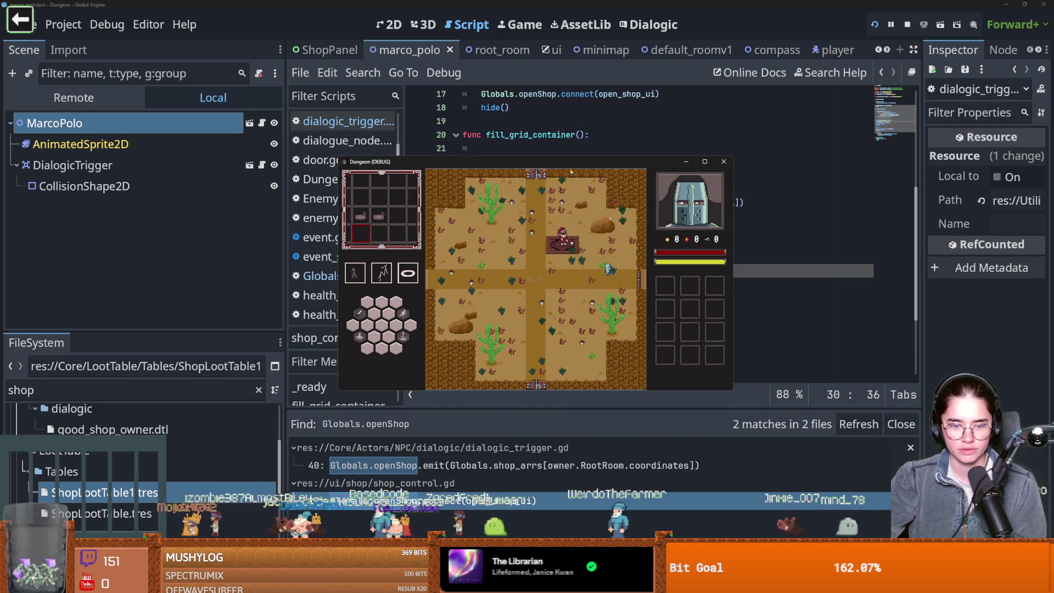
key("alt+F4")
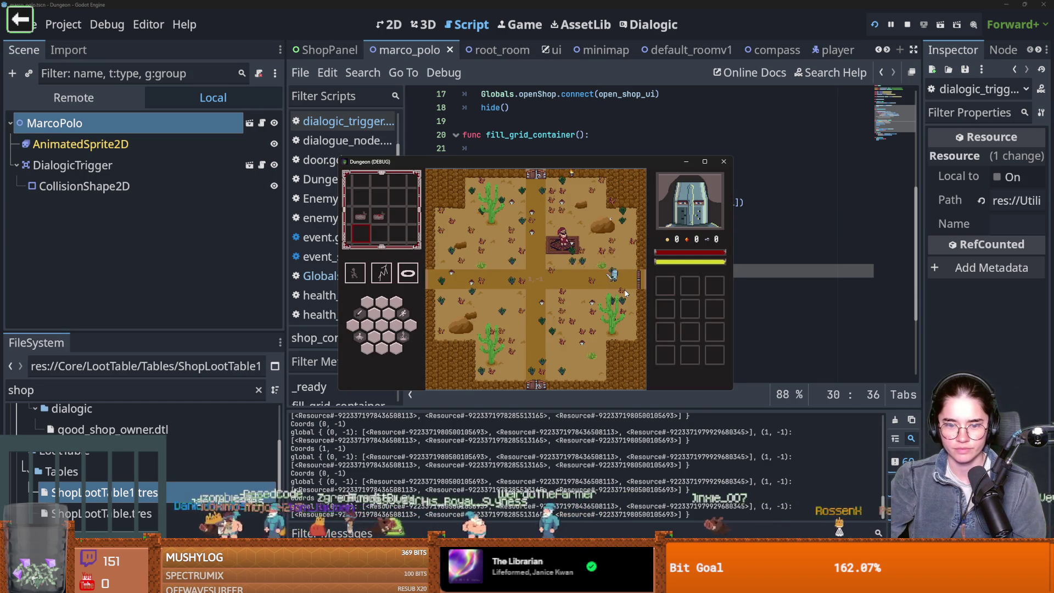
key("e")
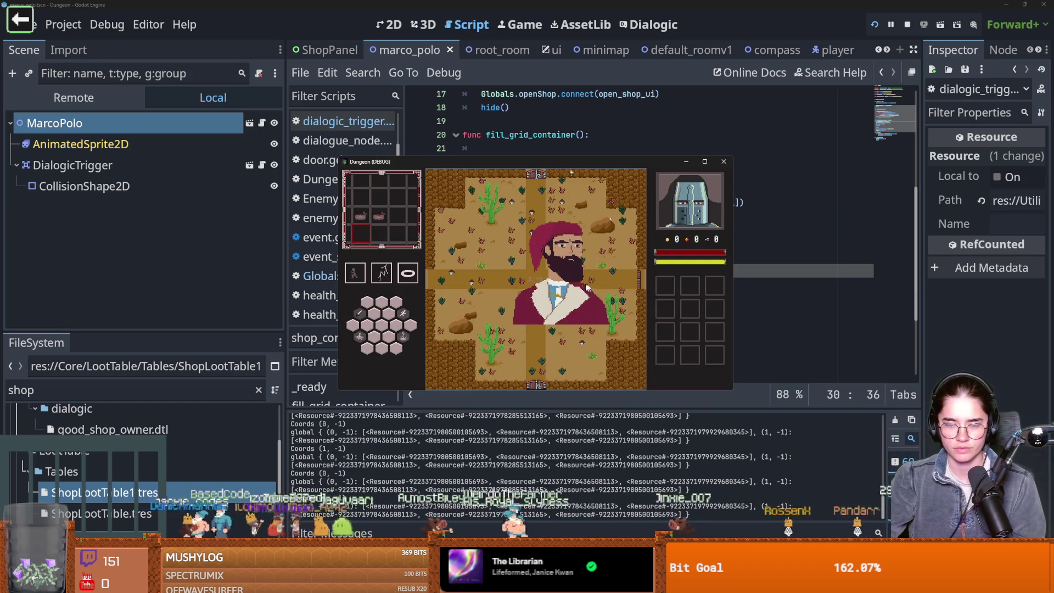
left_click(526, 277)
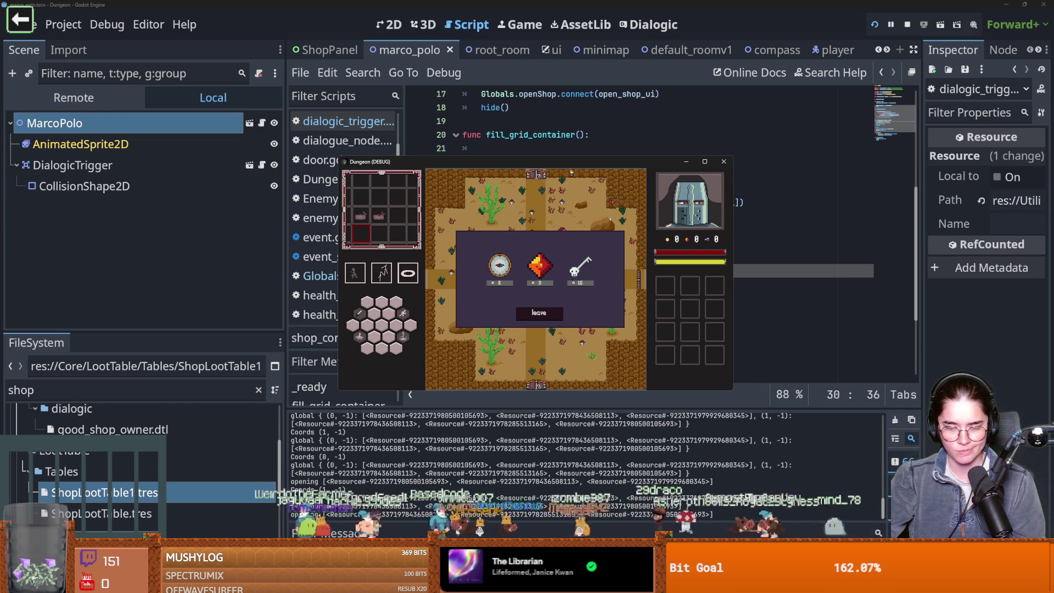
left_click(779, 279)
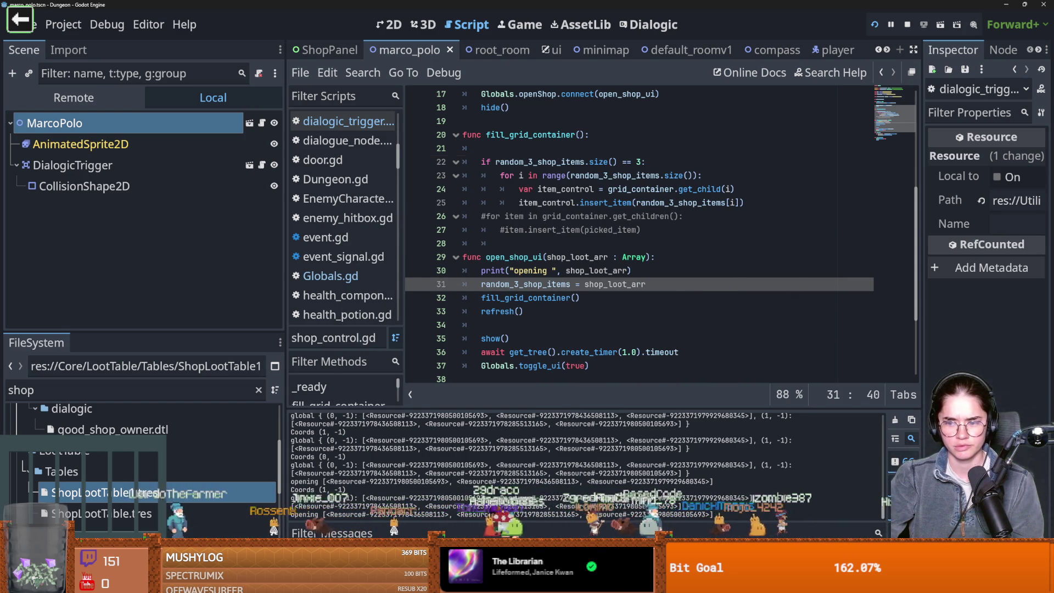
key("alt+Tab")
left_click(544, 314)
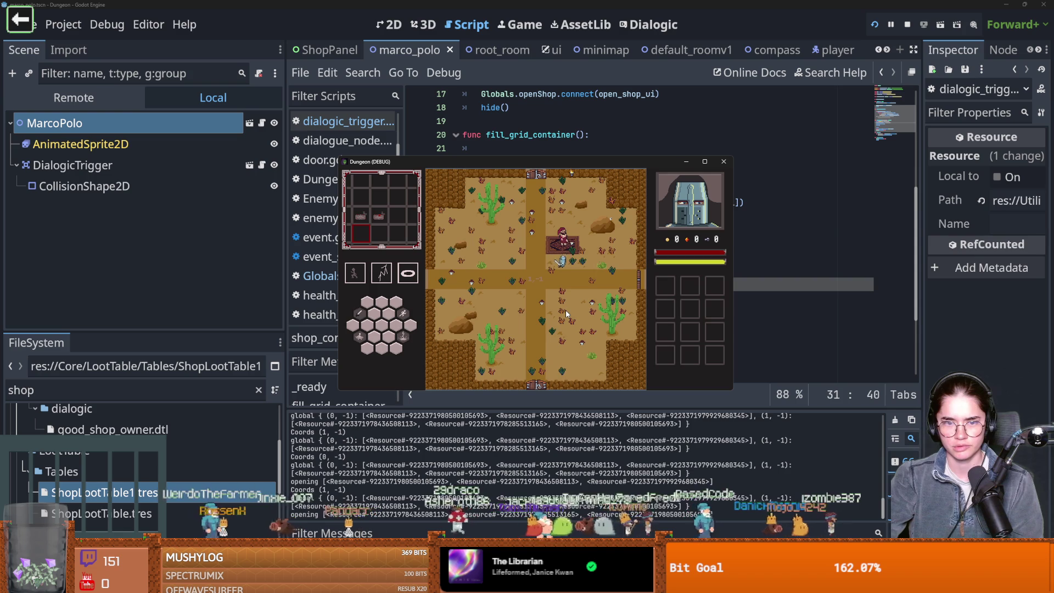
- Open the eastern room's Marco Polo shop, then close the Dungeon (DEBUG) game window
key("a")
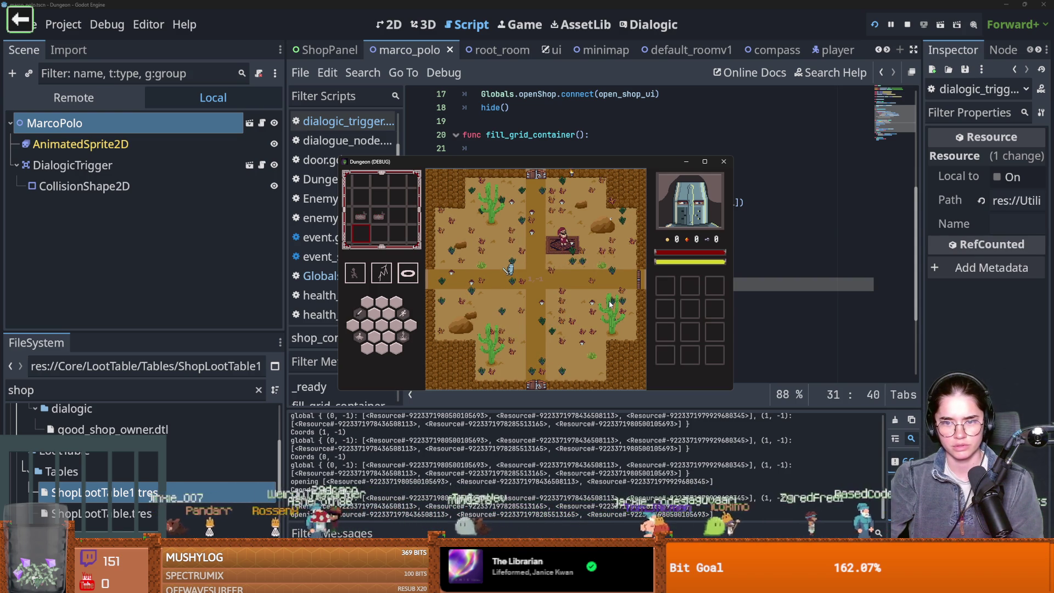
key("d")
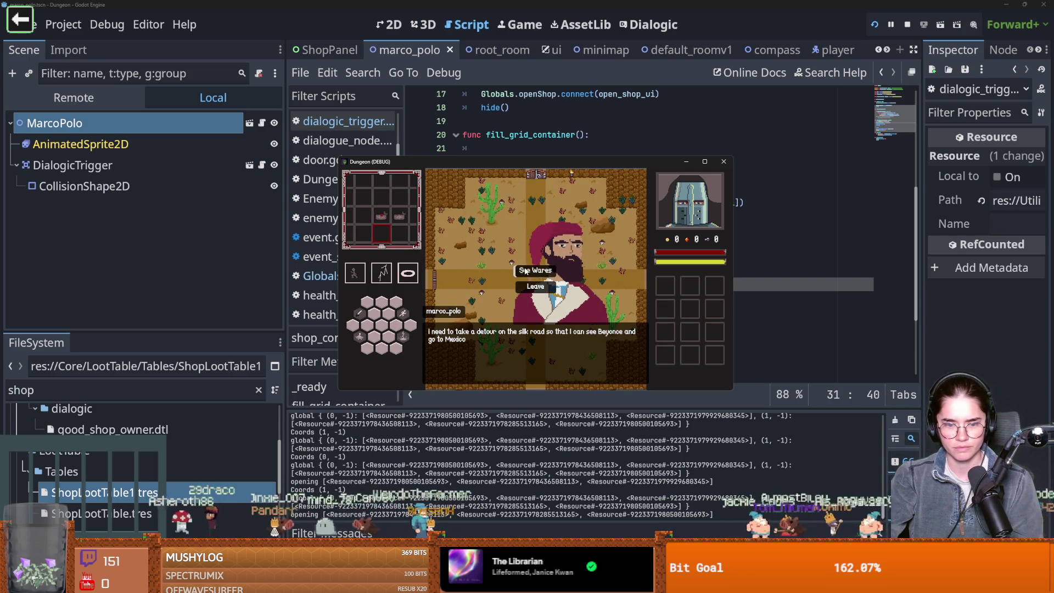
left_click(525, 270)
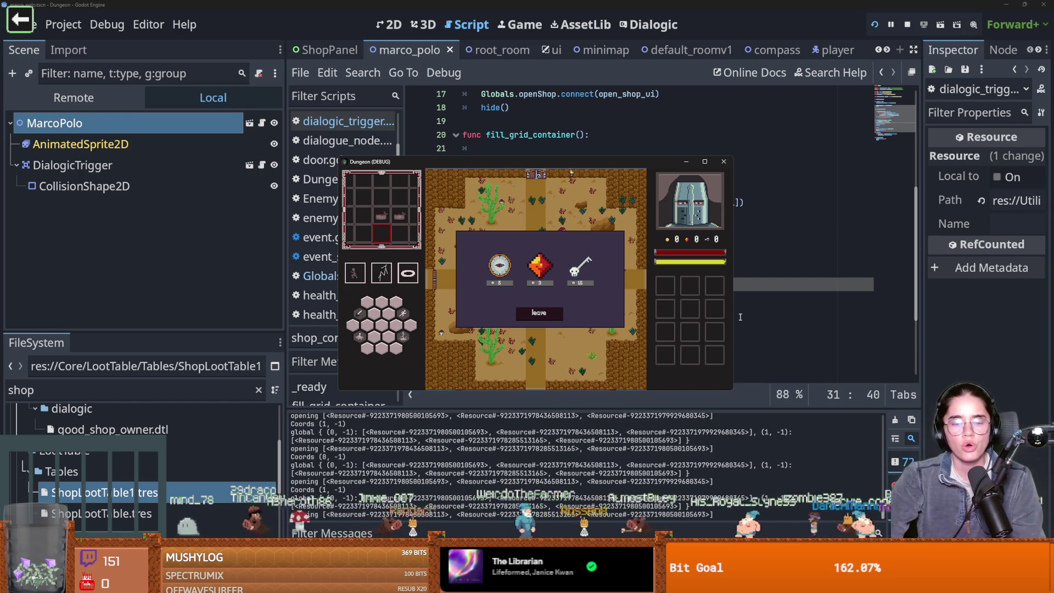
left_click(724, 162)
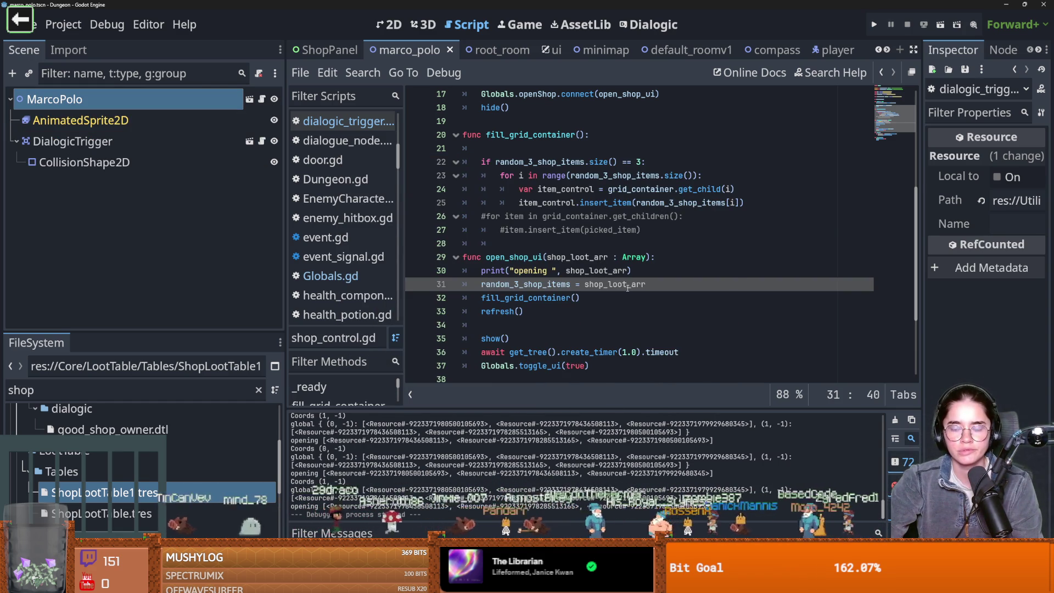
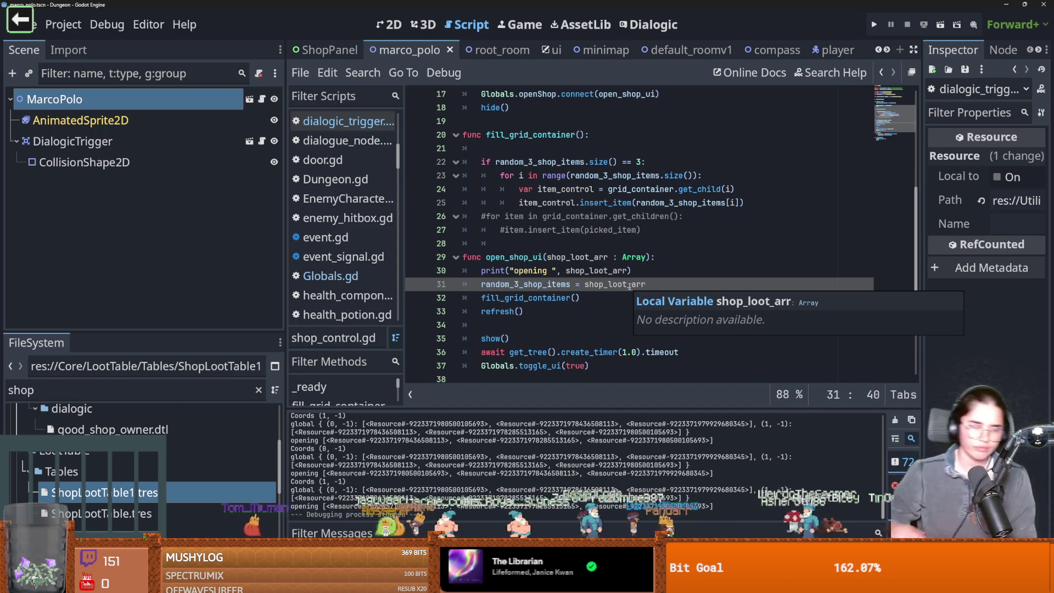
- In npc.gd, add a blank line at the end of line 9 above func _ready and save
left_click(262, 143)
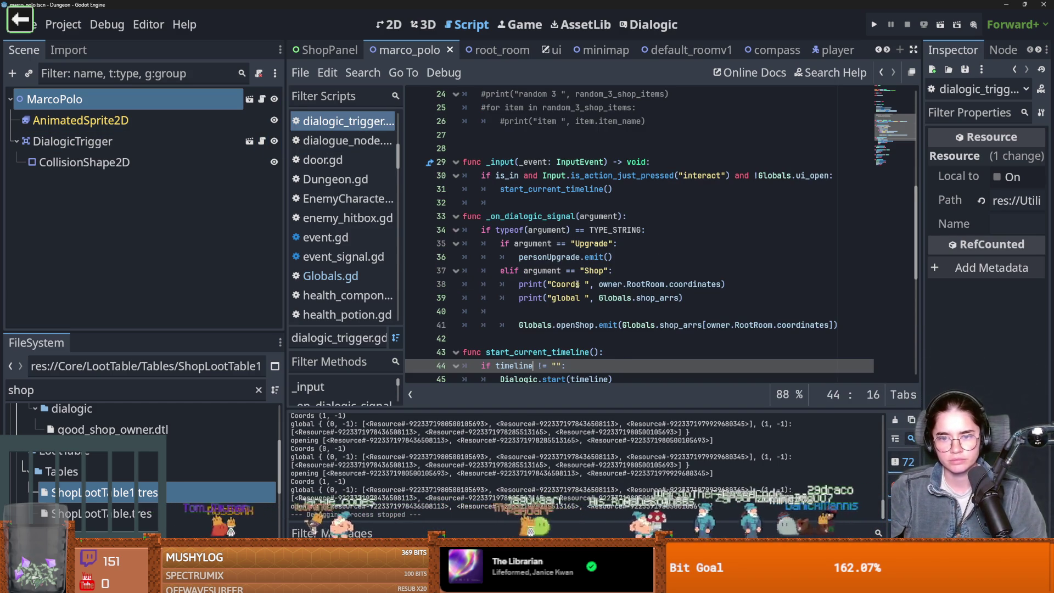
scroll(577, 284, "up", 1)
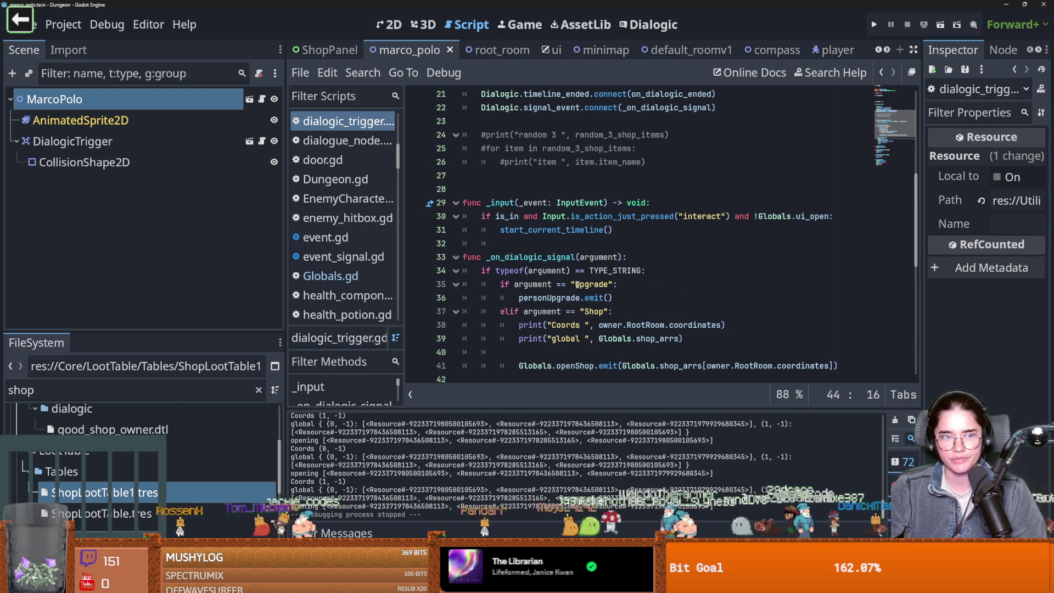
left_click(262, 102)
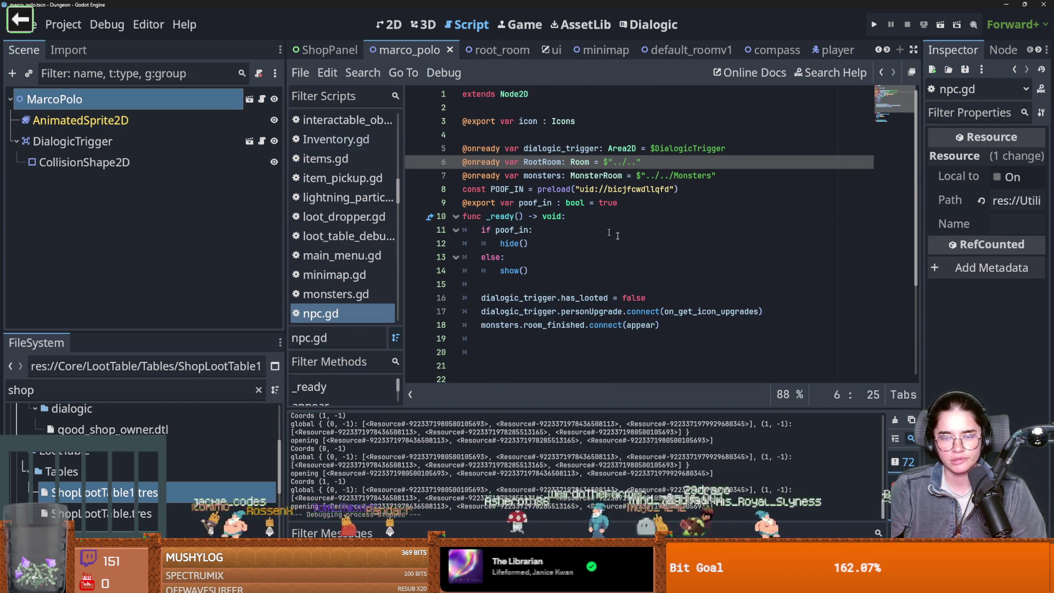
left_click(595, 207)
key("Return")
key("ctrl+s")
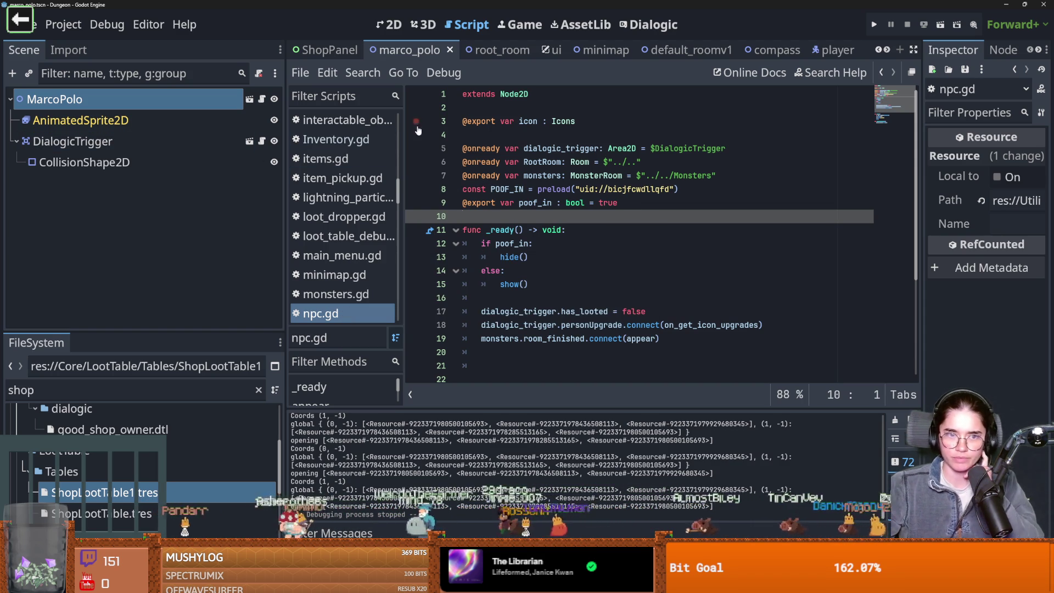
- Scroll the scene tabs and switch to the silk_road_room scene
left_click(888, 50)
left_click(879, 50)
left_click(878, 50)
left_click(878, 50)
left_click(879, 50)
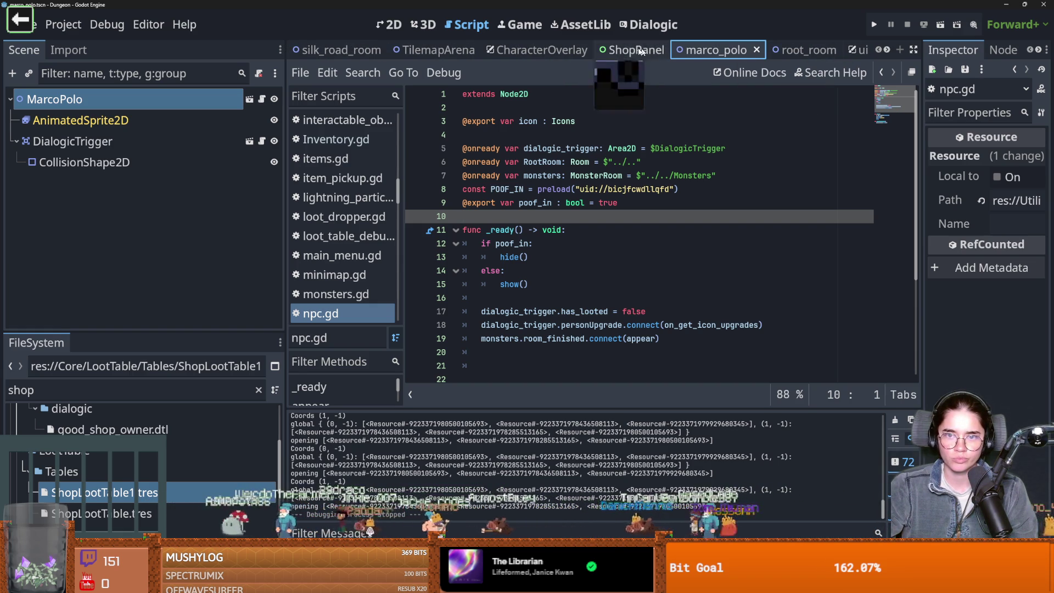
left_click(350, 53)
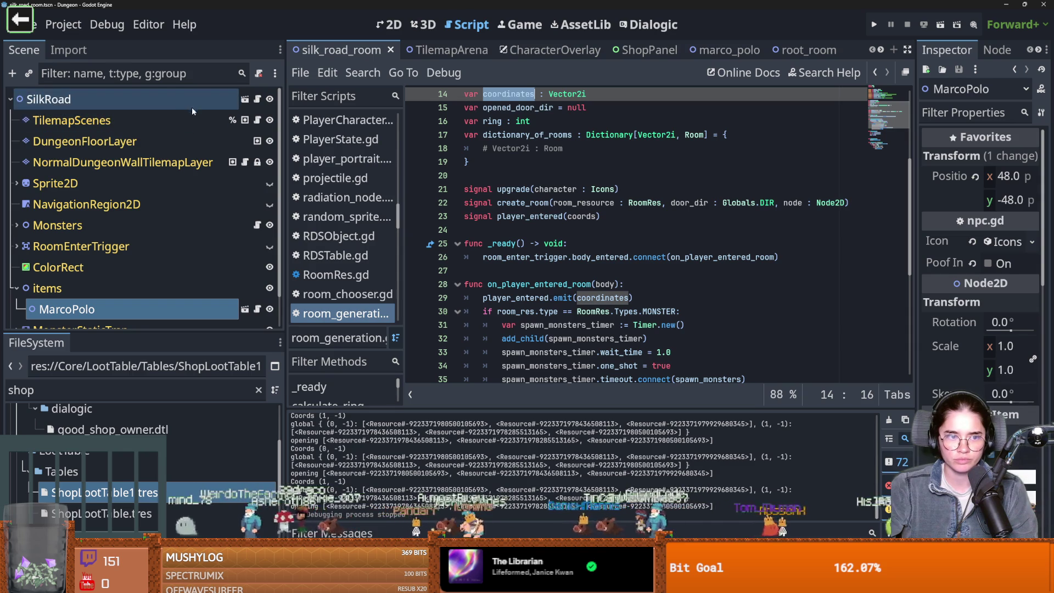
- Inspect the RoomEnterTrigger and Monsters nodes' children, then select RoomEnterTrigger
scroll(150, 237, "down", 2)
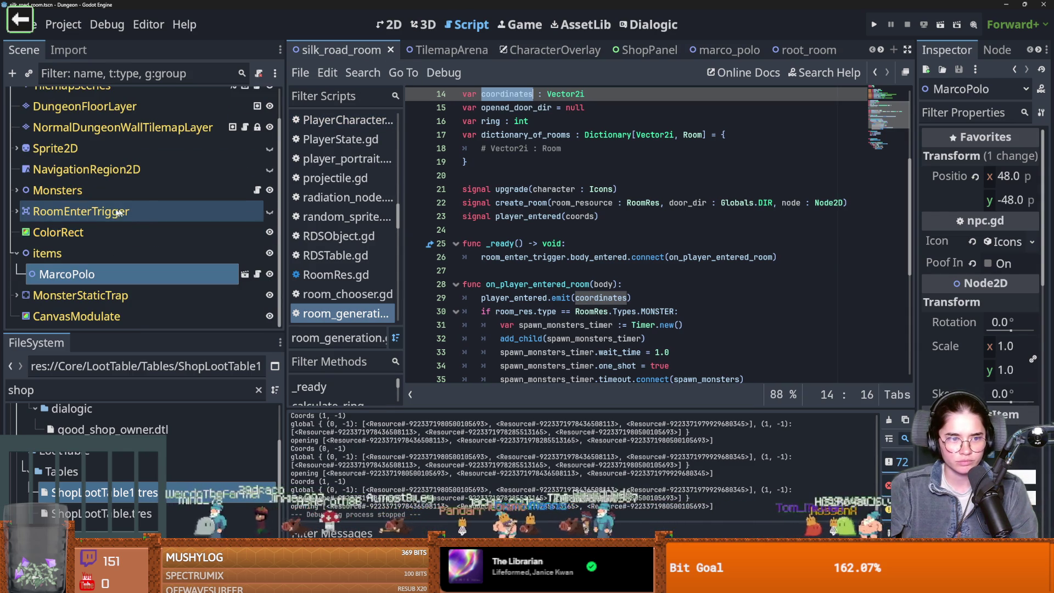
left_click(16, 211)
left_click(16, 211)
left_click(16, 190)
left_click(16, 190)
left_click(76, 211)
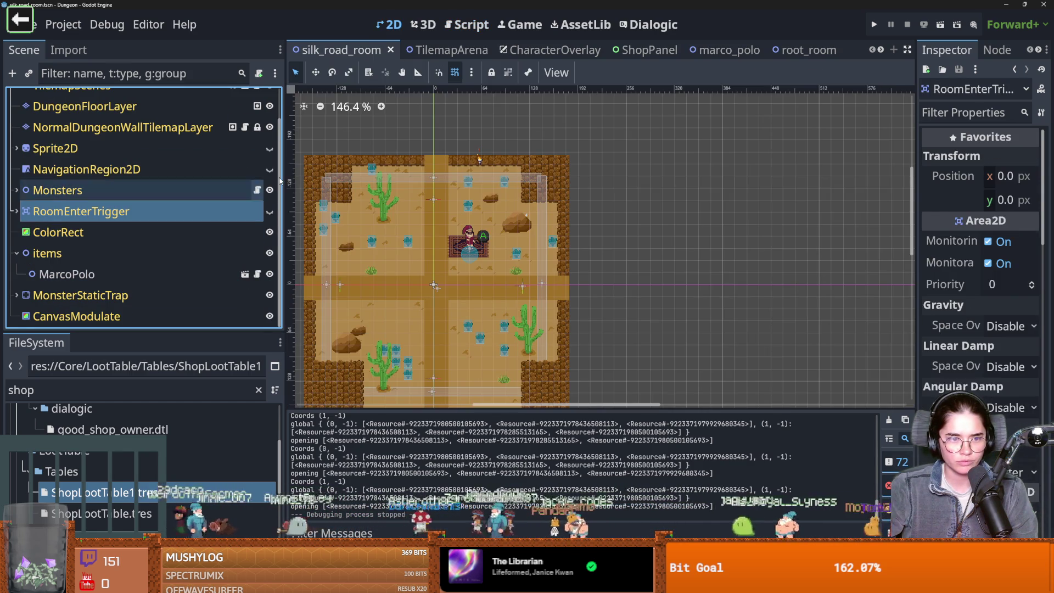
- Review monsters.gd, jumping to the on_player_enter_monster_room definition from the body_entered connection
left_click(257, 190)
scroll(532, 225, "up", 1)
scroll(604, 247, "down", 1)
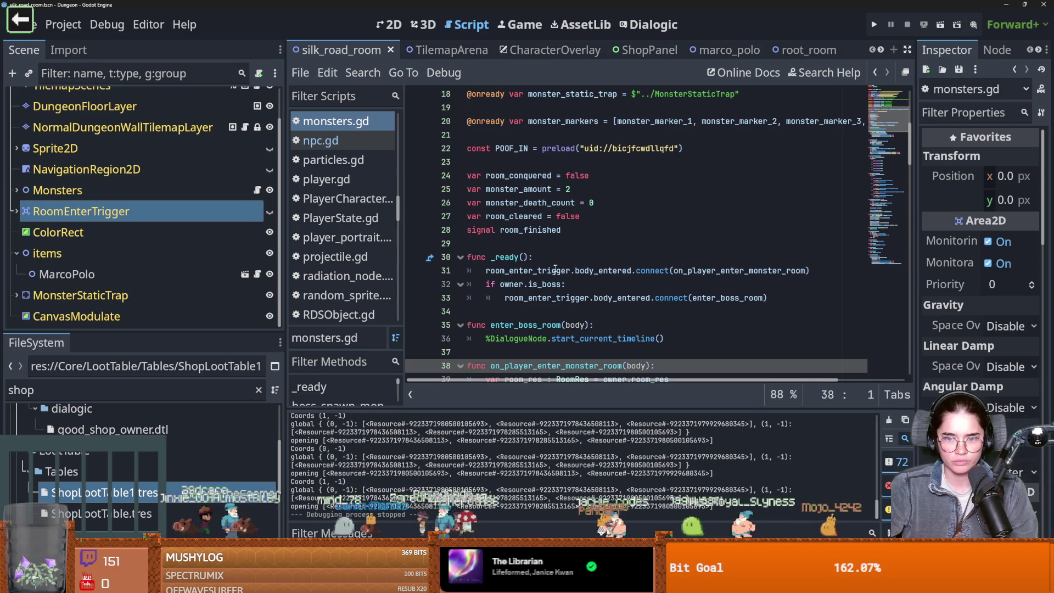
left_click(736, 270)
left_click(736, 271, "ctrl")
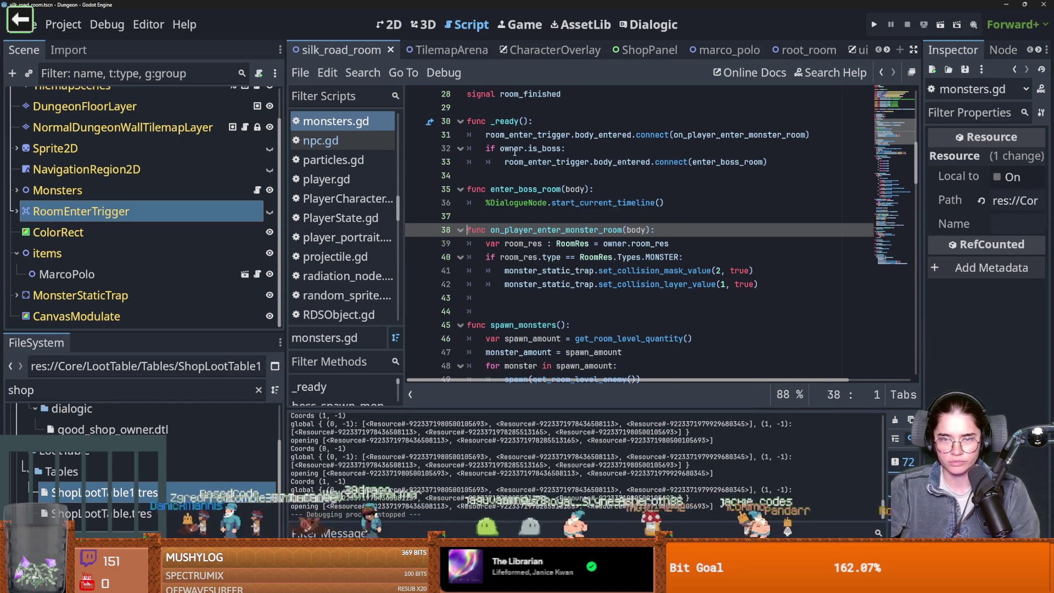
scroll(528, 318, "down", 1)
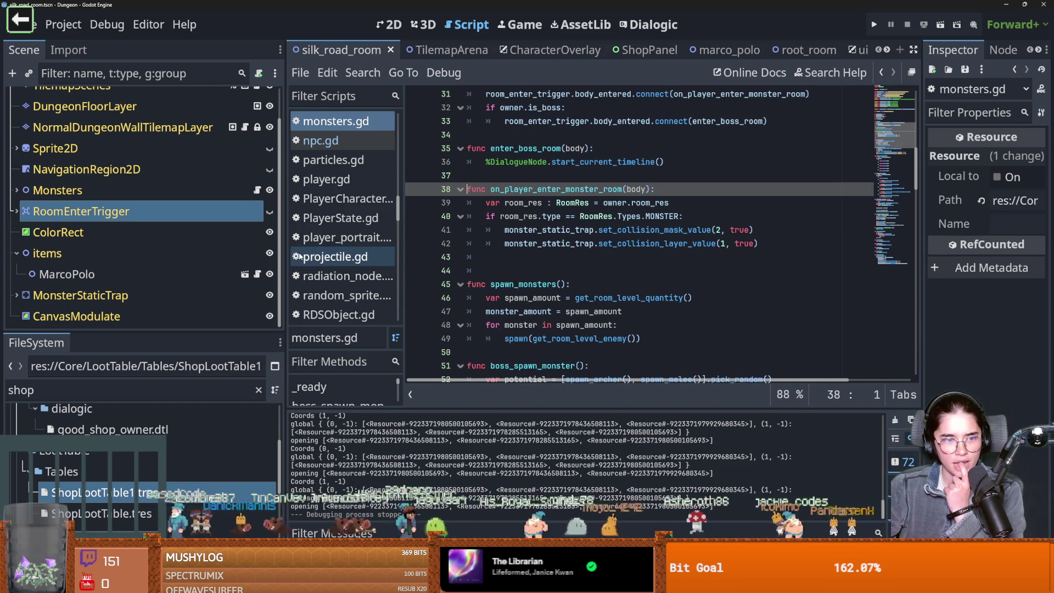
- Add another blank line after line 10 in npc.gd, then open the MarcoPolo scene
left_click(257, 274)
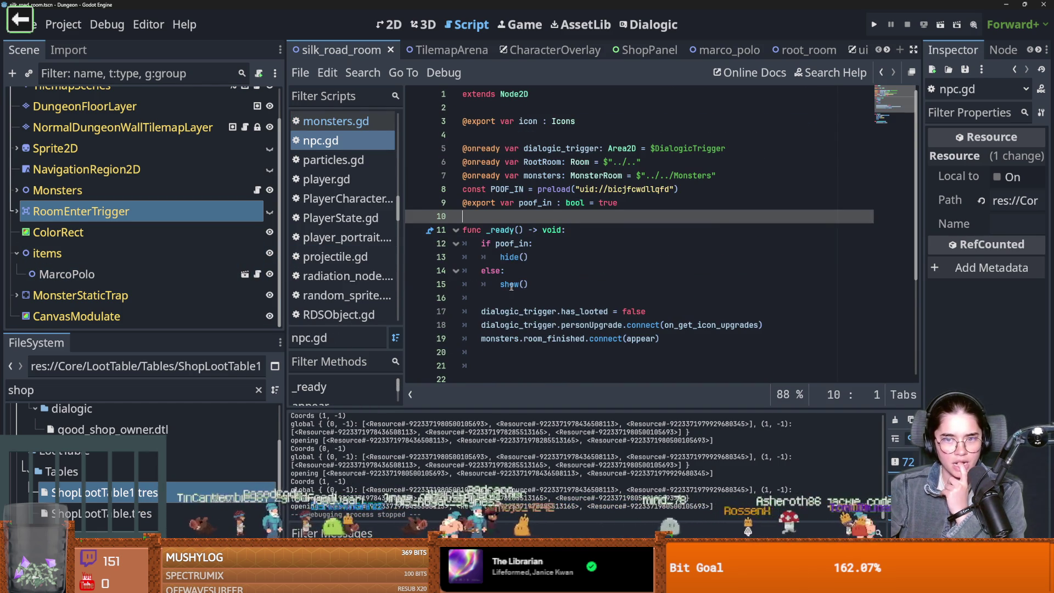
key("Return")
left_click(488, 219)
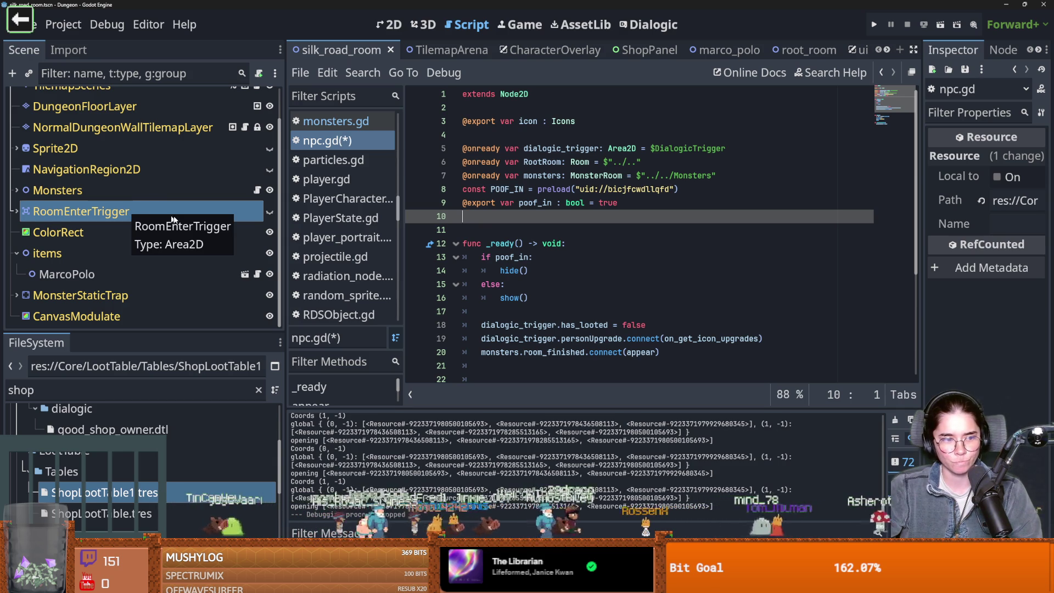
mouse_move(474, 203)
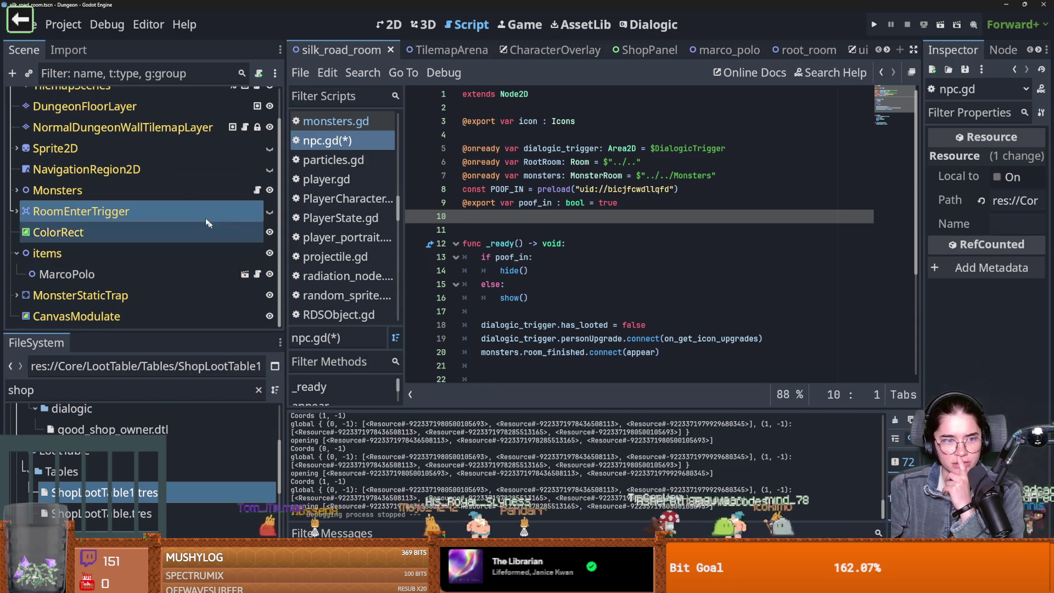
left_click(249, 275)
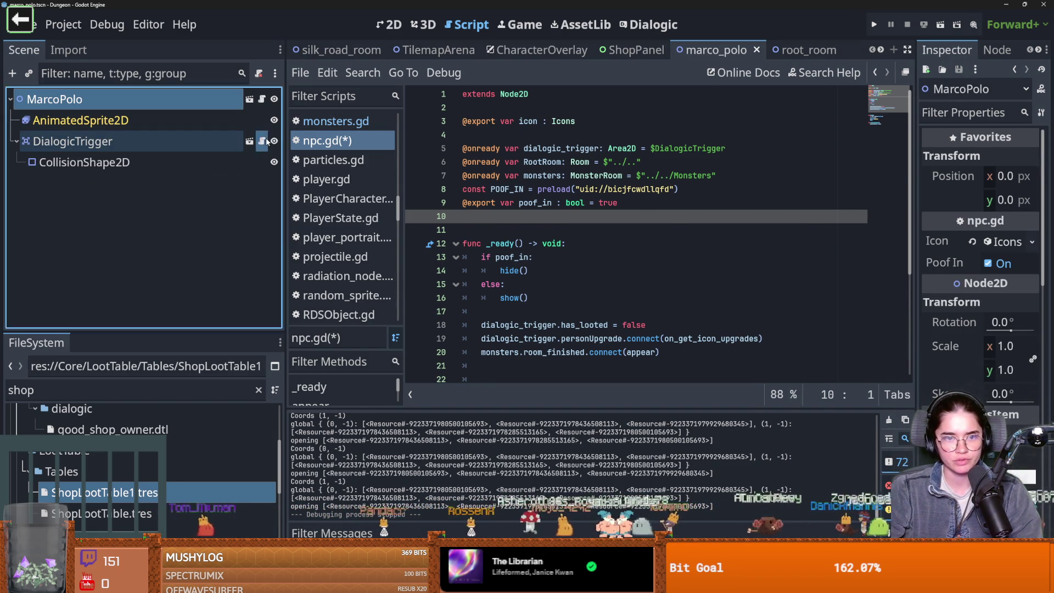
- In dialogic_trigger.gd, add an 'is_in' check under the Shop choice branch
left_click(262, 141)
scroll(500, 178, "up", 5)
scroll(549, 230, "down", 9)
left_click(620, 216)
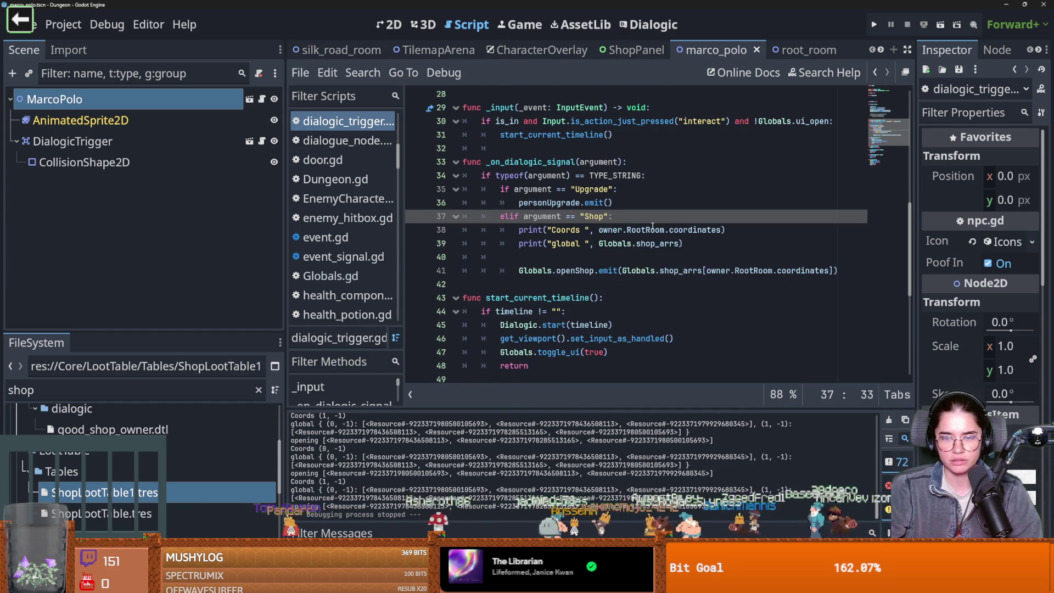
key("Return")
type("if is_in:")
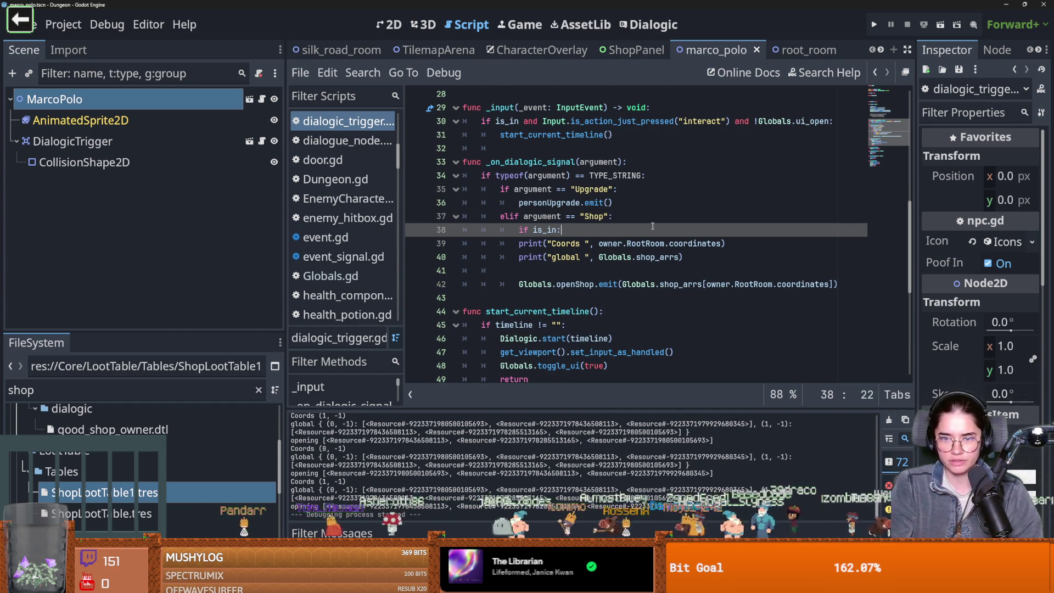
- Delete the debug print lines and indent Globals.openShop.emit under the is_in check
left_click_drag(687, 257, 464, 243)
key("BackSpace")
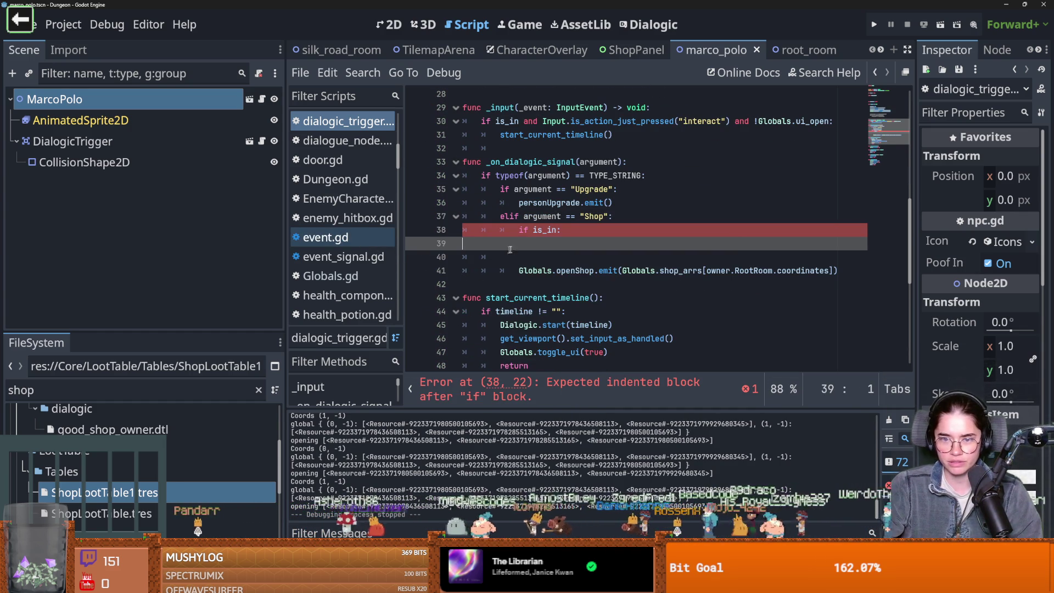
double_click(527, 270)
key("Tab")
left_click(538, 255)
key("BackSpace")
key("BackSpace")
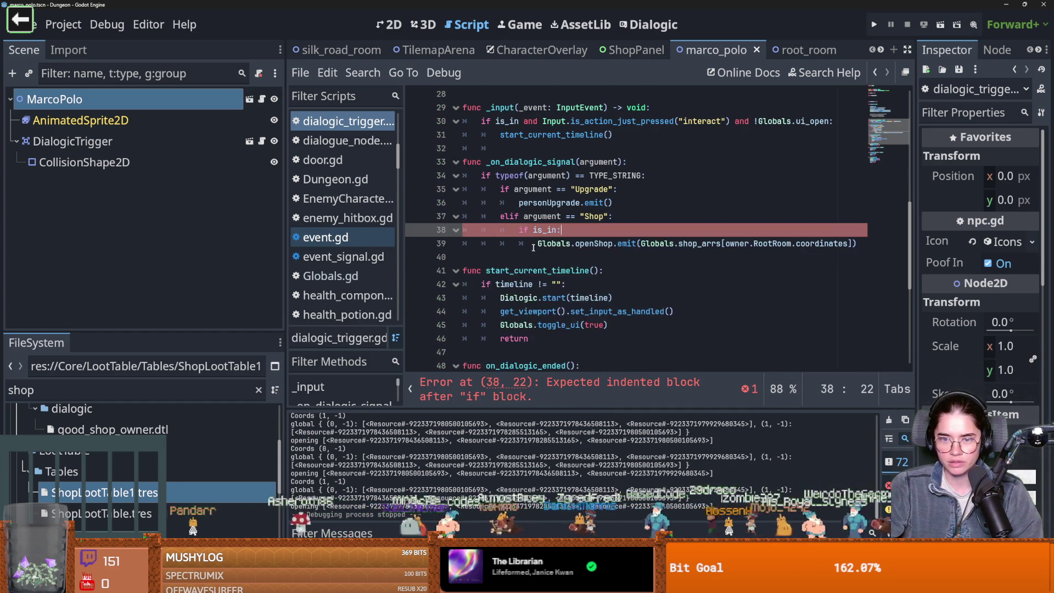
- Review the edited script and run the game to test the shop change
scroll(549, 257, "up", 2)
double_click(542, 285)
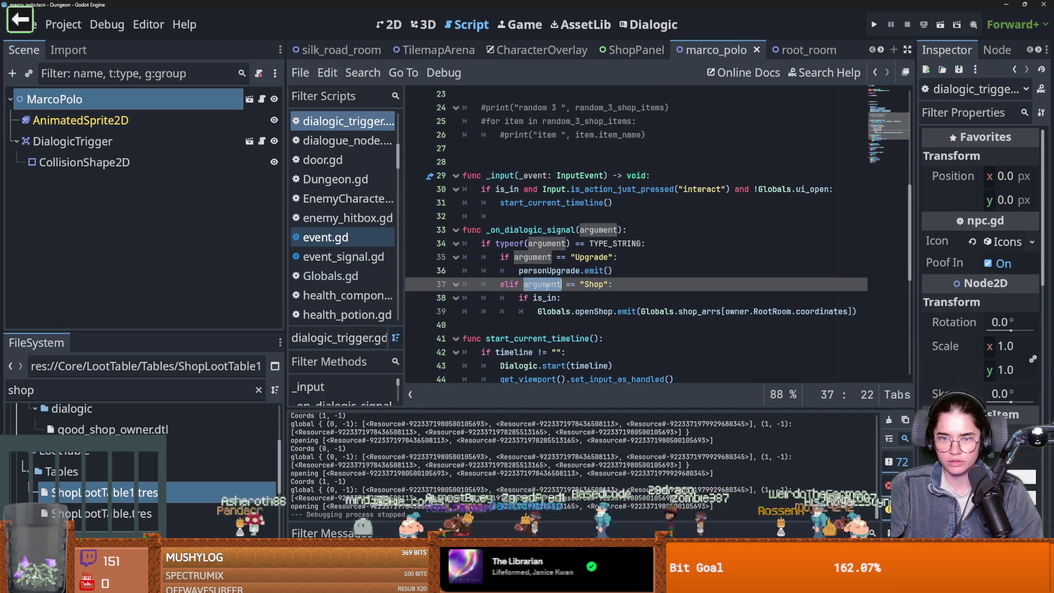
scroll(555, 280, "up", 4)
scroll(566, 272, "down", 6)
scroll(567, 270, "down", 3)
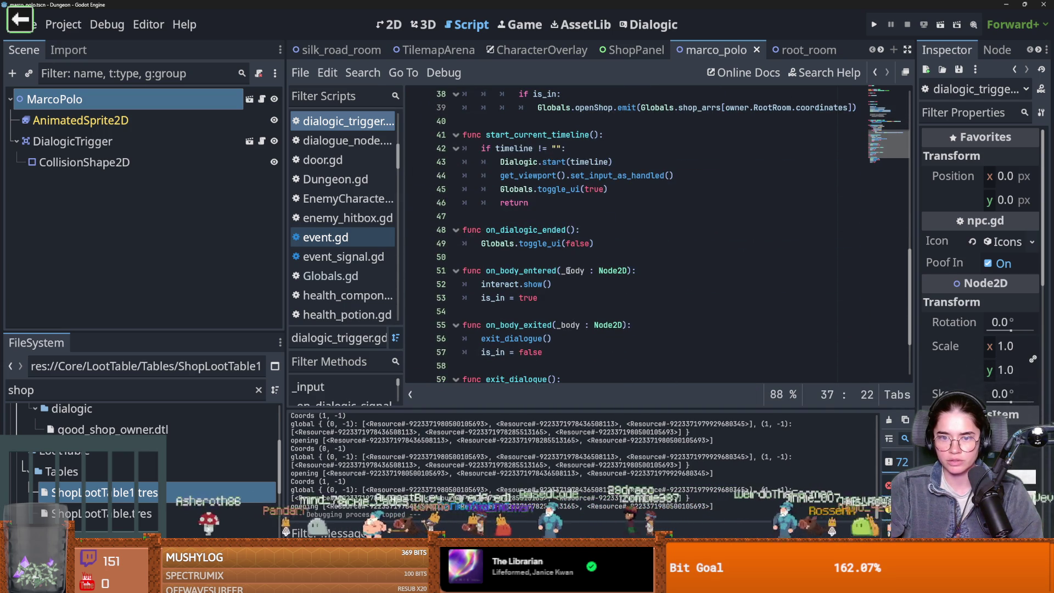
left_click(874, 26)
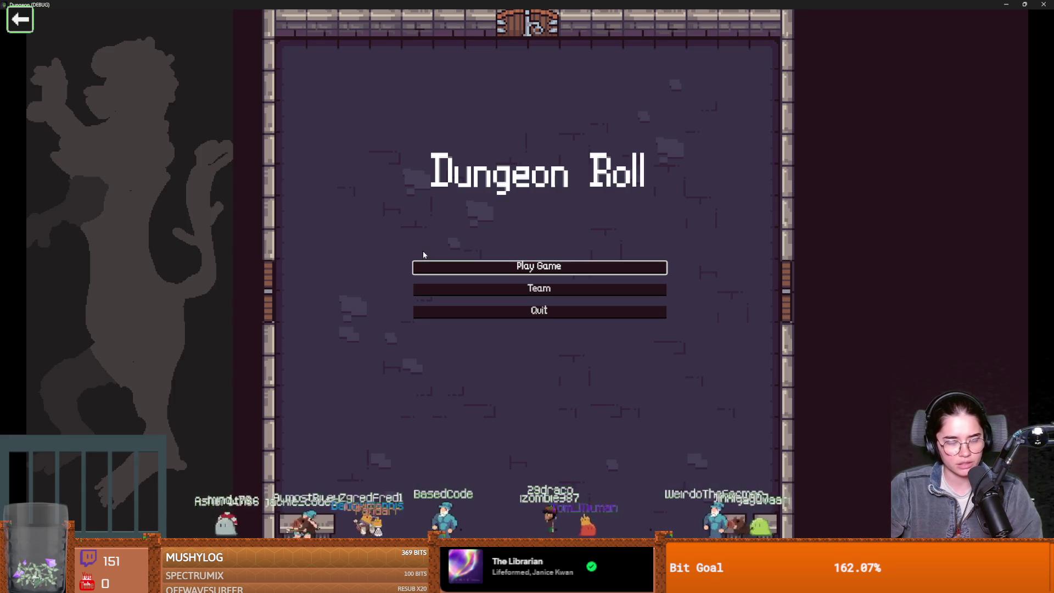
- Start a new game as the Warrior and enter the next room
left_click(515, 260)
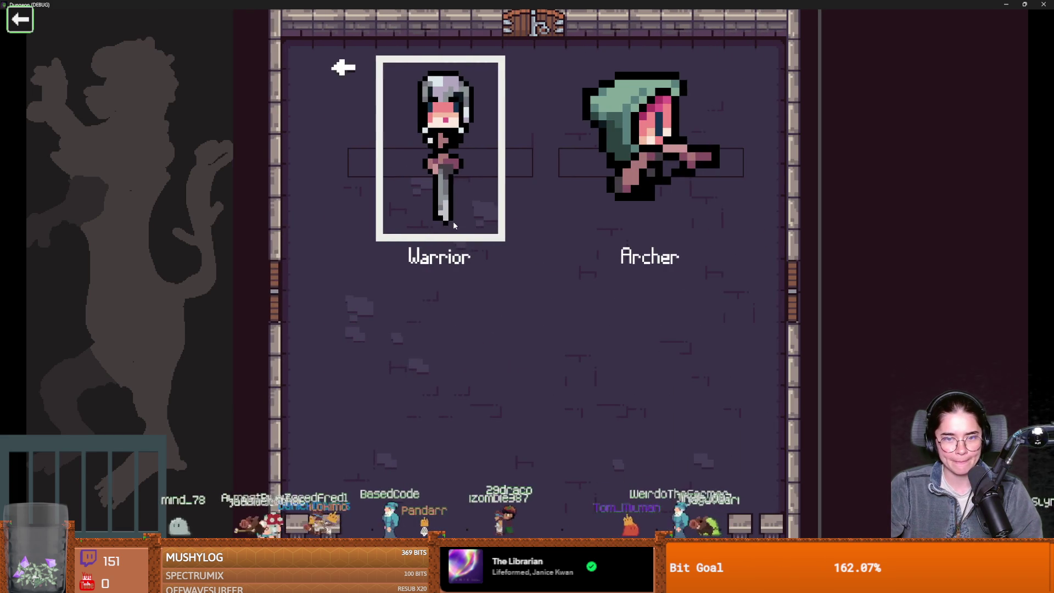
left_click(455, 222)
key("d")
key("space")
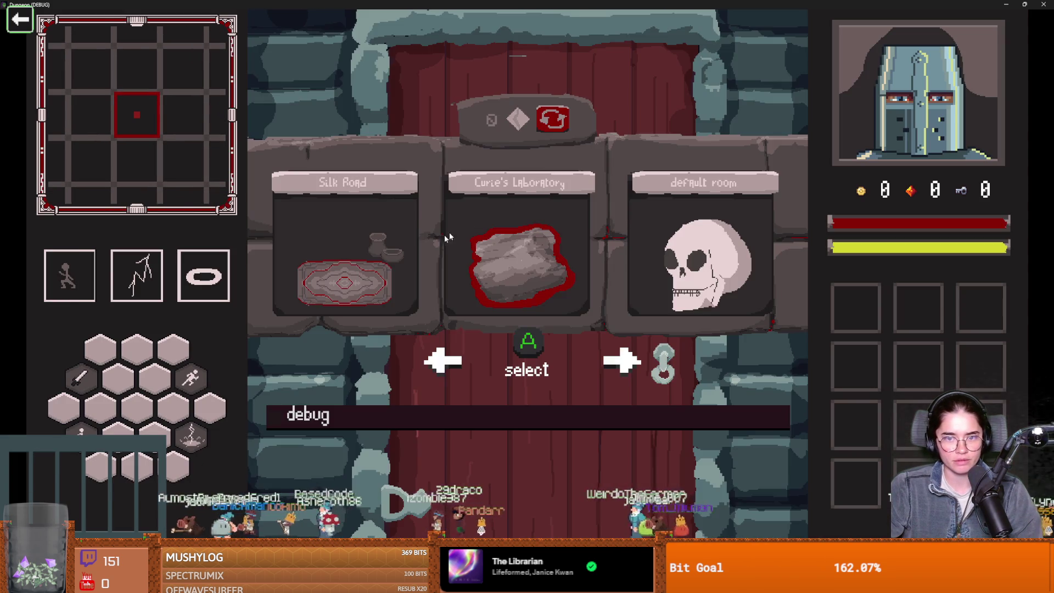
left_click(448, 236)
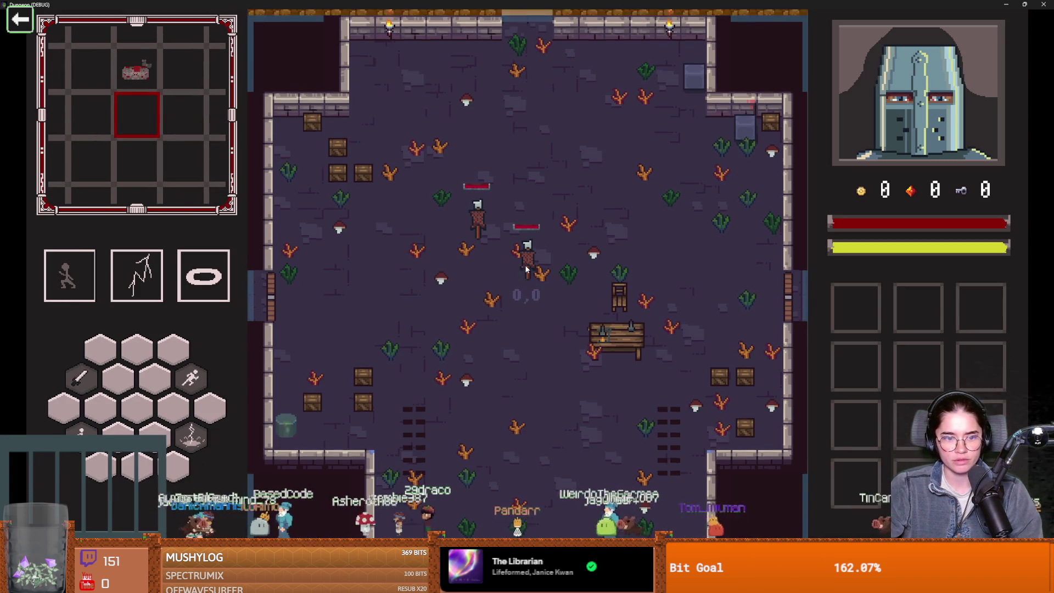
- Talk to the carpet merchant, view his wares, and leave the shop
key("w")
key("d")
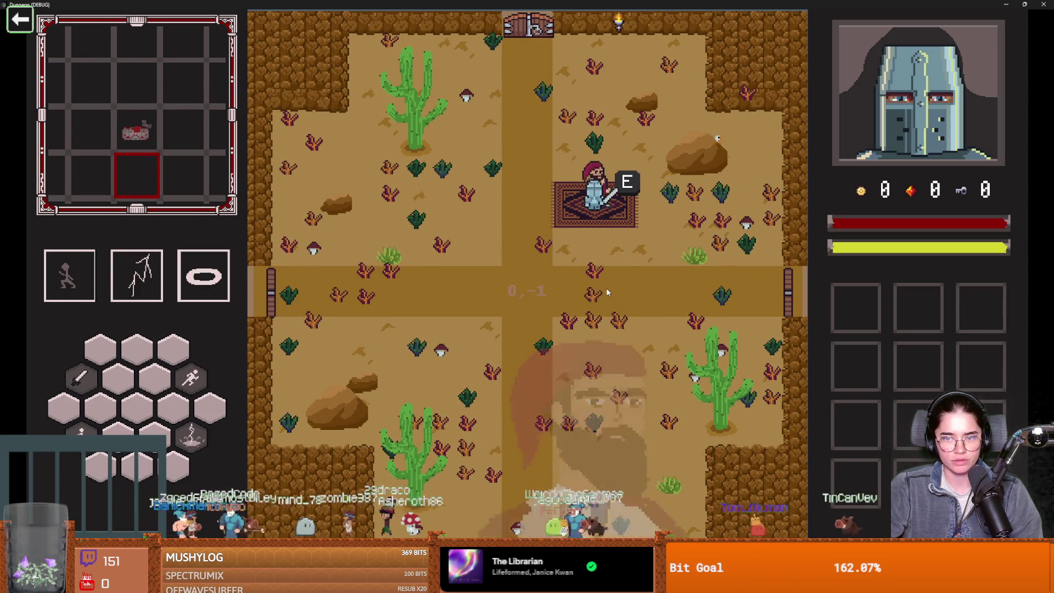
key("e")
left_click(526, 266)
left_click(526, 266)
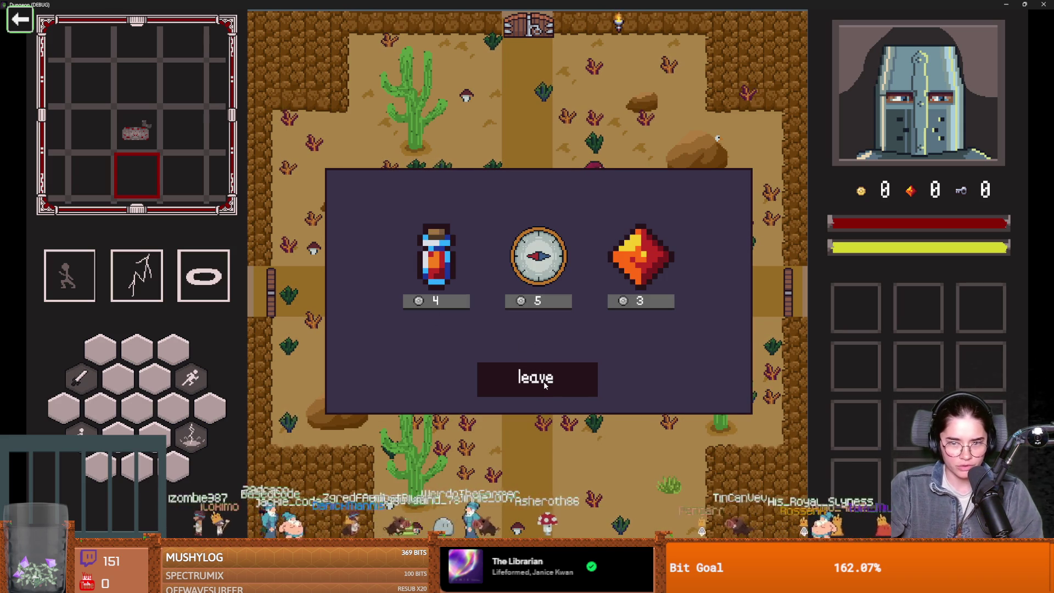
left_click(544, 381)
- Go through the east door into the Silk Road room and check the merchant's wares
key("d")
key("e")
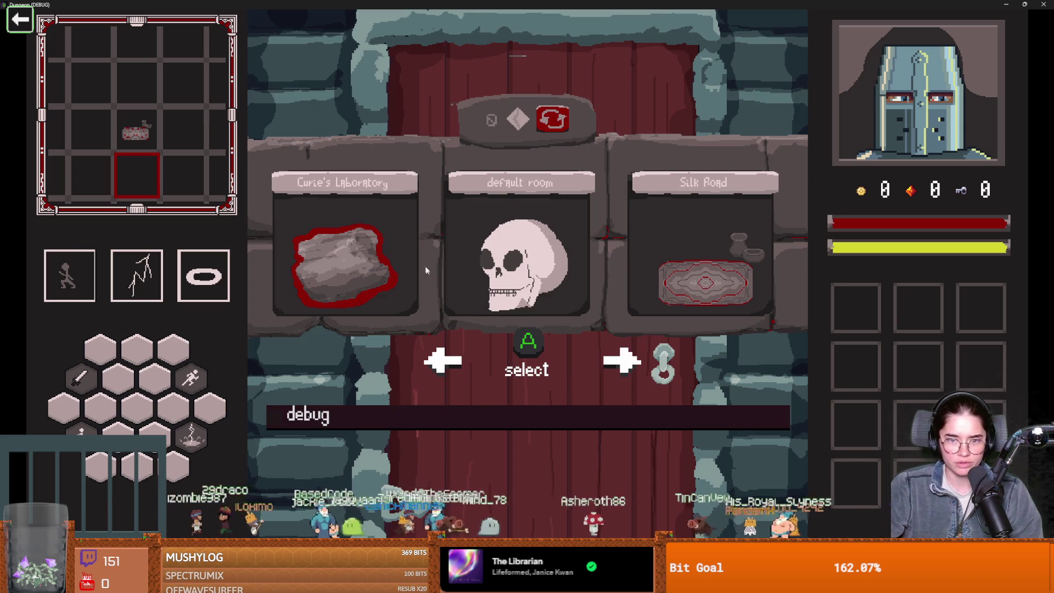
left_click(689, 259)
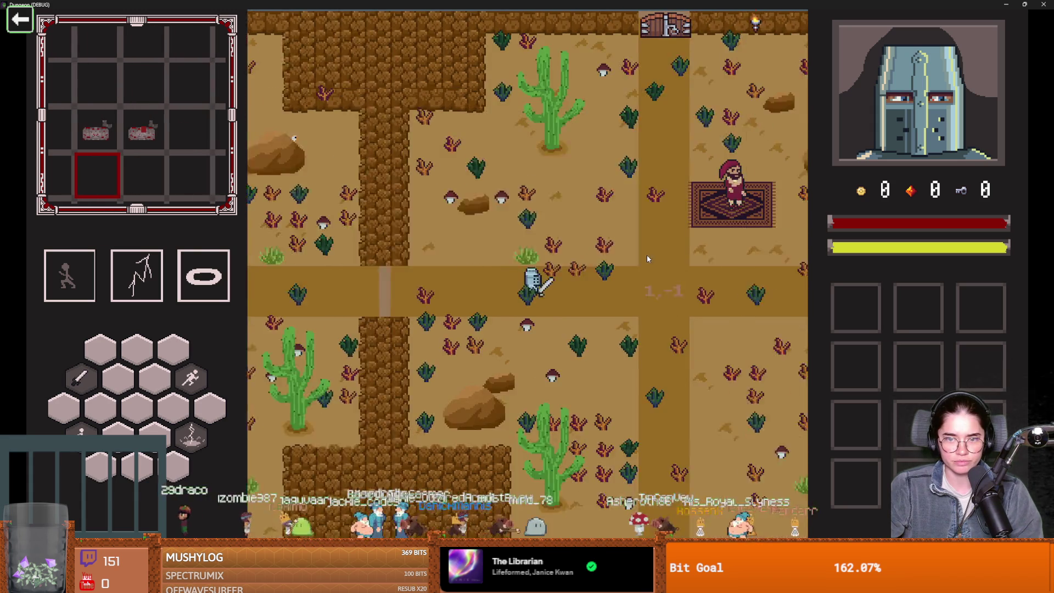
key("d")
key("e")
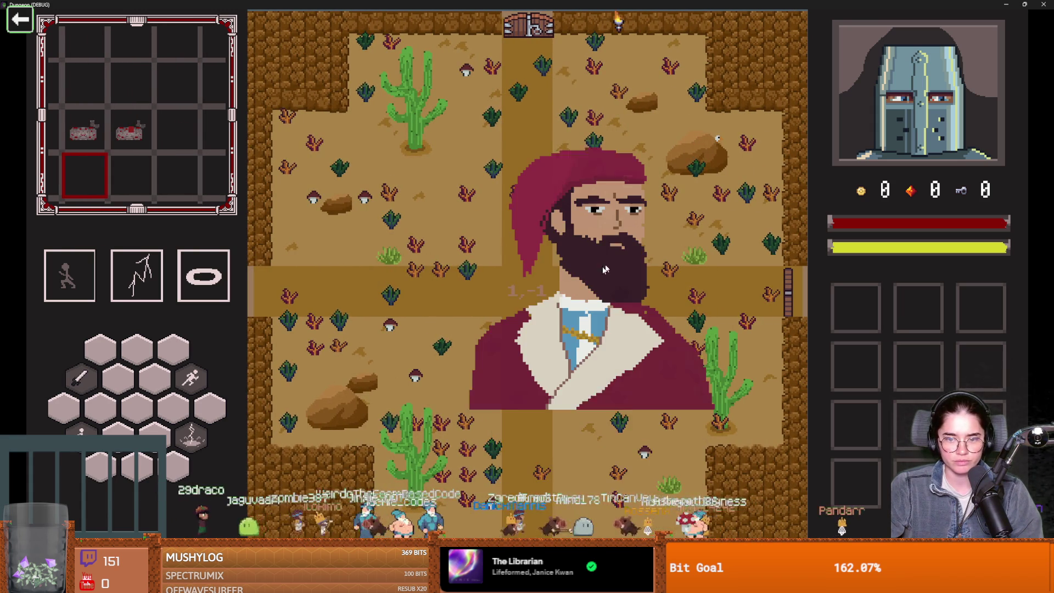
left_click(490, 277)
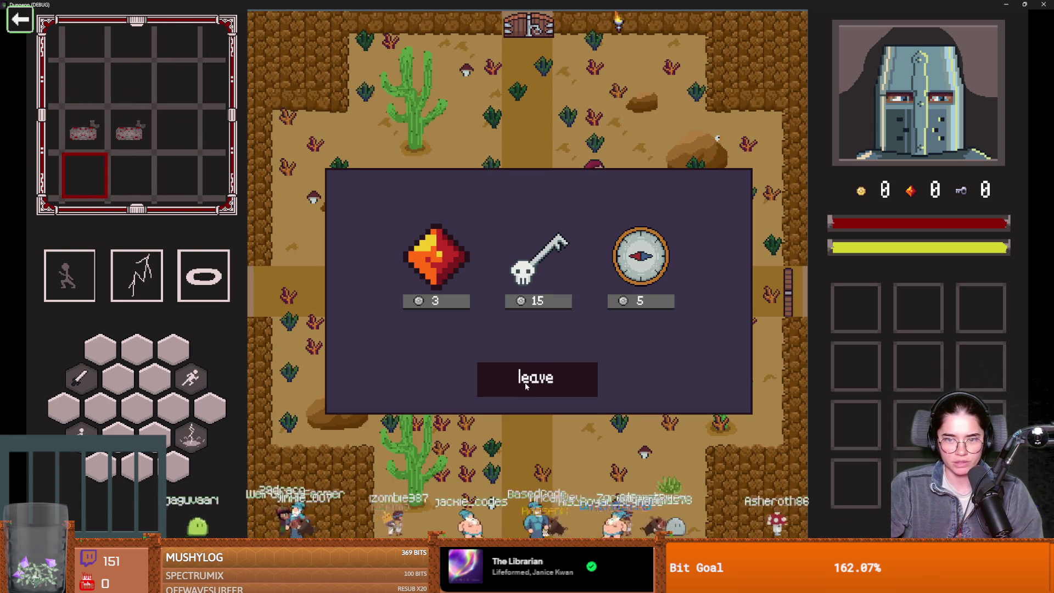
left_click(554, 382)
- Dash away, return to the merchant's carpet, and view his wares again
key("a")
key("space")
key("space")
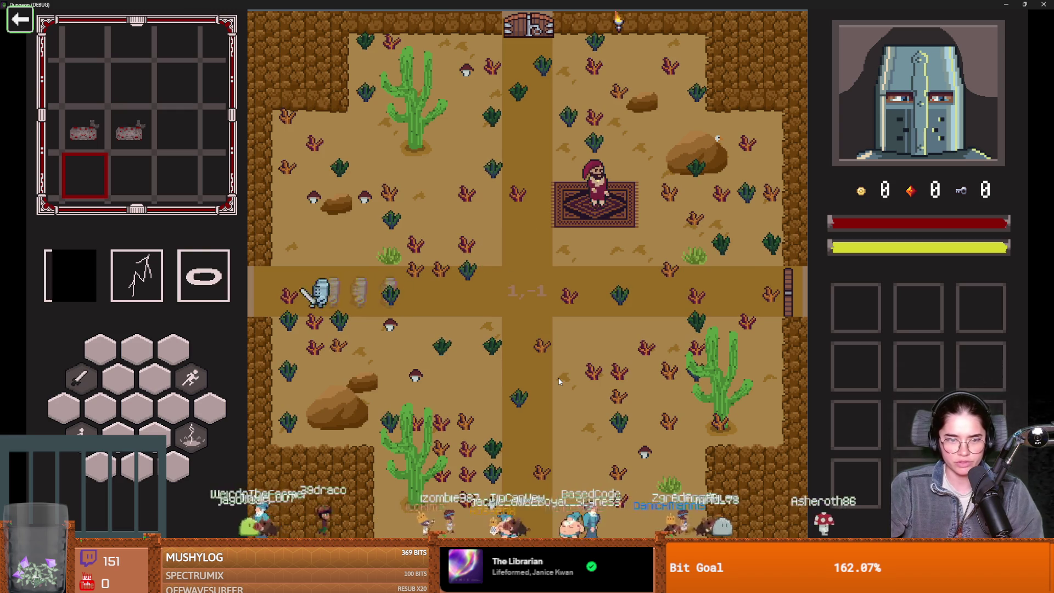
key("w")
key("d")
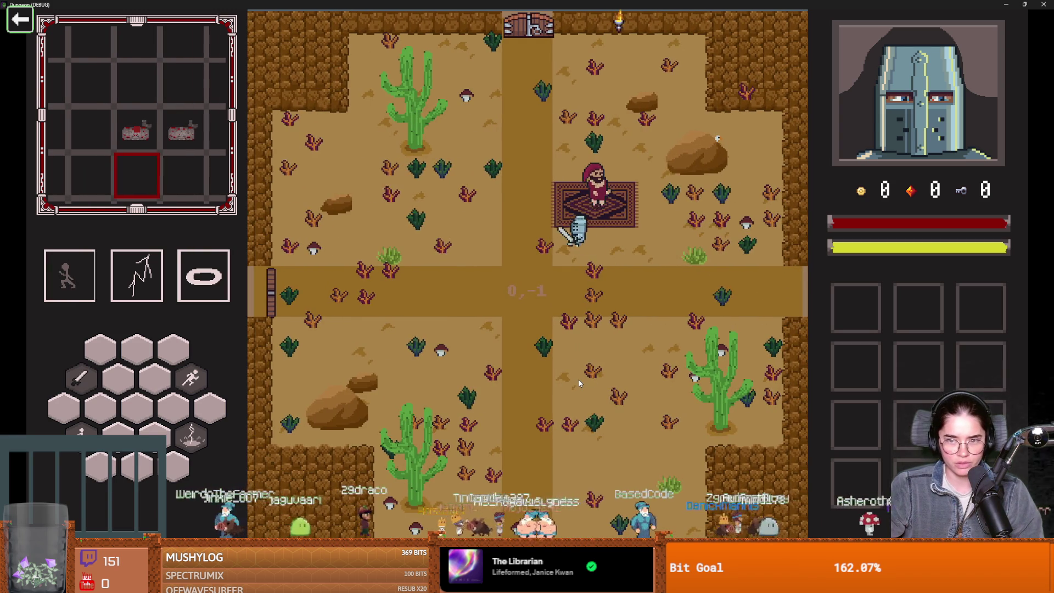
key("e")
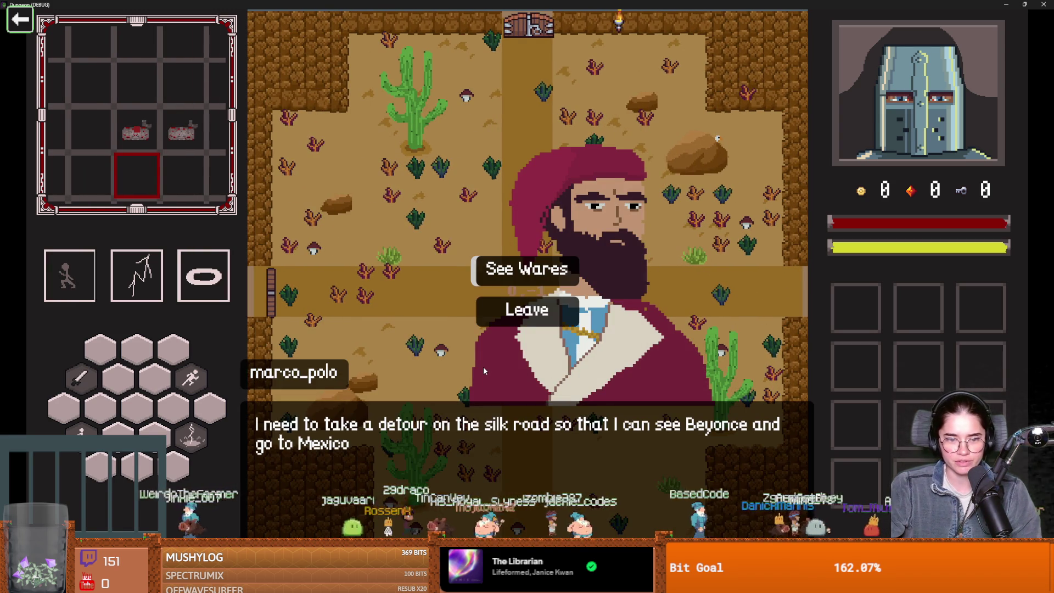
left_click(515, 284)
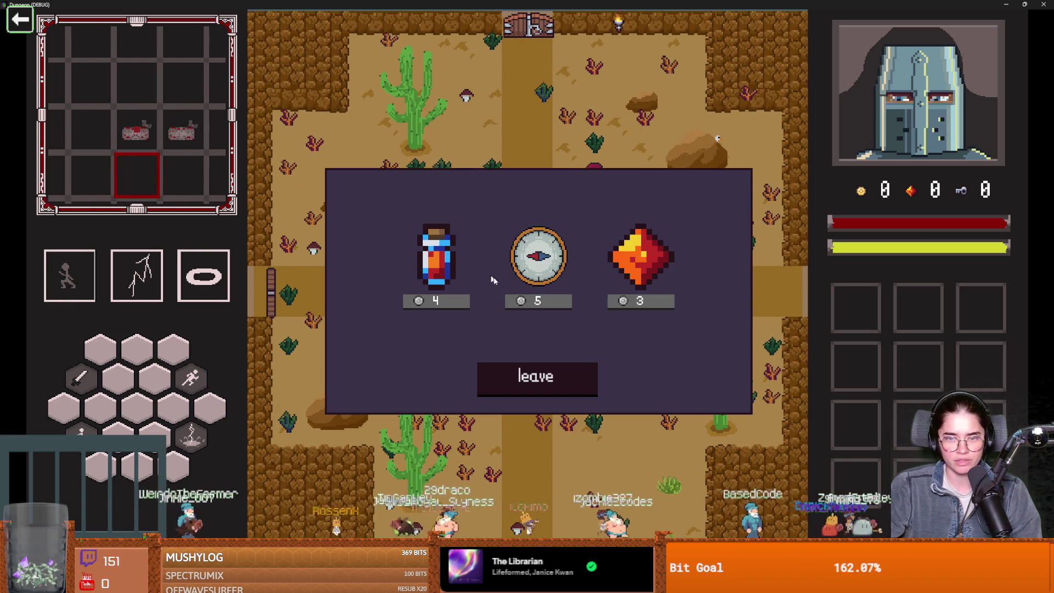
left_click(585, 370)
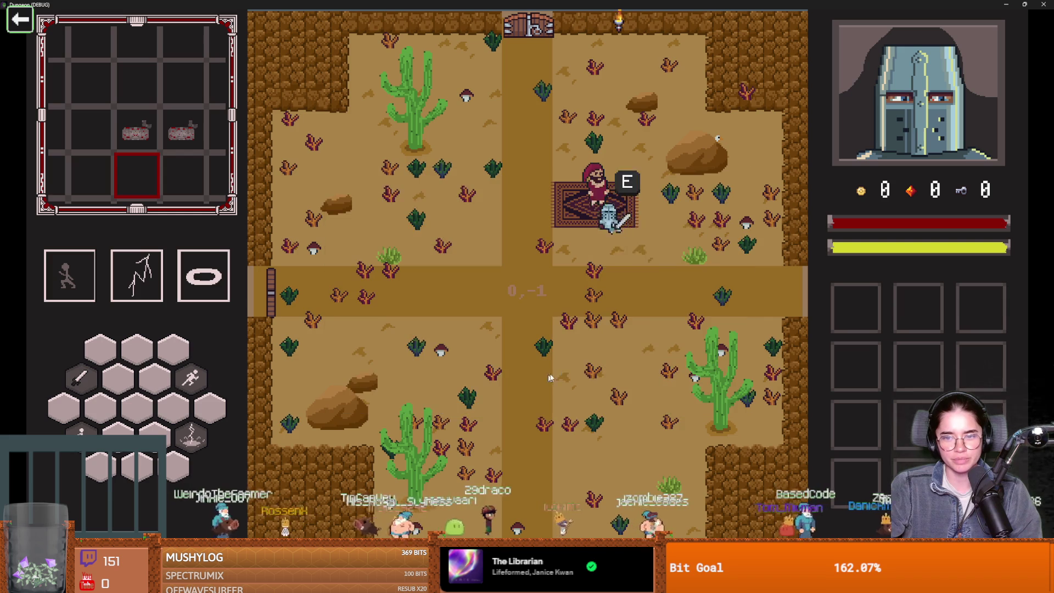
- Walk into room 1,-1, talk to its merchant, and compare his wares
key("space")
key("d")
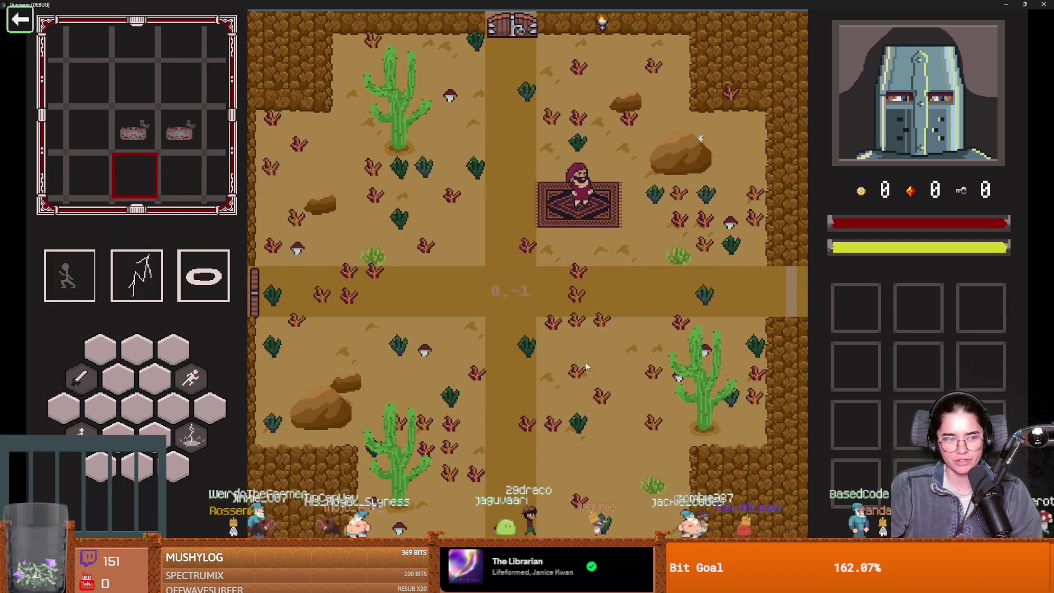
key("w")
key("d")
key("e")
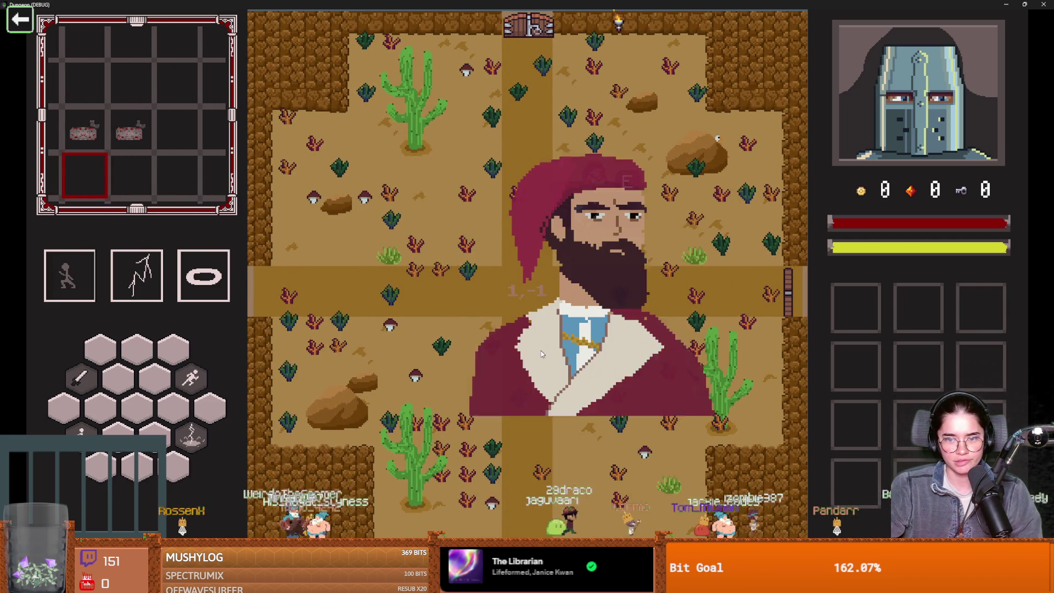
left_click(511, 277)
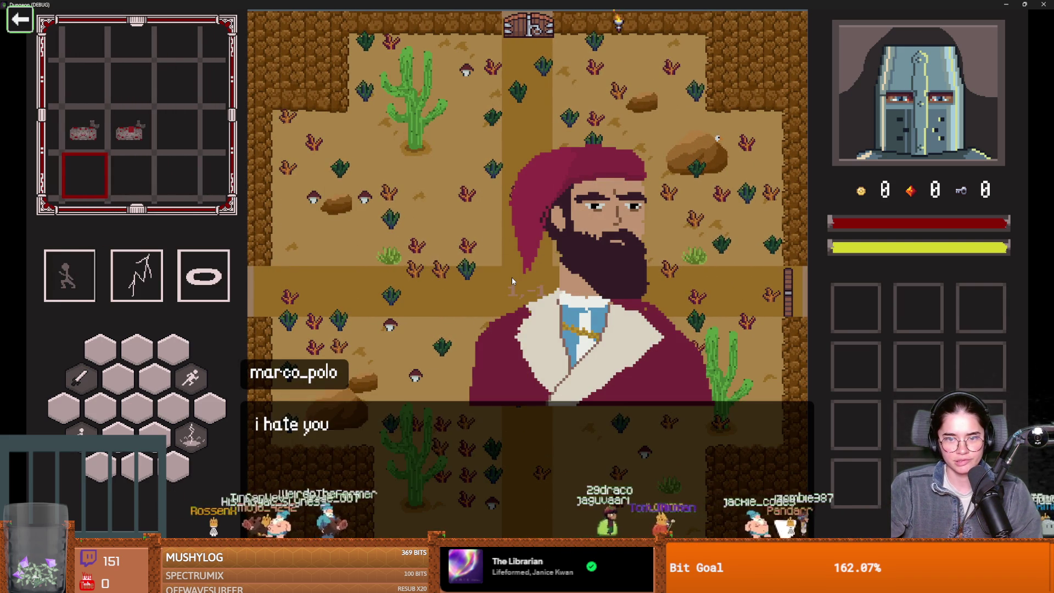
left_click(535, 378)
- Exit fullscreen, close the running game, and save
key("super+Down")
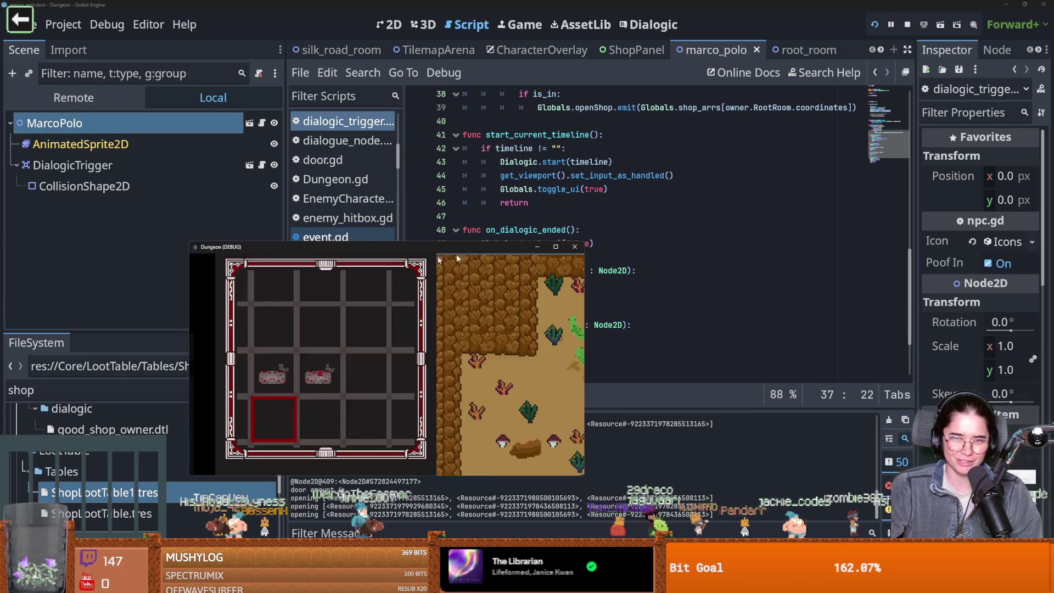
left_click(575, 246)
key("ctrl+s")
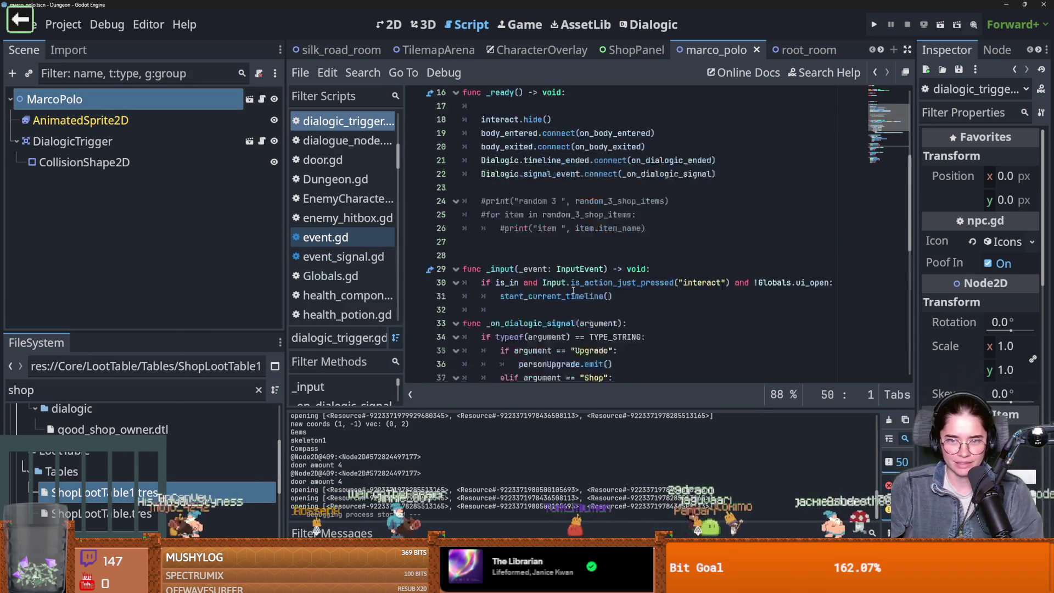
- Remove commented-out prints and extra blank lines, including after signal personUpgrade, from dialogic_trigger.gd; save
scroll(573, 290, "down", 2)
left_click_drag(648, 352, 464, 311)
key("BackSpace")
scroll(535, 304, "up", 2)
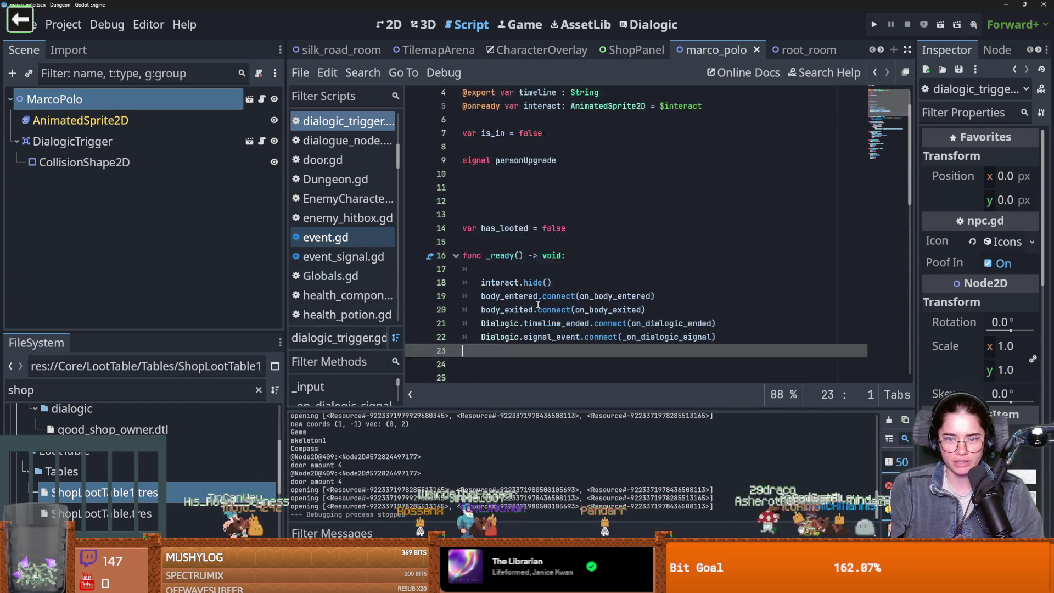
scroll(535, 303, "down", 4)
key("BackSpace")
scroll(503, 255, "up", 3)
left_click(503, 243)
key("BackSpace")
key("BackSpace")
left_click(553, 189)
key("BackSpace")
key("BackSpace")
key("BackSpace")
key("ctrl+s")
- In npc.gd, delete the blank lines after show() and before appear(), and save
scroll(571, 318, "down", 5)
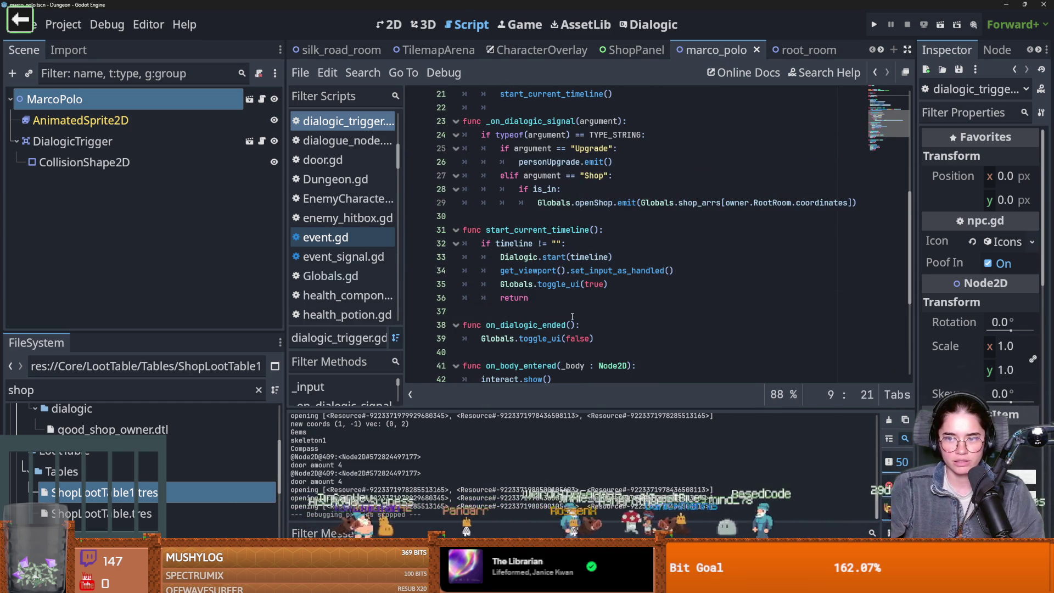
scroll(572, 317, "up", 1)
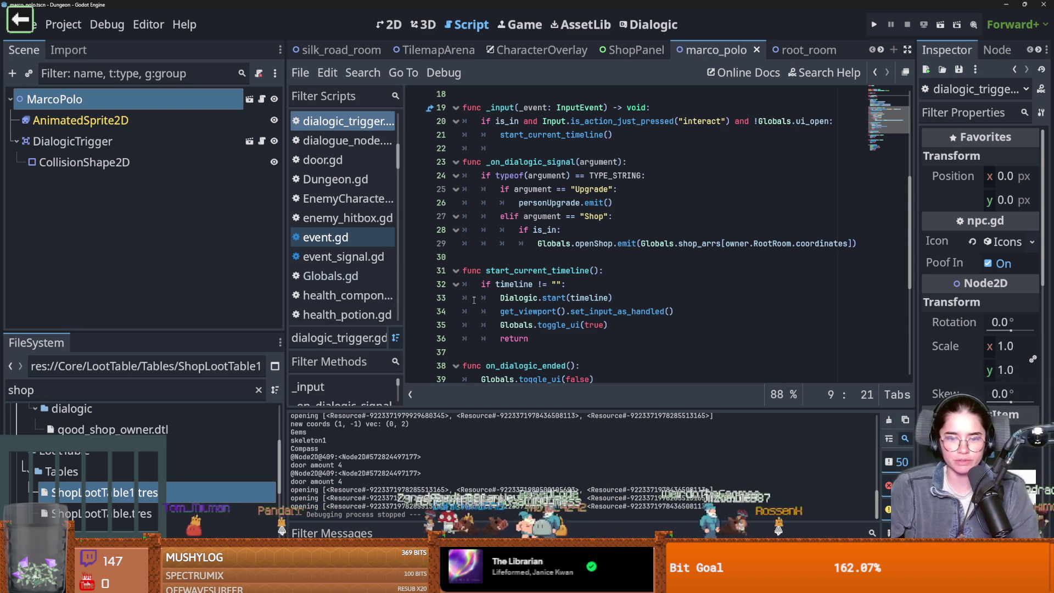
scroll(572, 316, "down", 4)
scroll(600, 282, "up", 3)
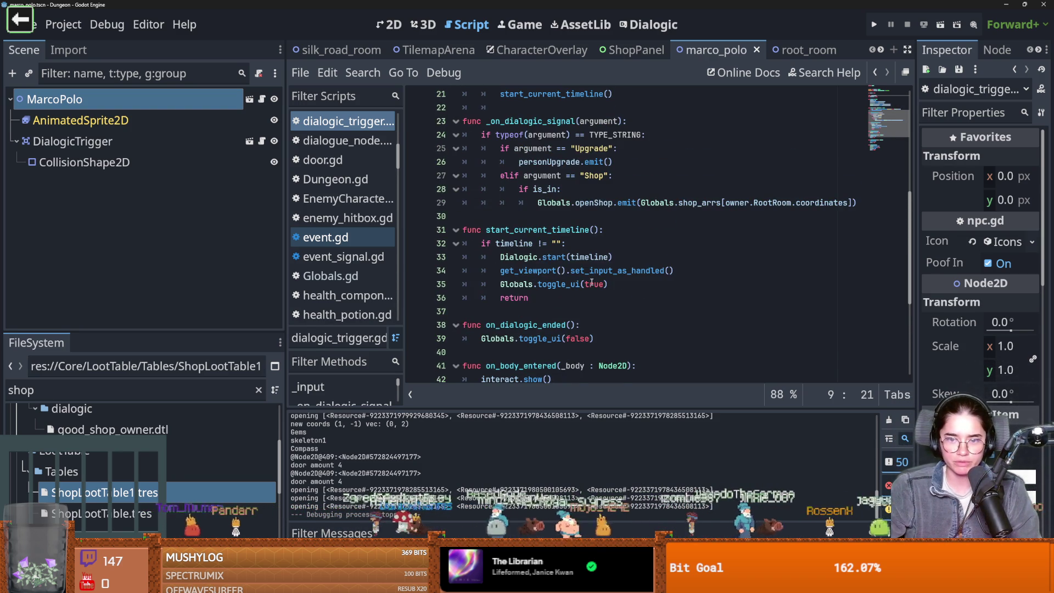
scroll(591, 283, "up", 2)
left_click(262, 99)
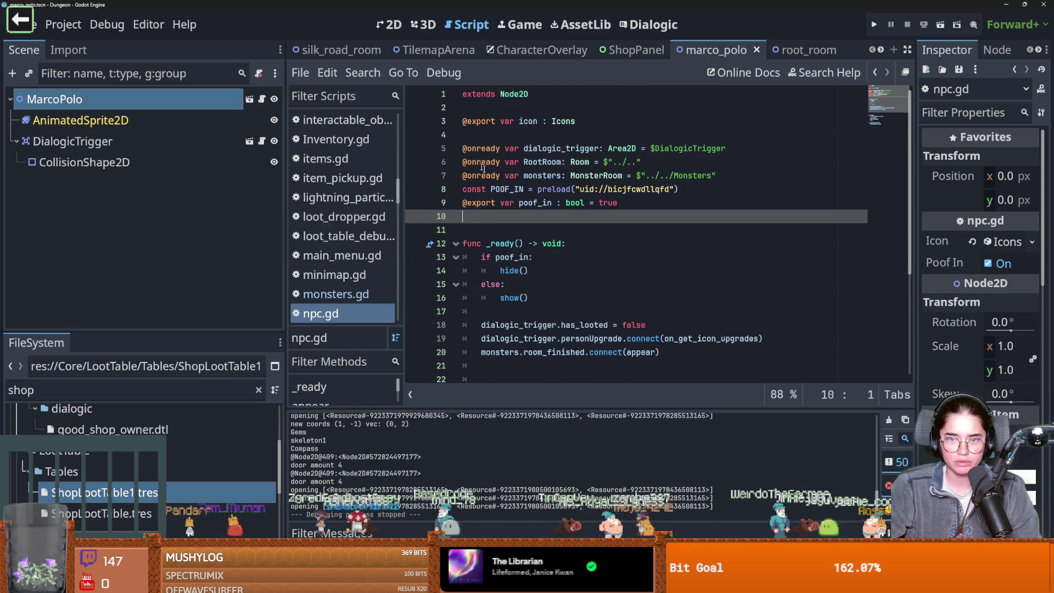
scroll(518, 226, "down", 2)
left_click(508, 229)
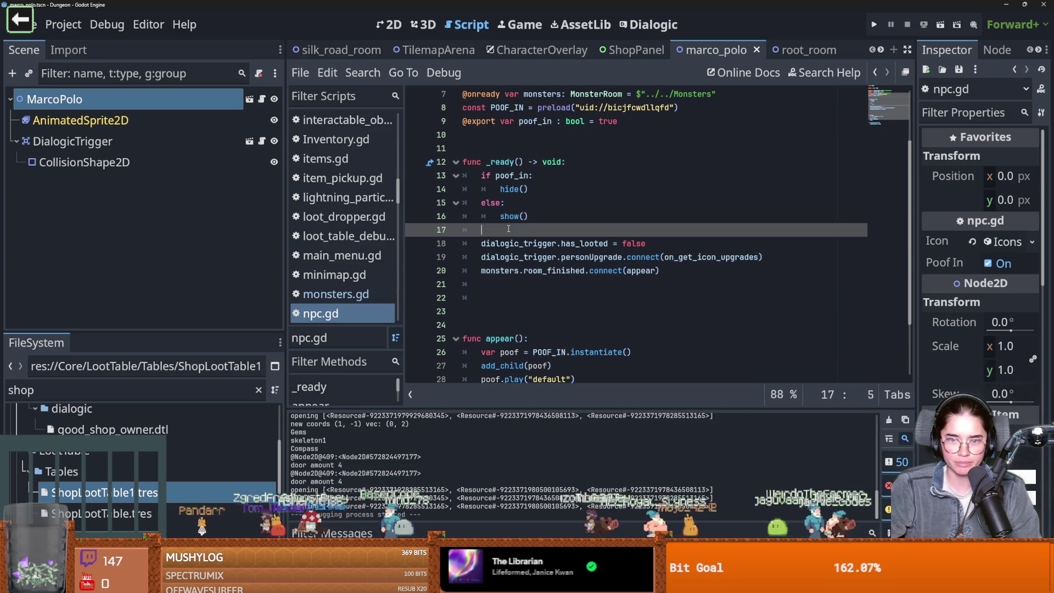
key("BackSpace")
key("BackSpace")
scroll(509, 231, "down", 2)
key("ctrl+s")
left_click(509, 236)
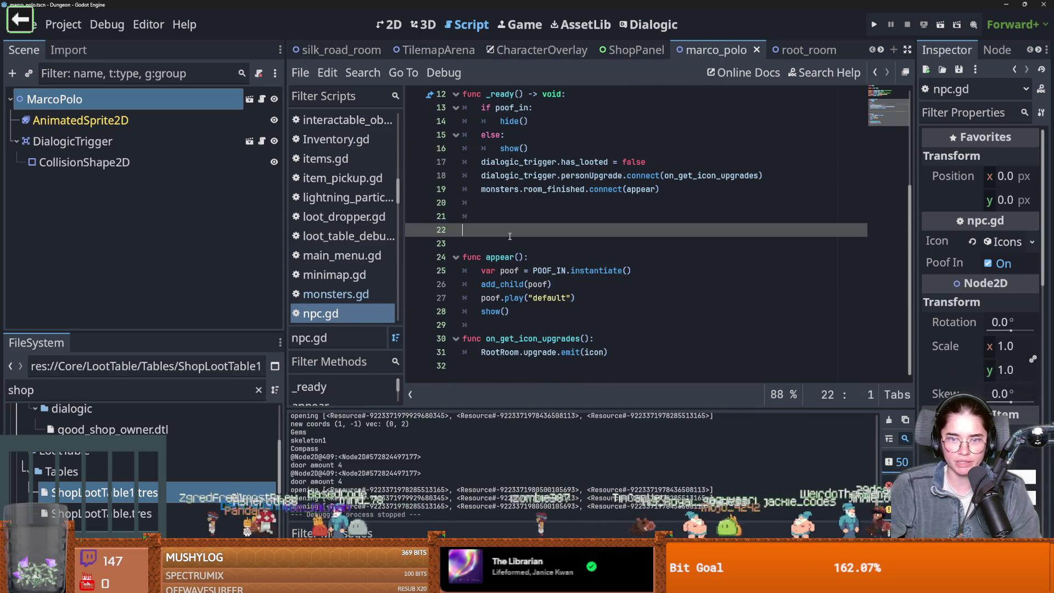
key("BackSpace")
key("BackSpace")
key("BackSpace")
key("ctrl+s")
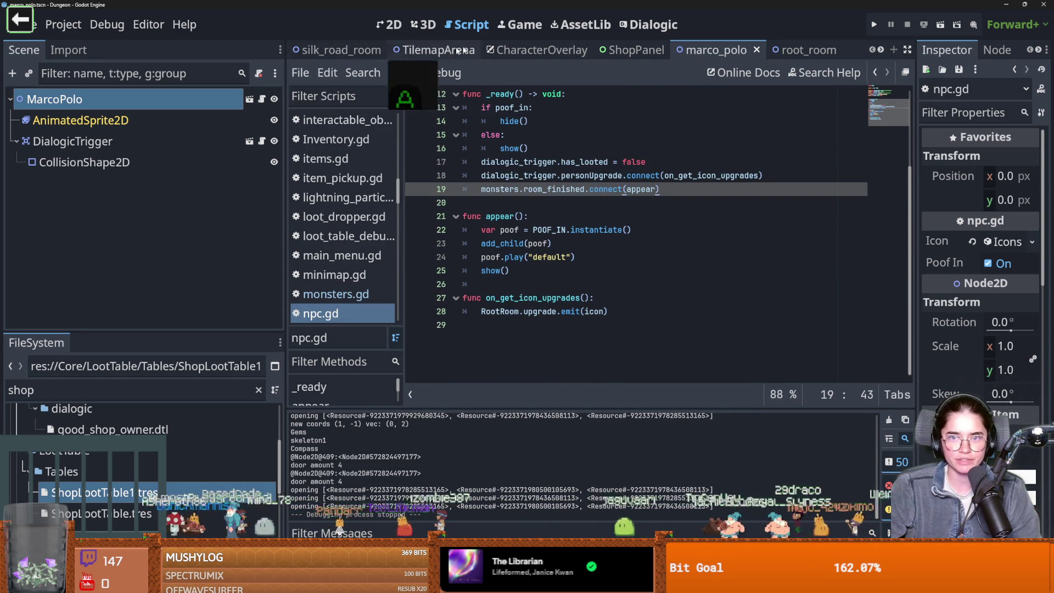
- Switch to the silk_road_room tab, then begin the GitHub Desktop commit summary 'separate loot tables for each…'
left_click(340, 49)
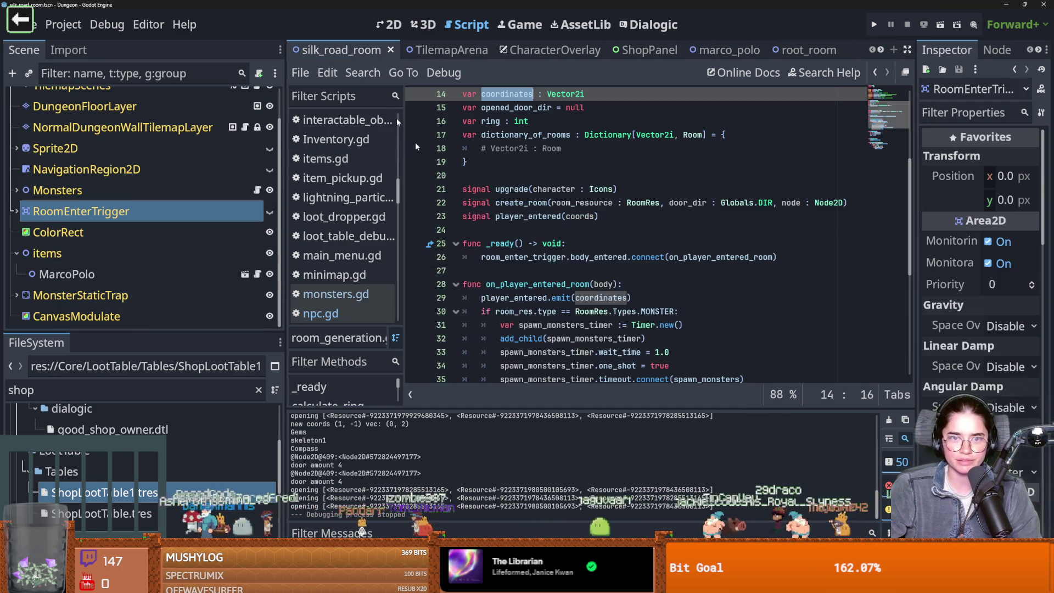
left_click(515, 172)
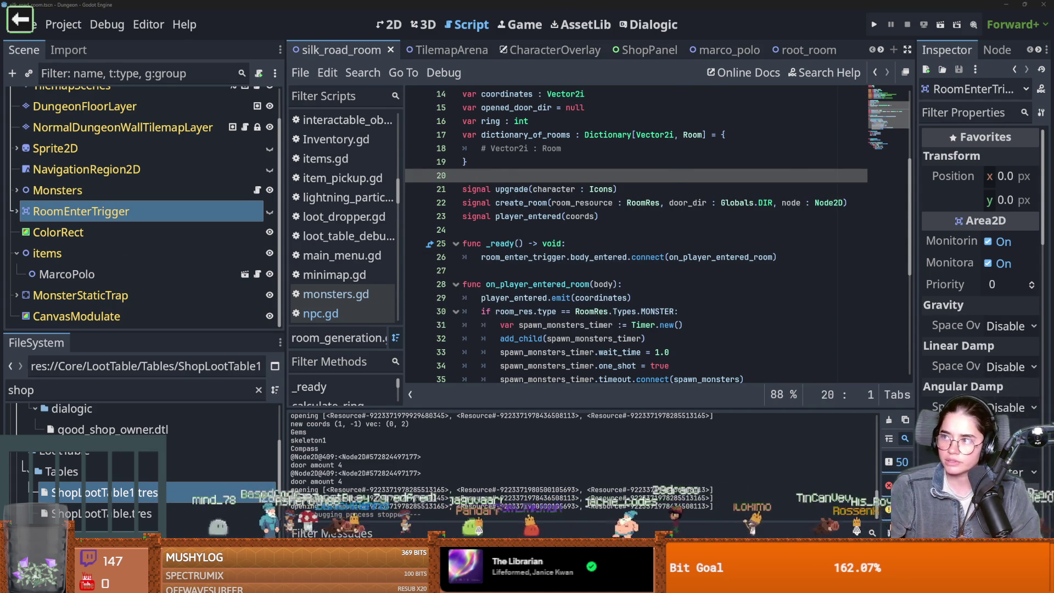
key("alt+Tab")
left_click(94, 492)
type("separate loot tables for each")
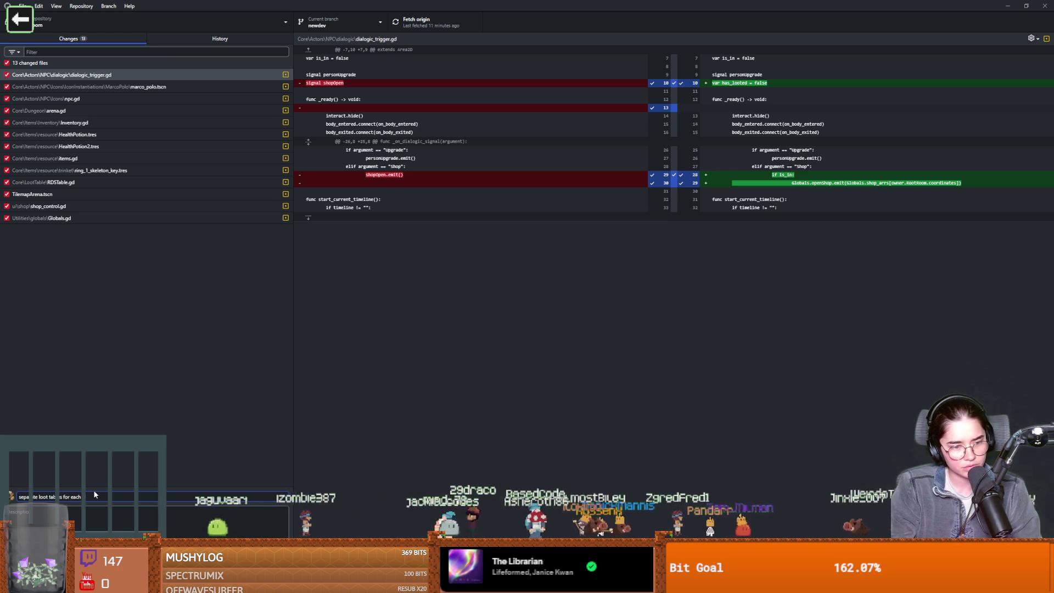
type(" talk read sho")
- Commit the 13 changed files to newdev and push them to origin
key("alt+Tab")
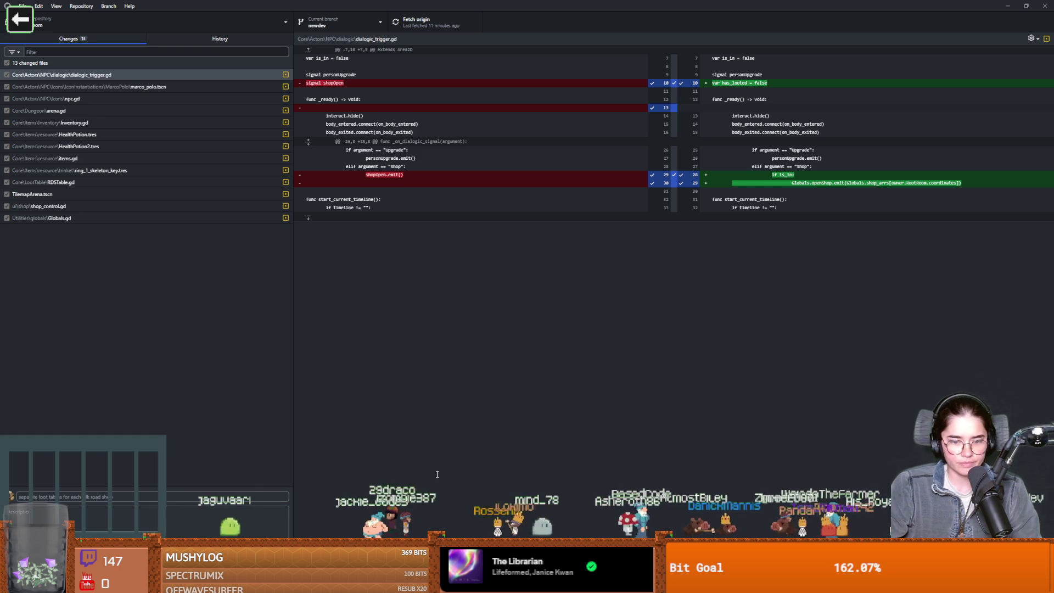
left_click(146, 552)
left_click(417, 22)
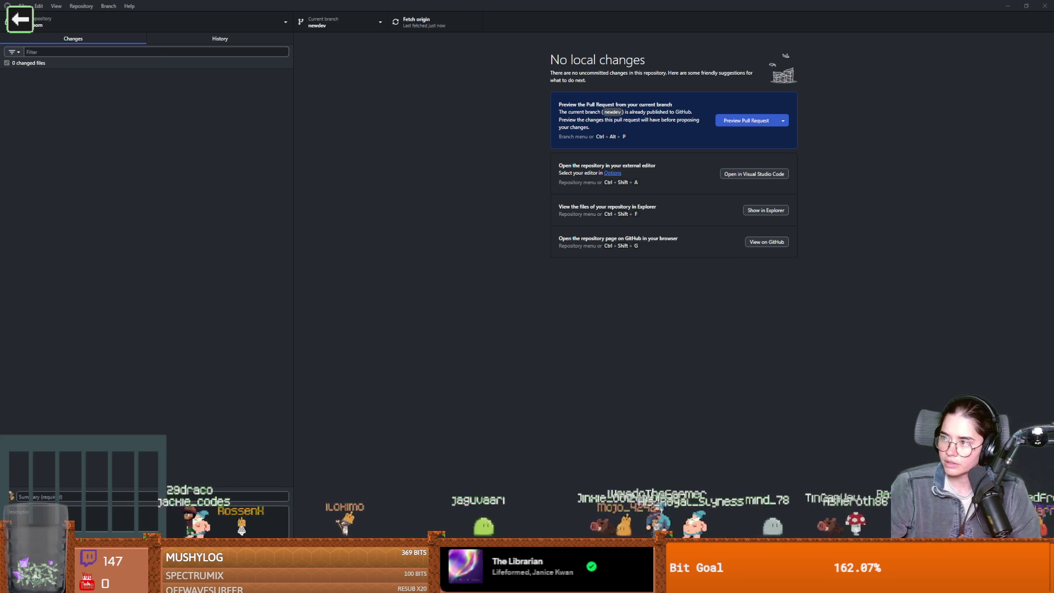
left_click(25, 29)
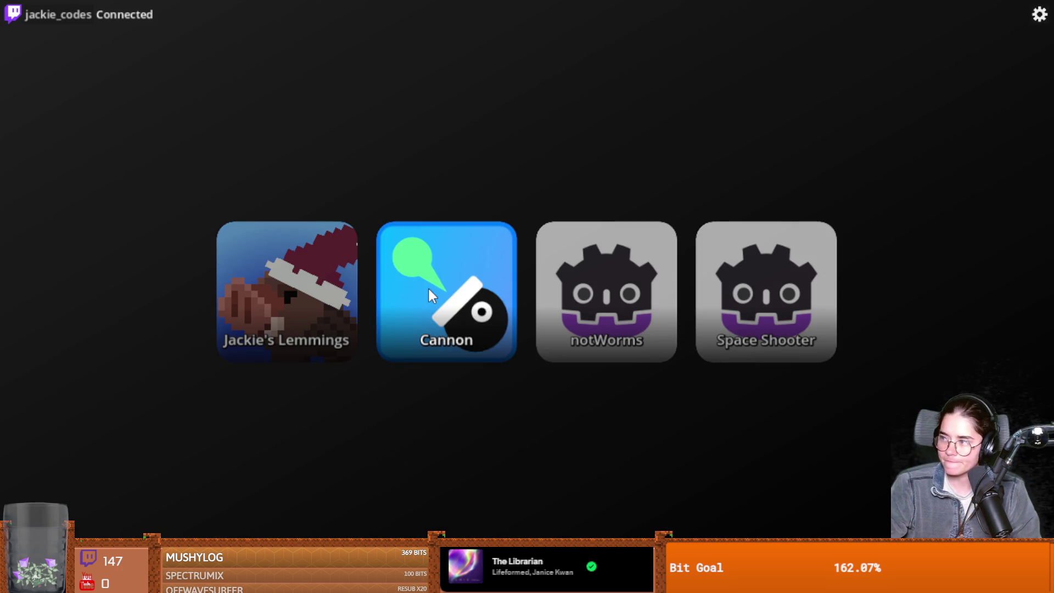
- Exit the Cannon game back to game selection and launch Stoneshard, choosing Play
left_click(424, 294)
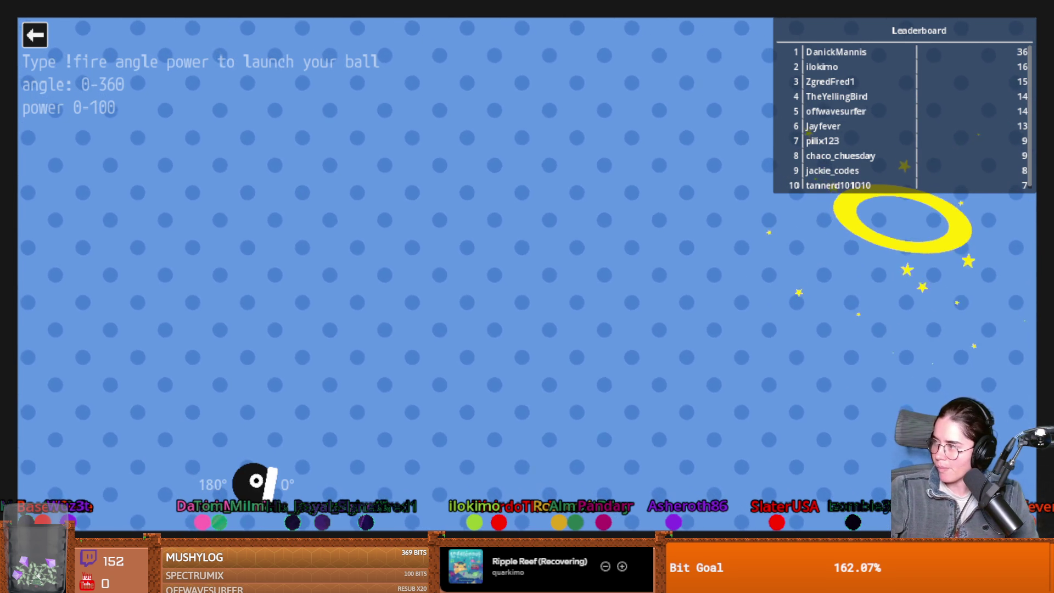
left_click(35, 35)
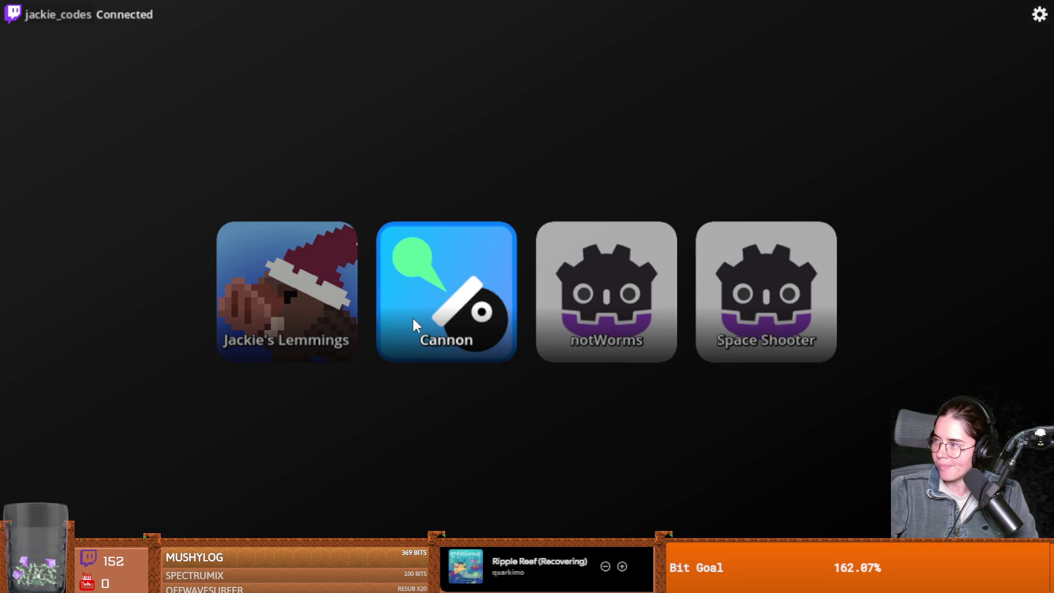
left_click(259, 287)
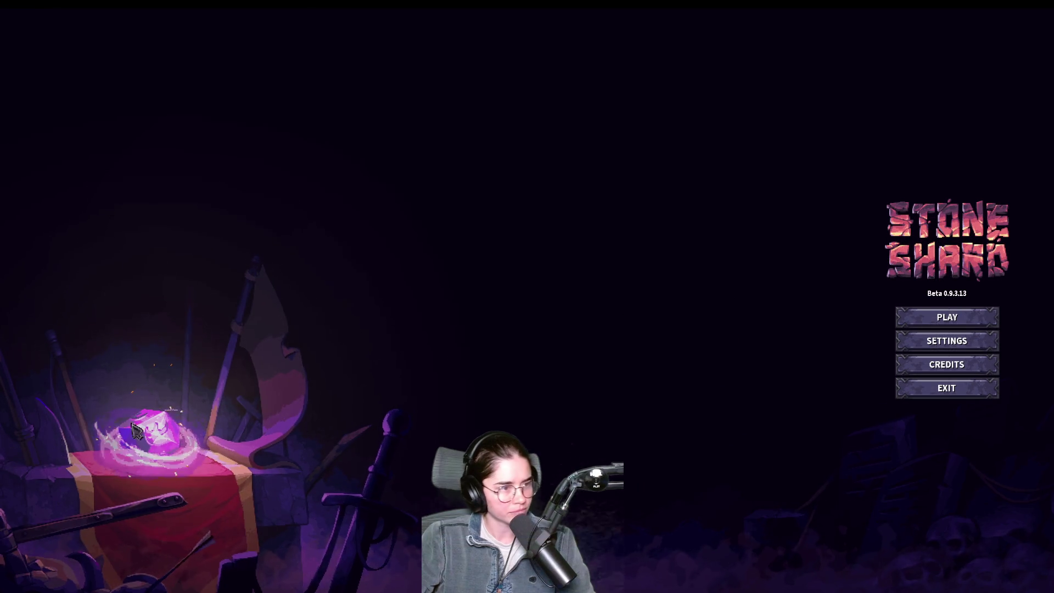
left_click(928, 321)
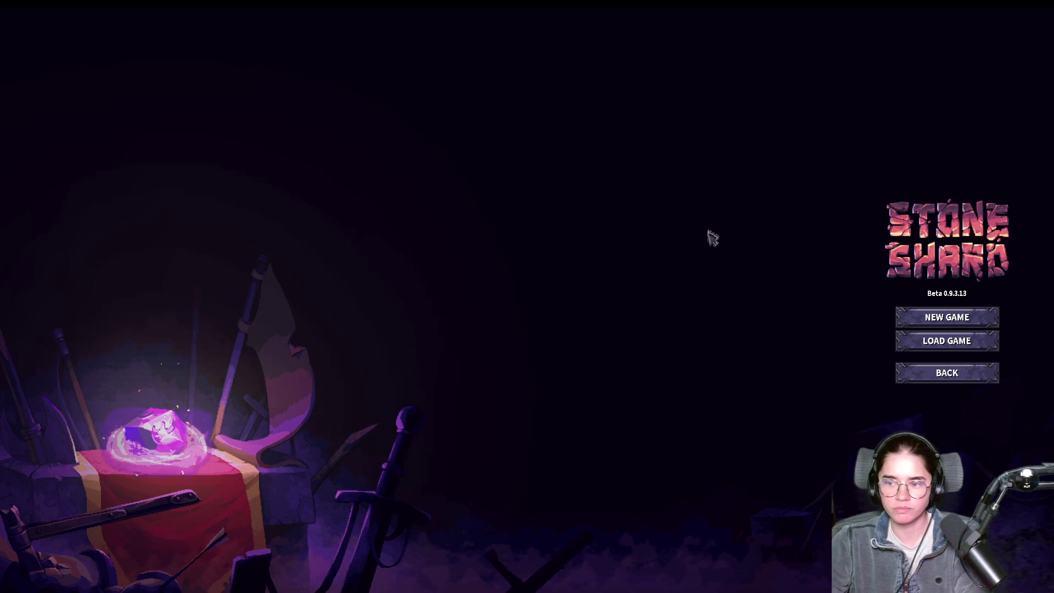
- Choose New Game, then Prologue, to start Stoneshard's tutorial
left_click(940, 322)
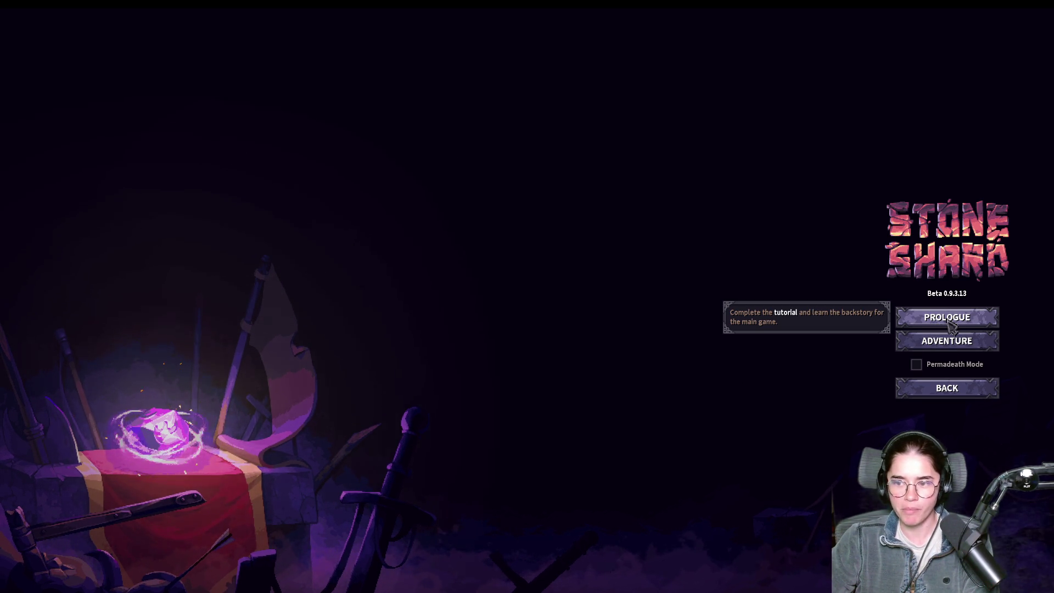
left_click(950, 324)
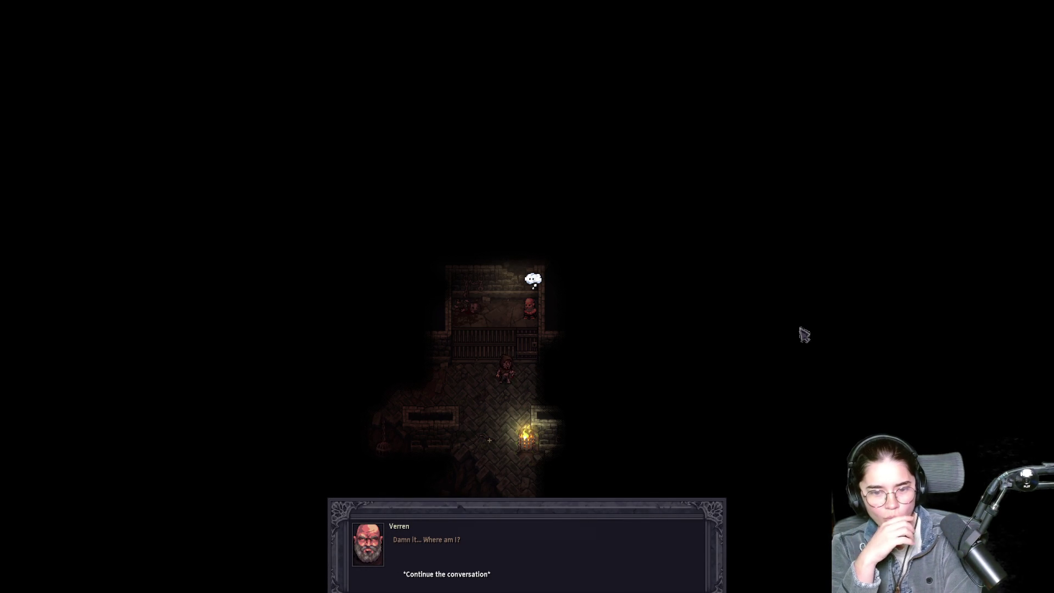
- Continue through the Guard's dialogue until it closes
left_click(489, 576)
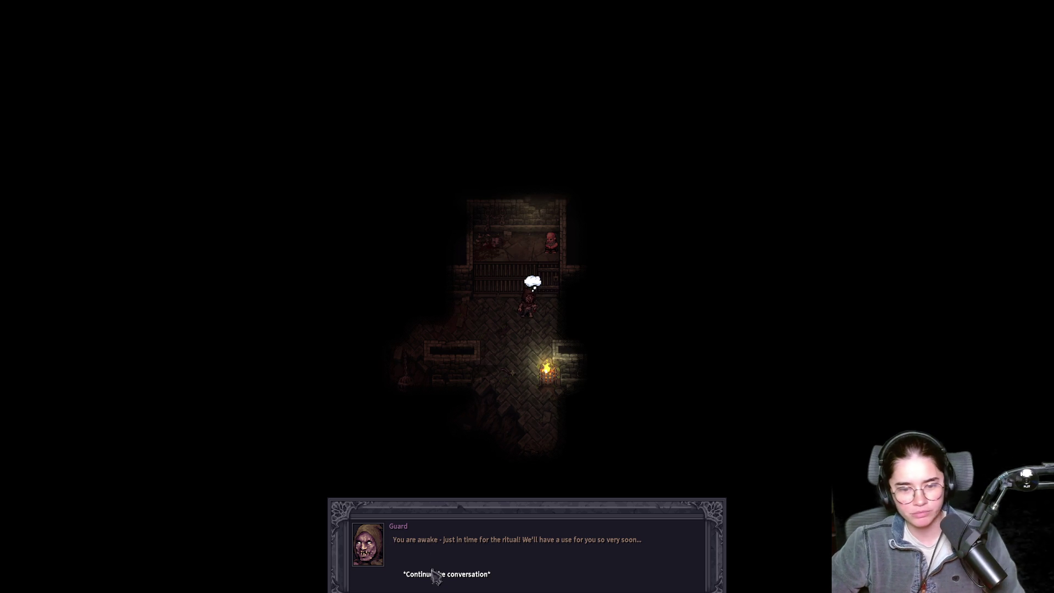
left_click(433, 575)
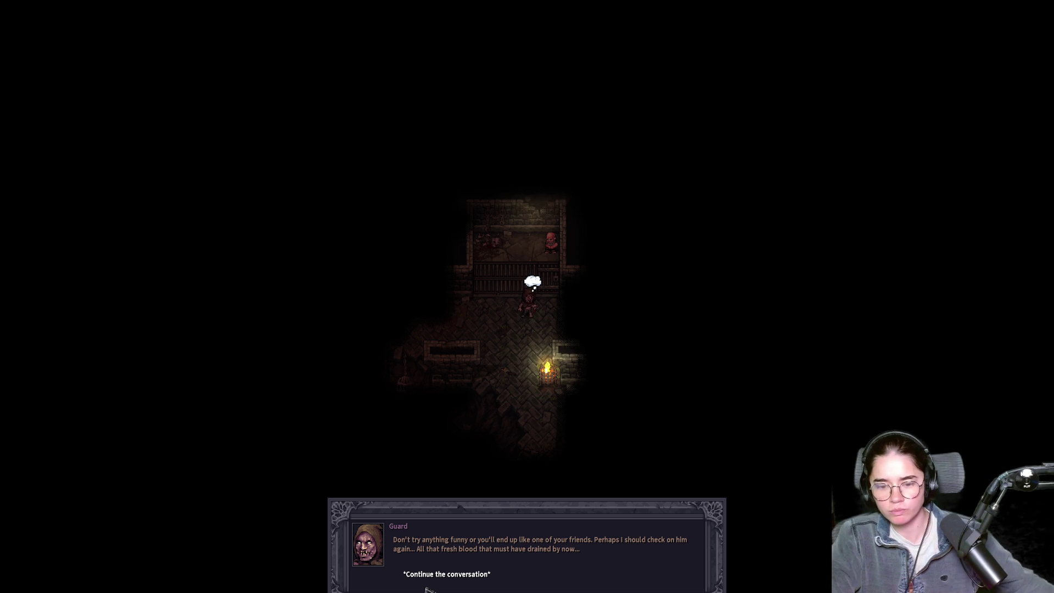
left_click(428, 585)
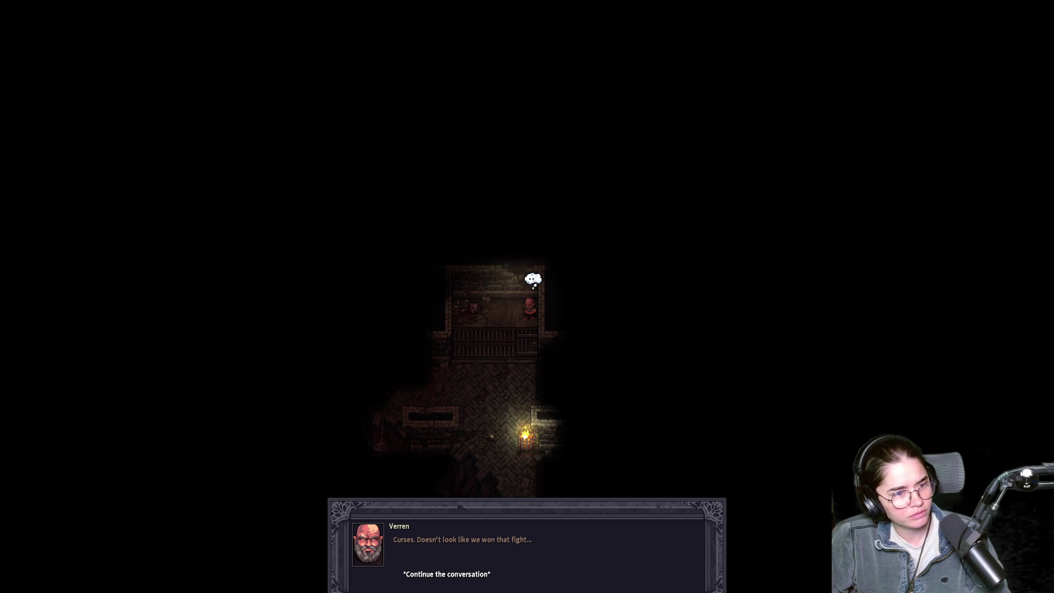
- Check the system's sound output devices in quick settings, then close the list
key("super+Tab")
key("Escape")
key("super+a")
left_click(1033, 555)
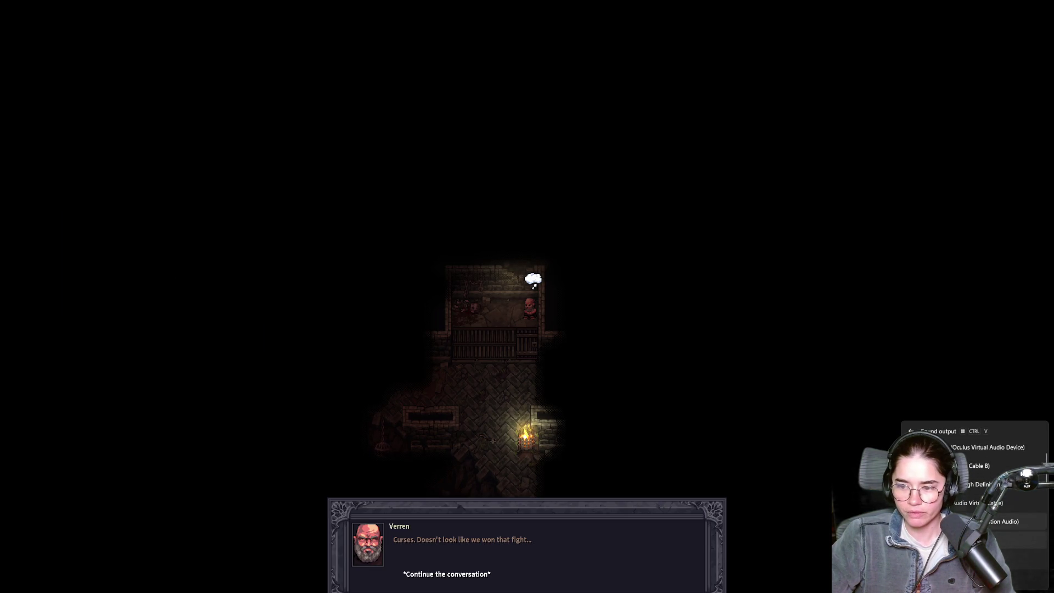
scroll(988, 483, "down", 3)
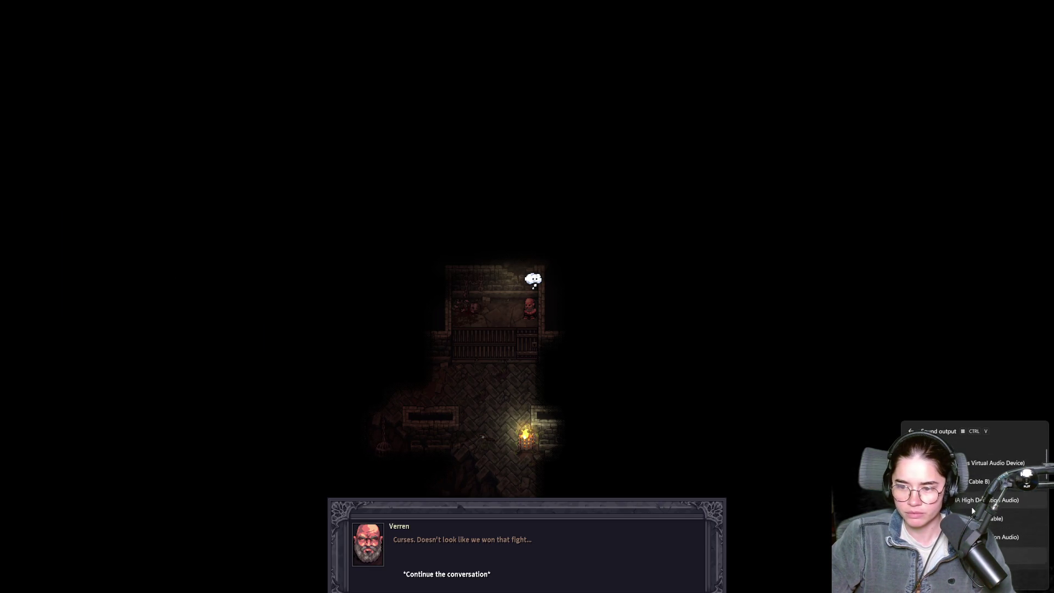
scroll(988, 483, "up", 1)
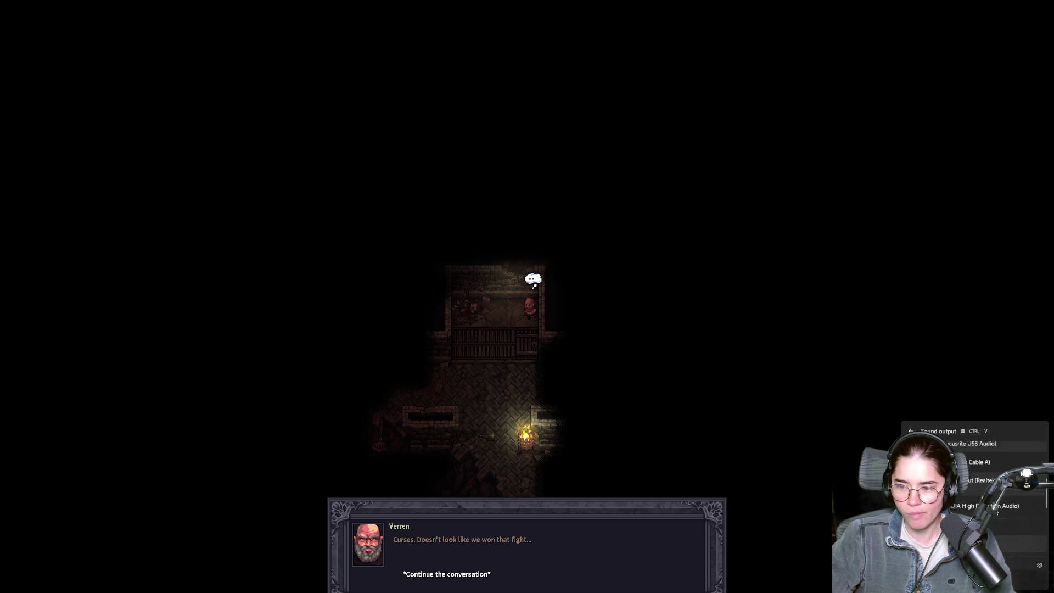
scroll(988, 483, "up", 1)
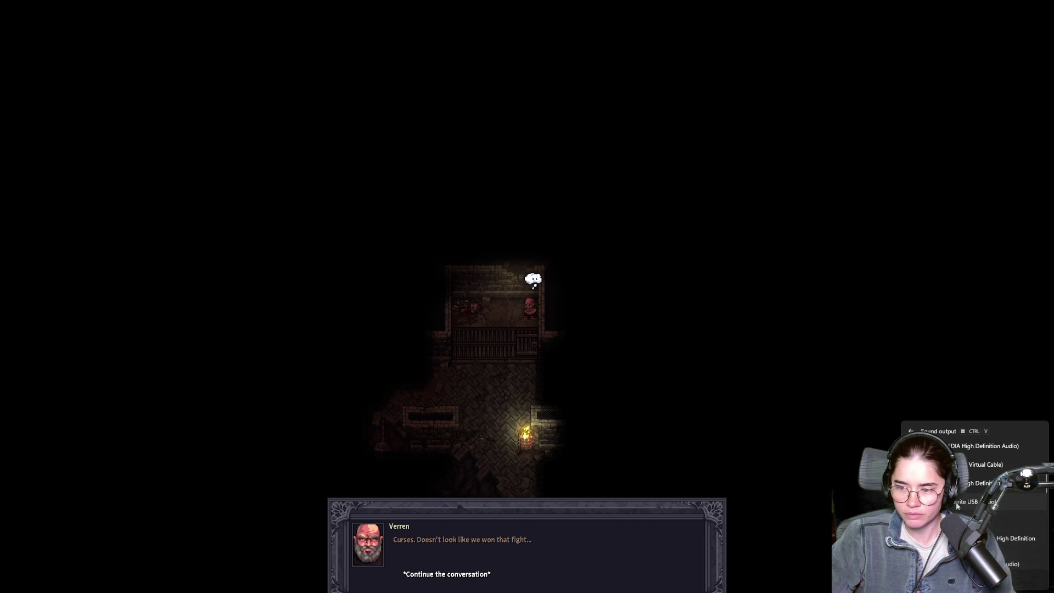
left_click(665, 497)
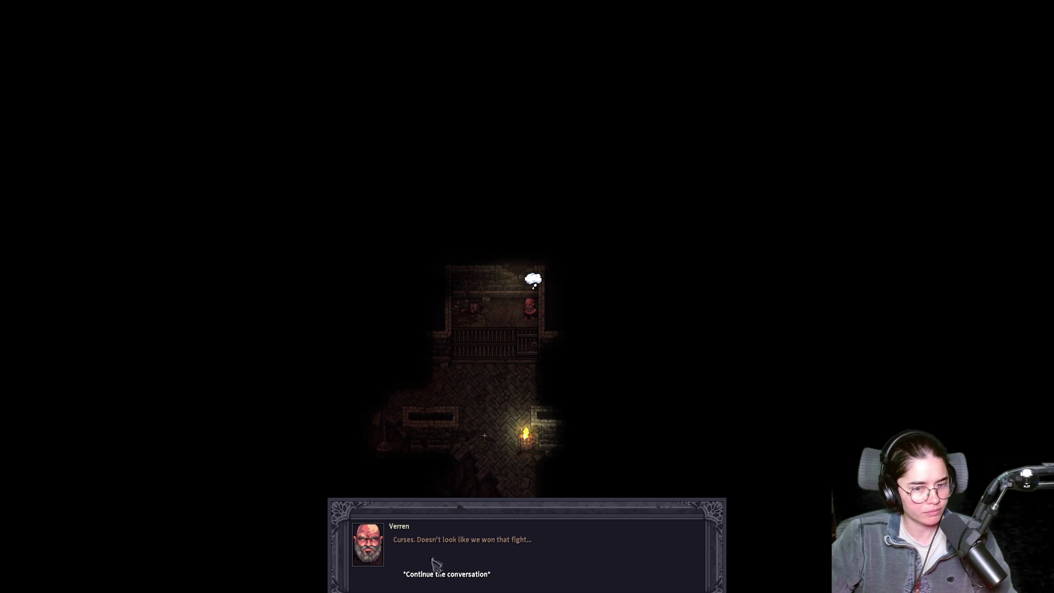
- Finish Verren's dialogue and try moving him toward the torch
left_click(437, 568)
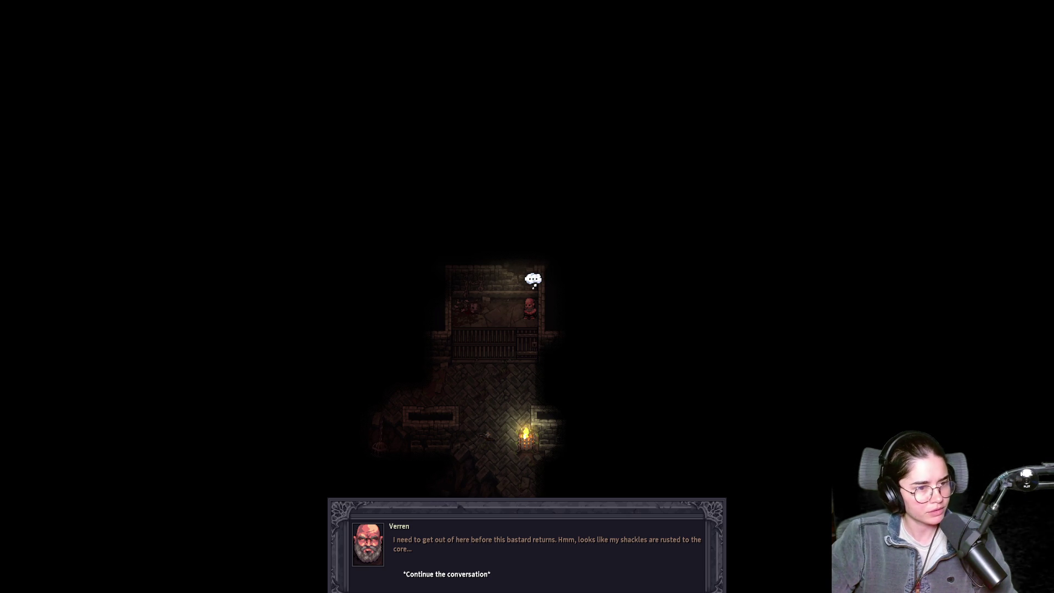
left_click(467, 572)
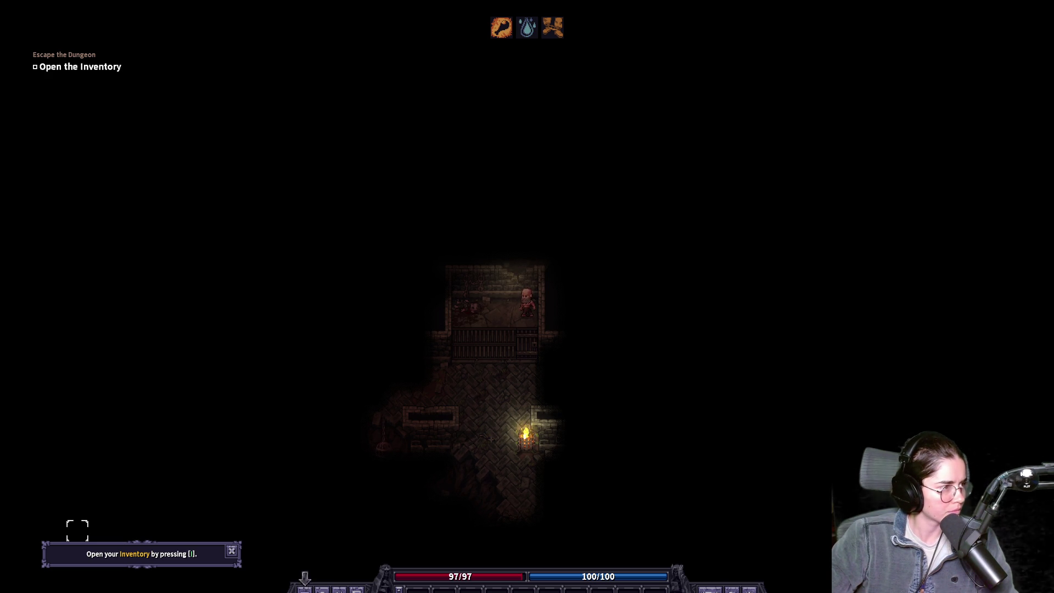
left_click(77, 530)
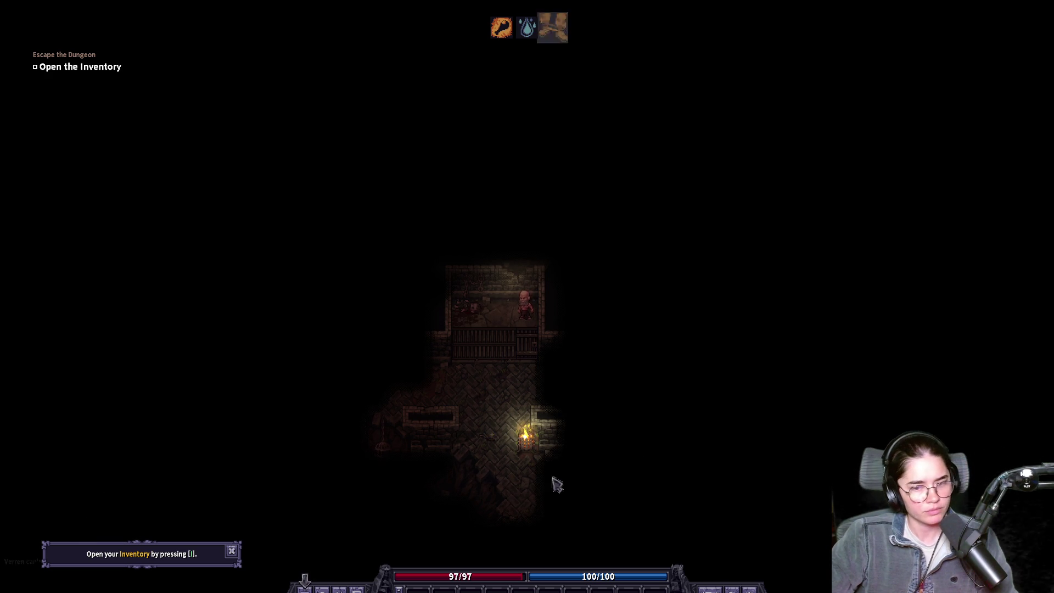
- Raise Stoneshard's Master Volume from 24 to 36 in Settings > Sound and confirm it
key("k")
key("k")
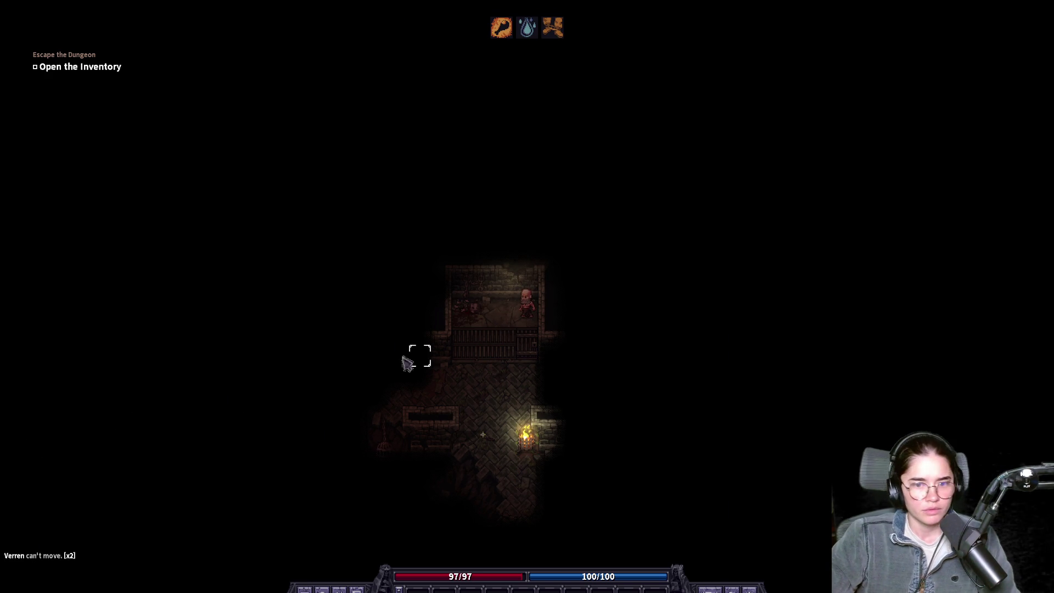
key("Escape")
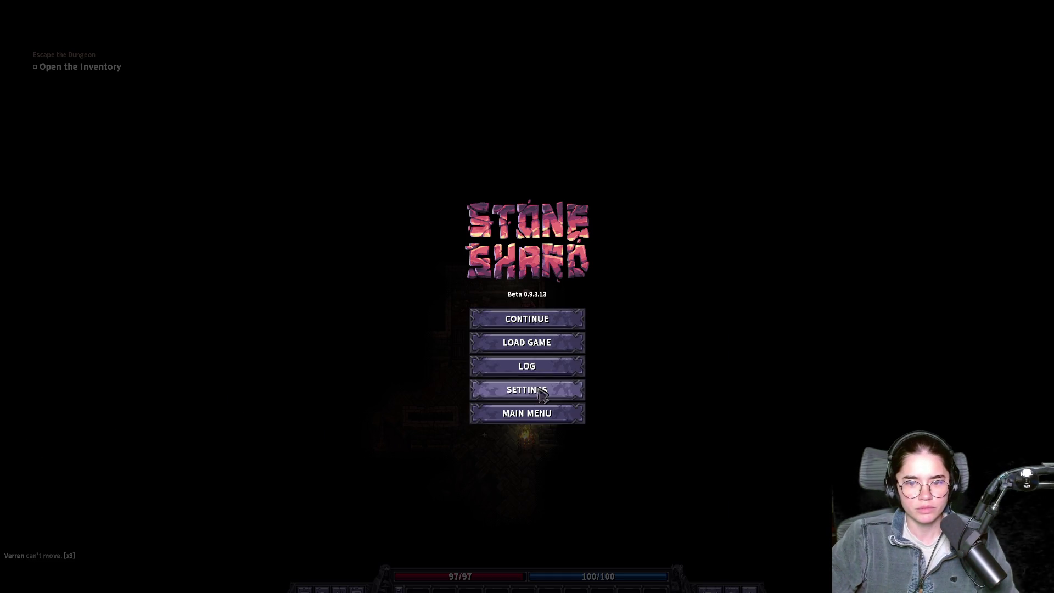
left_click(541, 391)
left_click(415, 247)
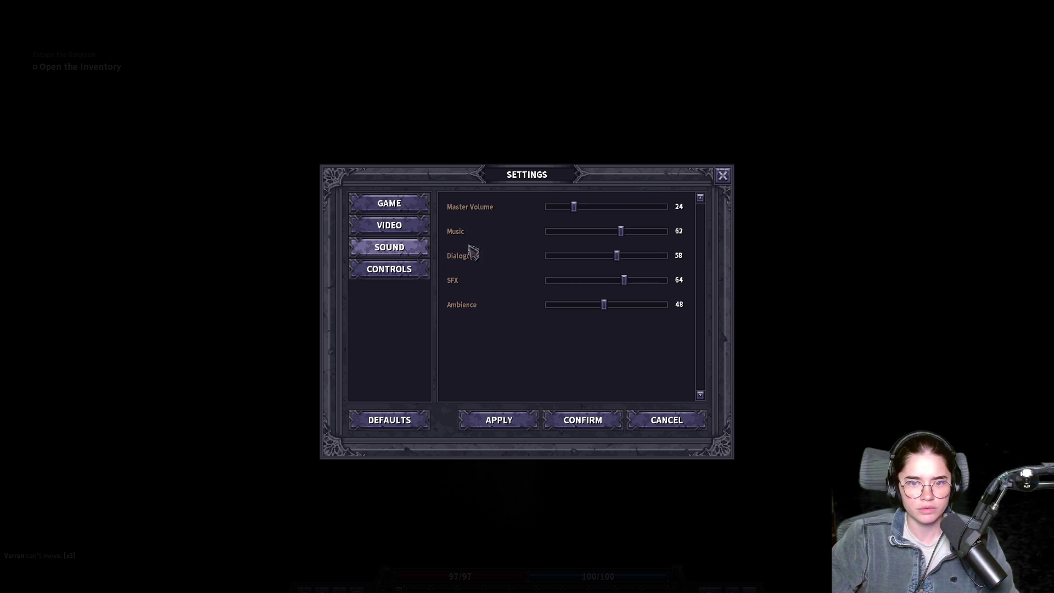
mouse_move(576, 209)
left_mouse_down()
mouse_move(605, 212)
mouse_move(590, 211)
left_mouse_up()
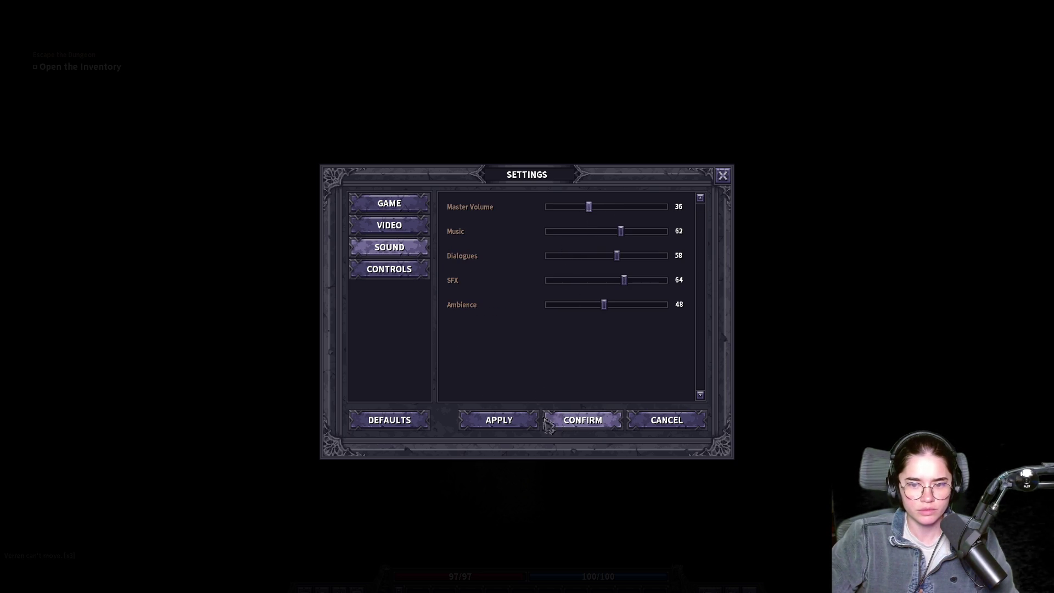
left_click(585, 425)
key("Escape")
key("Escape")
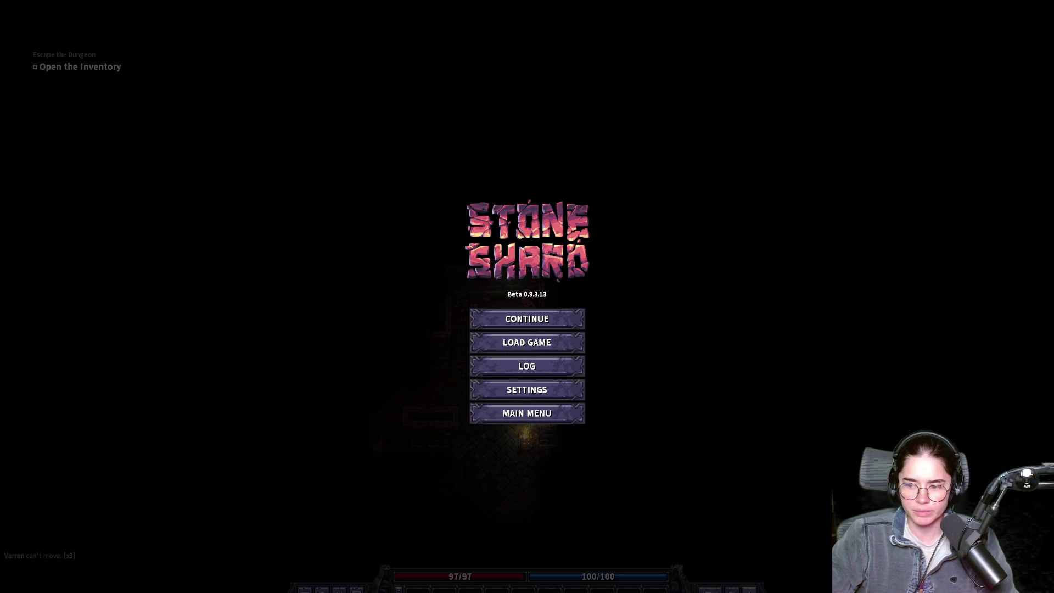
- Open the Windows per-app Volume mixer from the taskbar speaker options
key("super+a")
left_click(1039, 552)
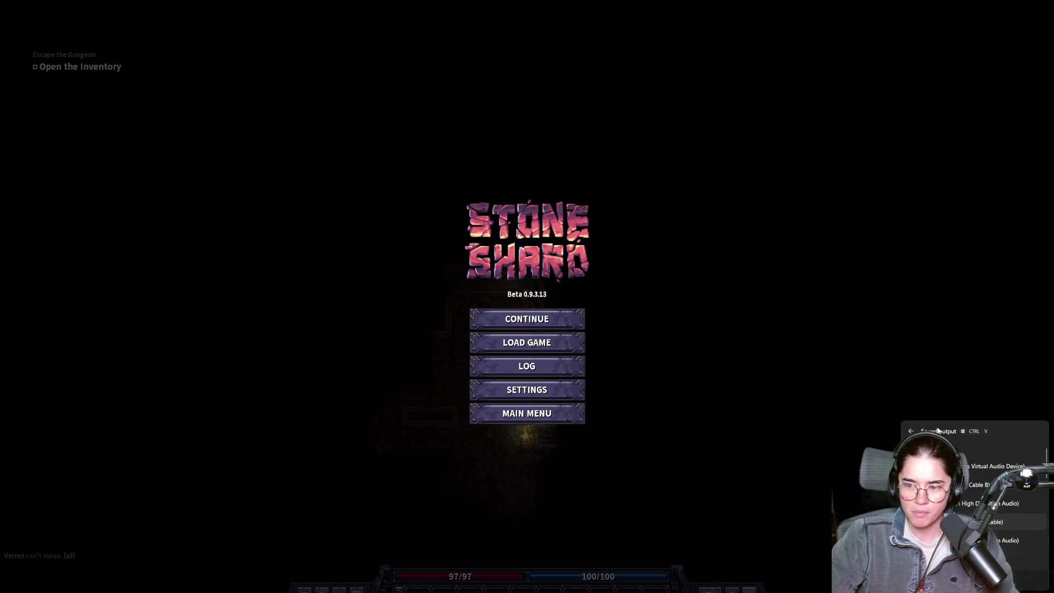
right_click(1021, 588)
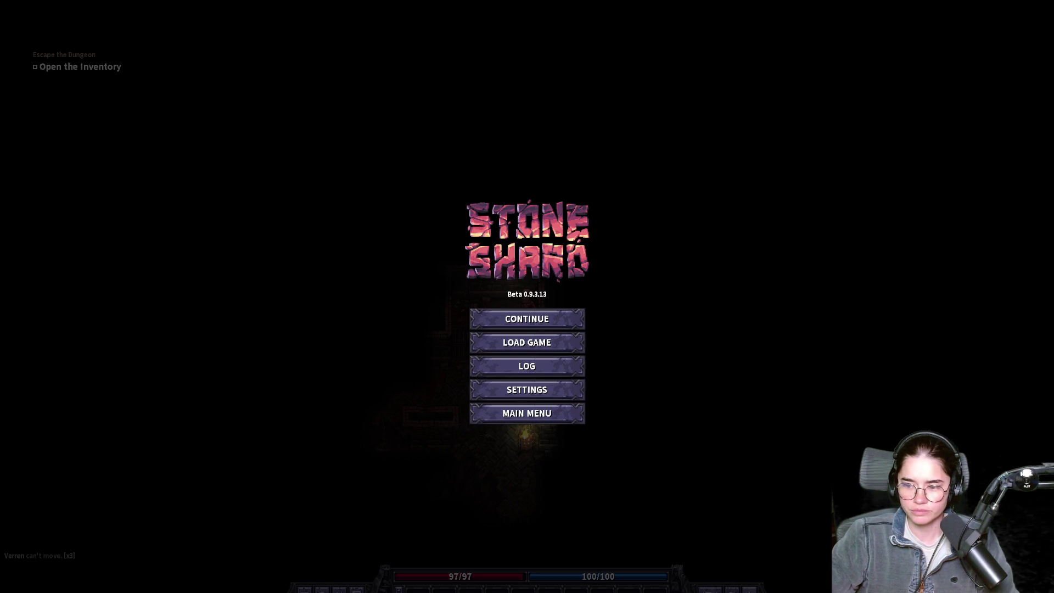
left_click(748, 424)
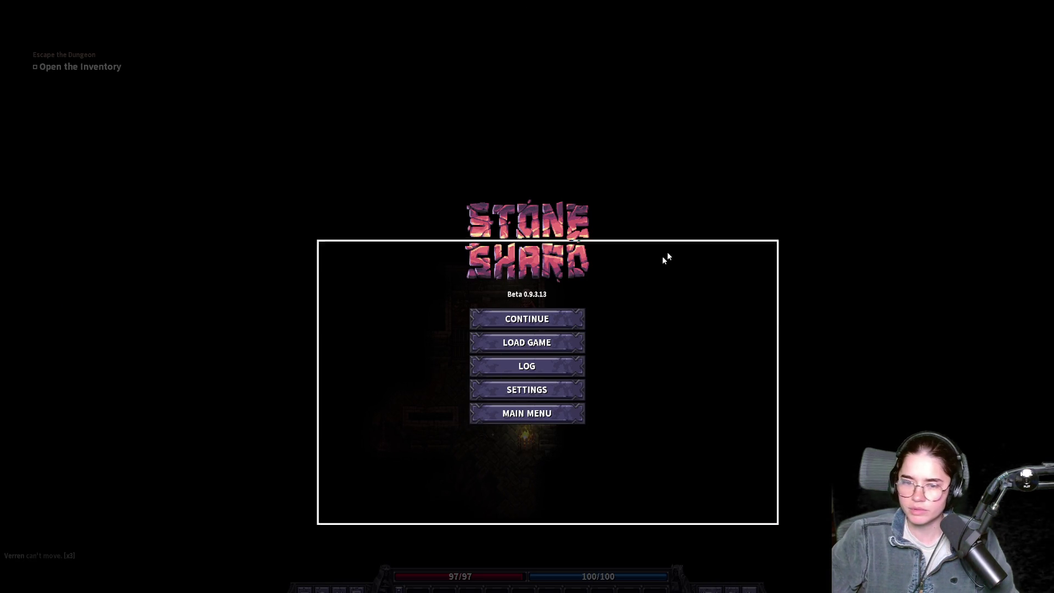
scroll(548, 437, "down", 5)
- Set Stoneshard's Output device to Speakers (VB-Audio Virtual Cable) in the Volume mixer, then close Settings
scroll(530, 435, "down", 2)
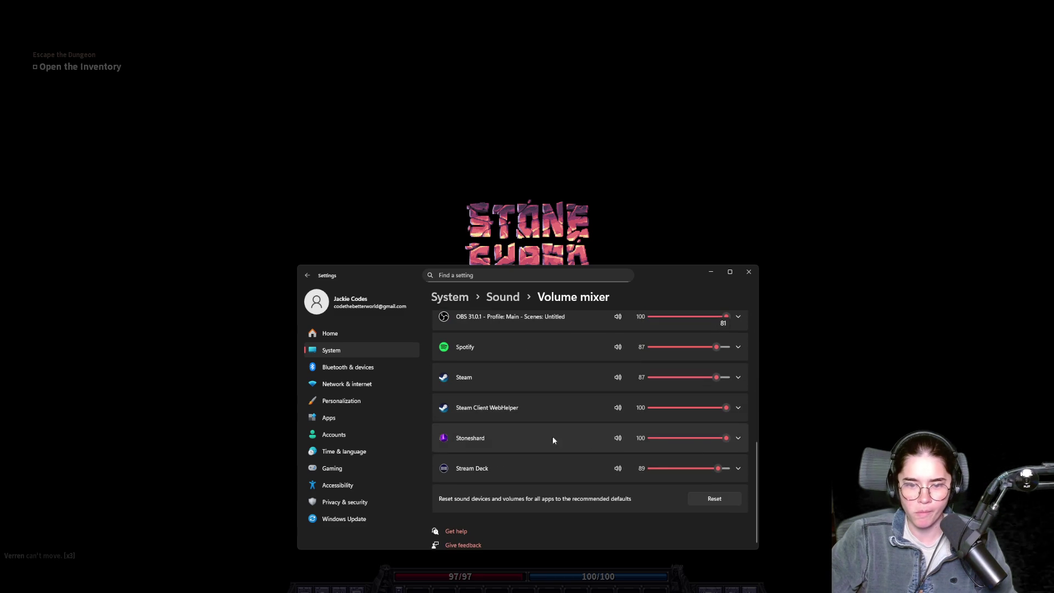
left_click(738, 437)
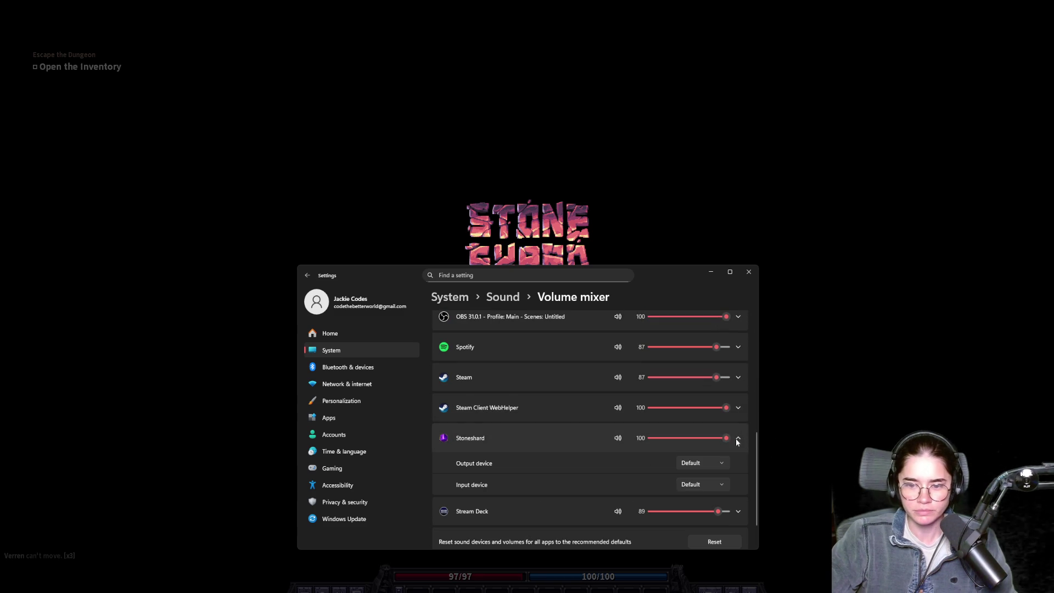
left_click(701, 464)
left_click(631, 385)
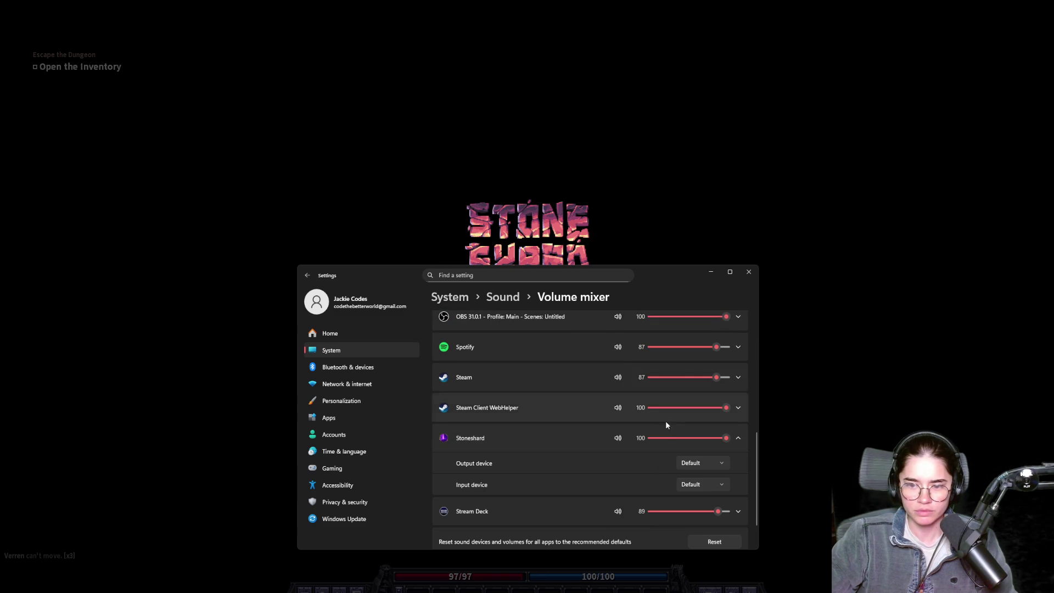
left_click(698, 466)
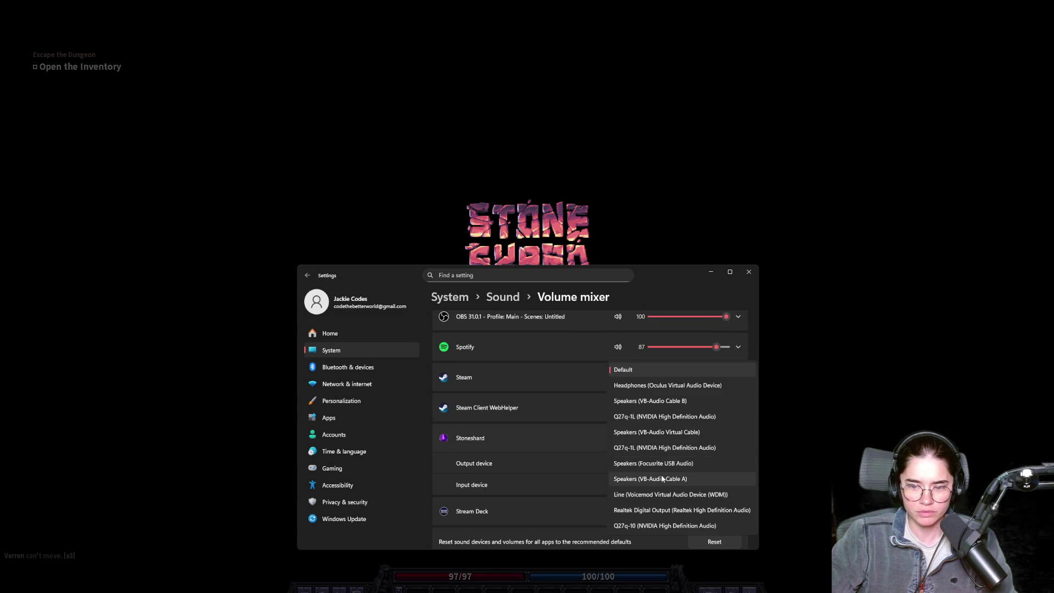
left_click(670, 433)
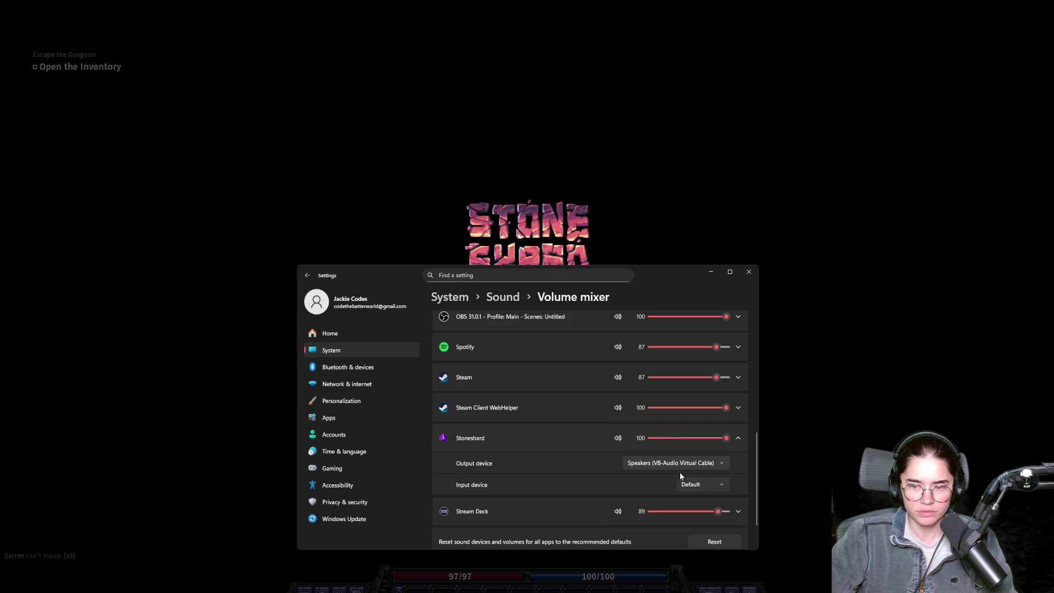
left_click(748, 271)
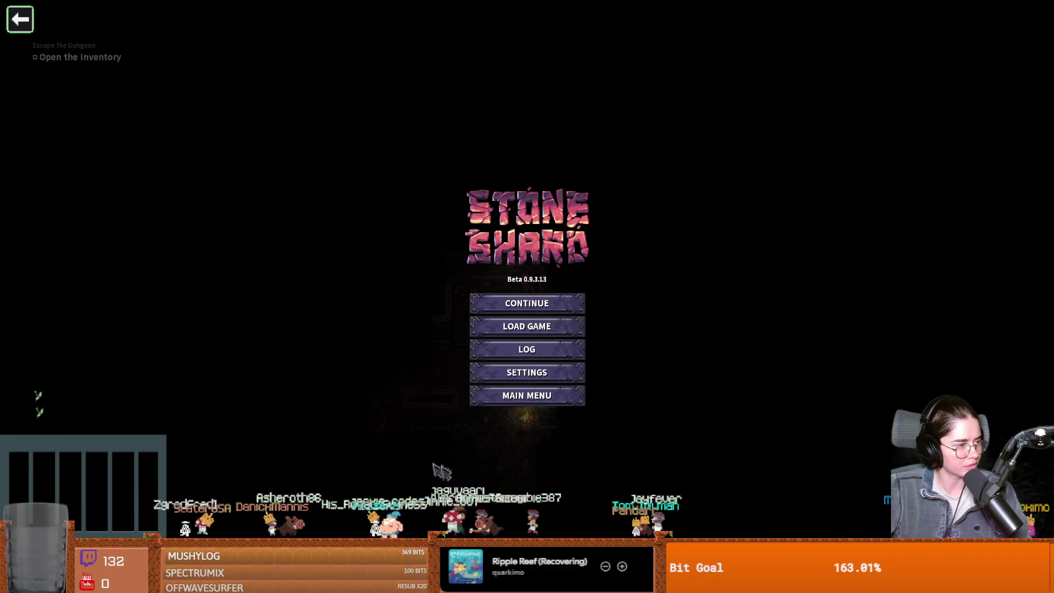
- Raise Stoneshard's Master Volume from 36 to 41 in Settings > Sound and confirm
left_click(527, 373)
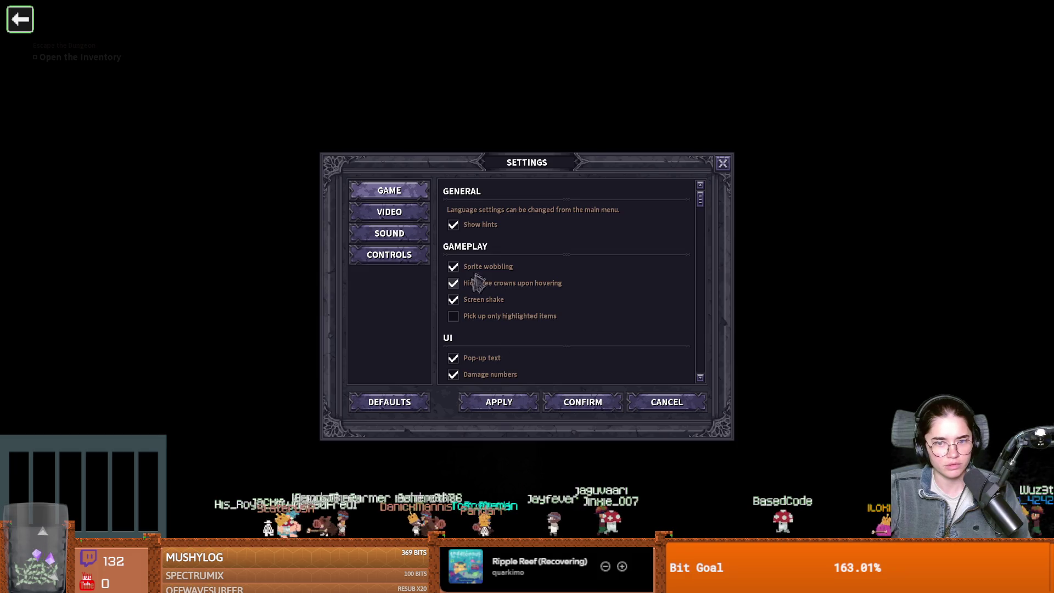
left_click(389, 233)
left_click(595, 194)
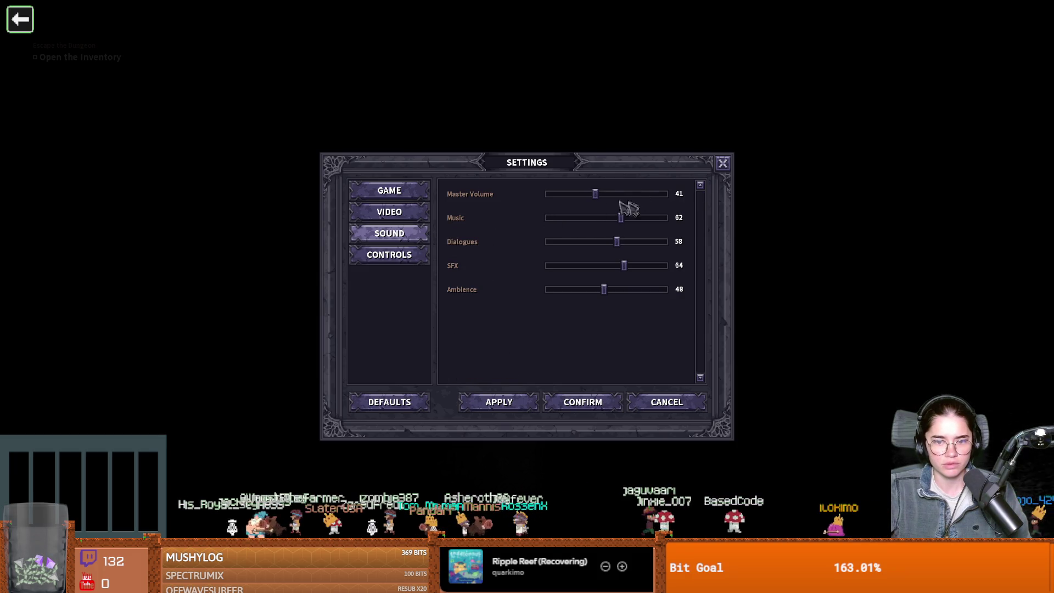
left_click(574, 406)
- Switch between windows and bring up the Windows System > Sound output device settings
key("alt+Tab")
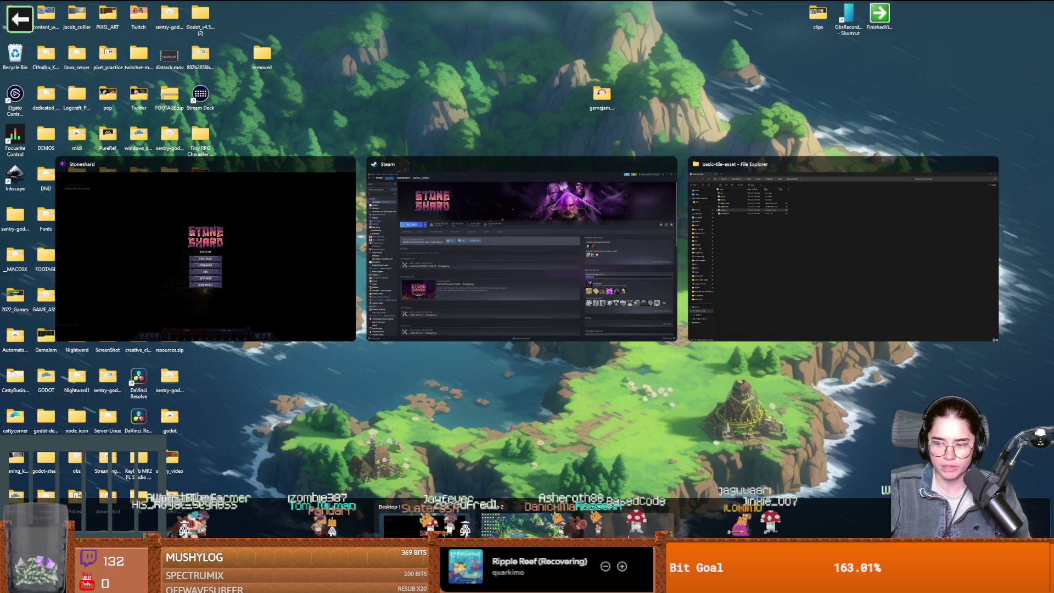
key("super+a")
key("super+ctrl+v")
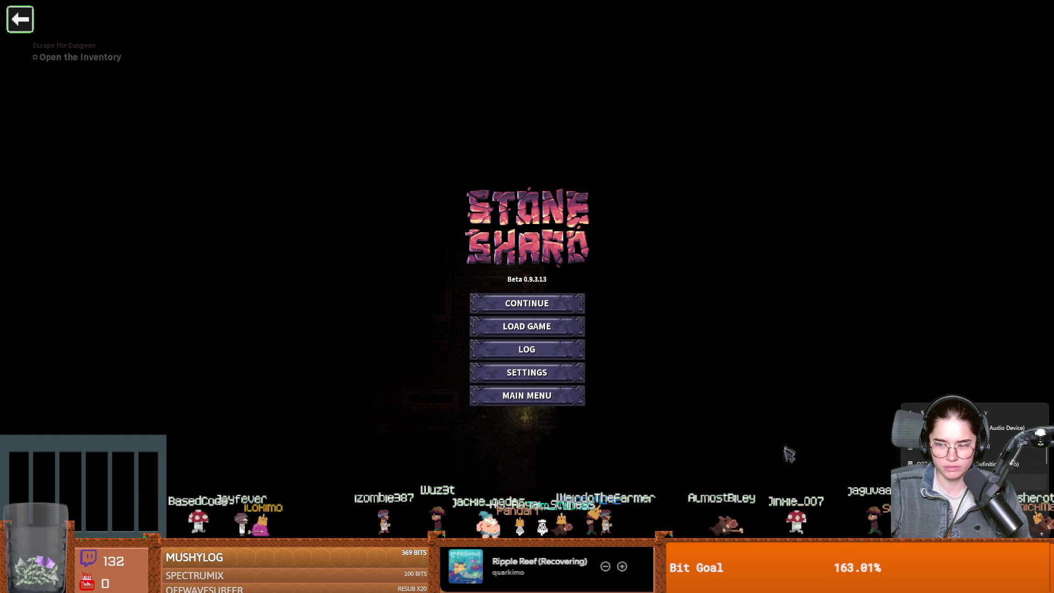
key("Escape")
key("Escape")
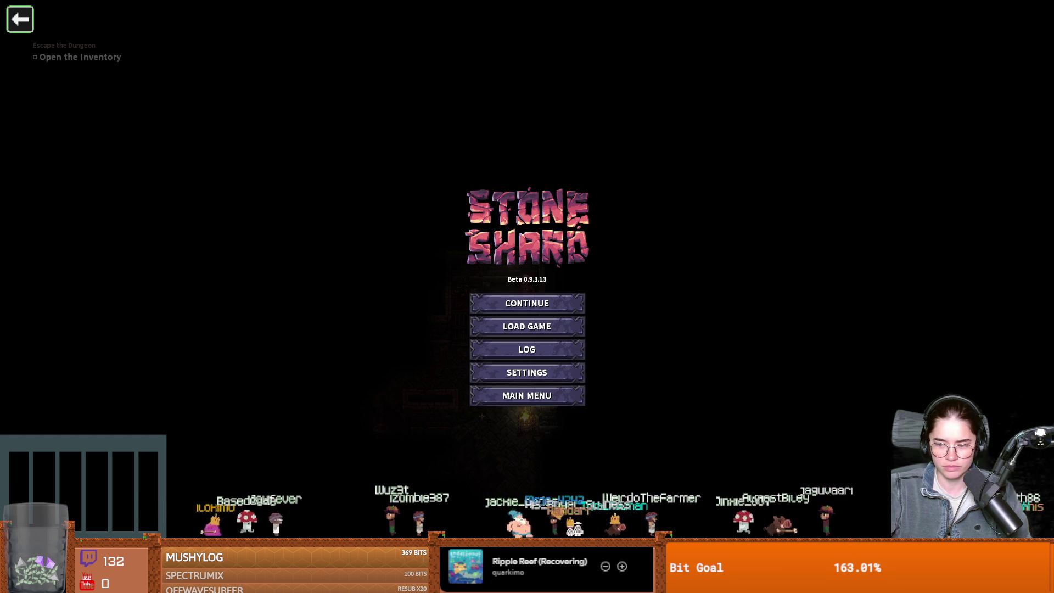
key("alt+Tab")
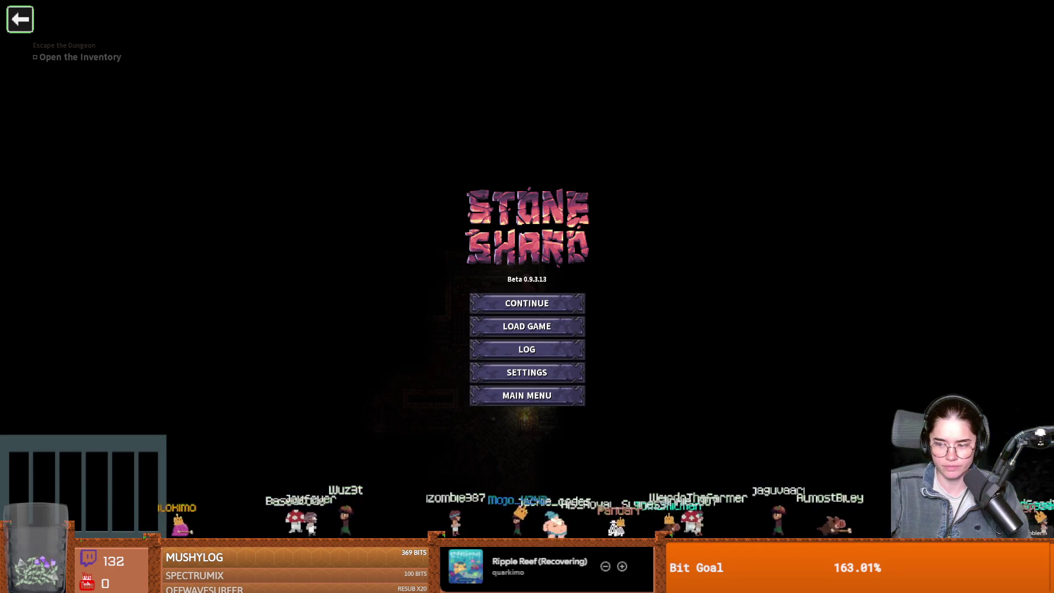
key("super+i")
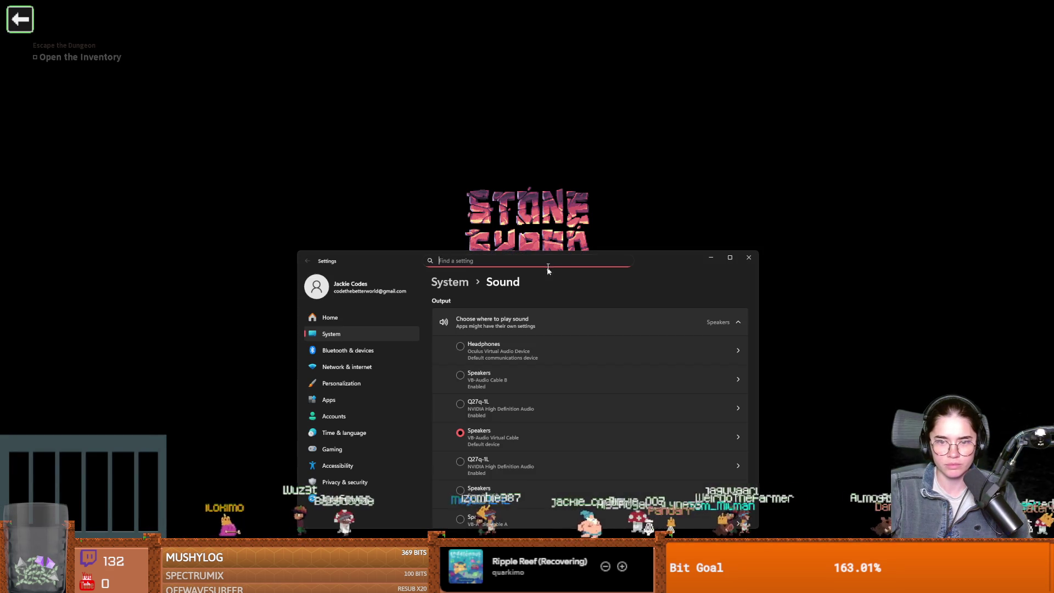
- Leave the Windows Sound settings with Alt+Tab, returning to Stoneshard's pause menu
key("alt+Tab")
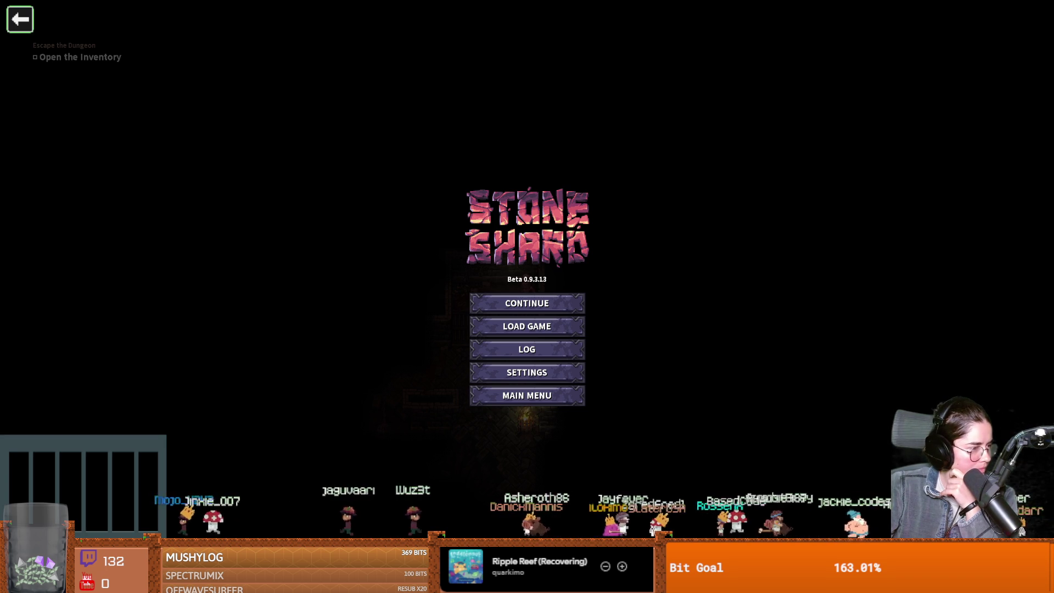
- View the volume levels in Stoneshard's Settings > Sound and cancel without changes
left_click(528, 373)
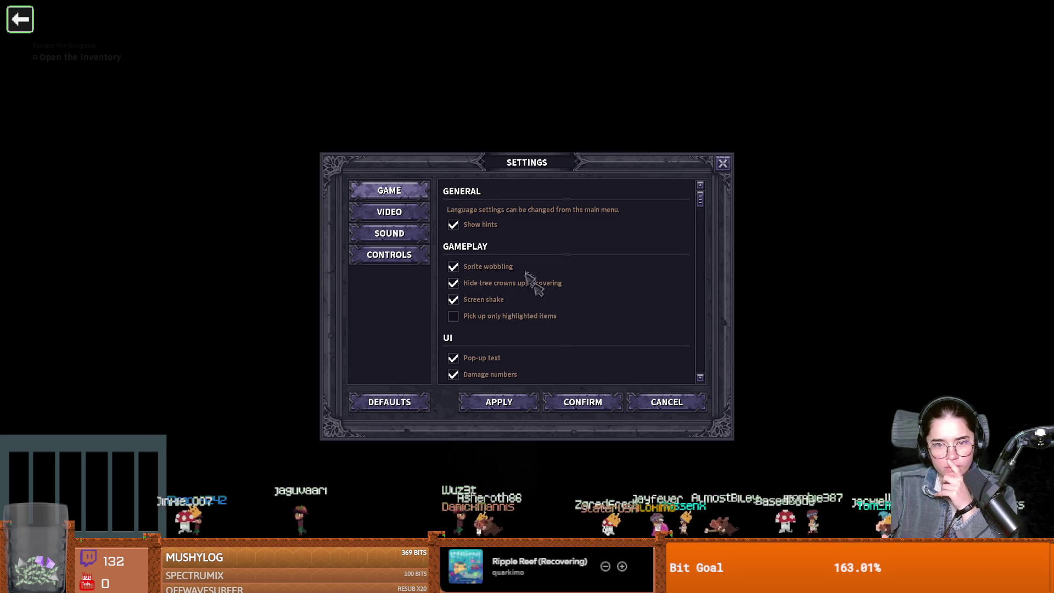
left_click(394, 226)
left_click(660, 400)
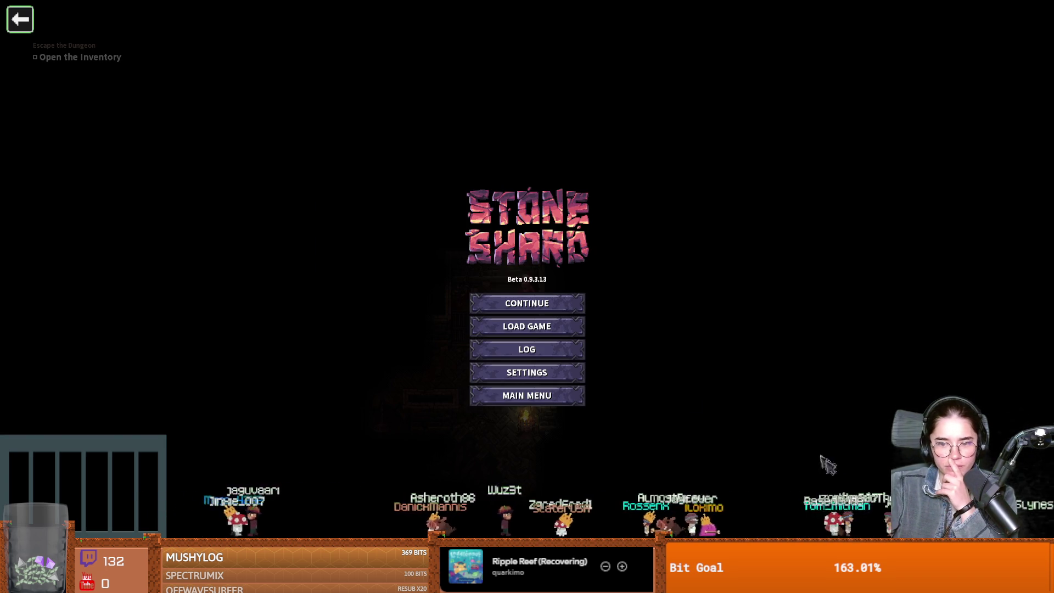
- Switch briefly away from the game, come back, and click Continue to resume play
key("alt+Tab")
key("super+a")
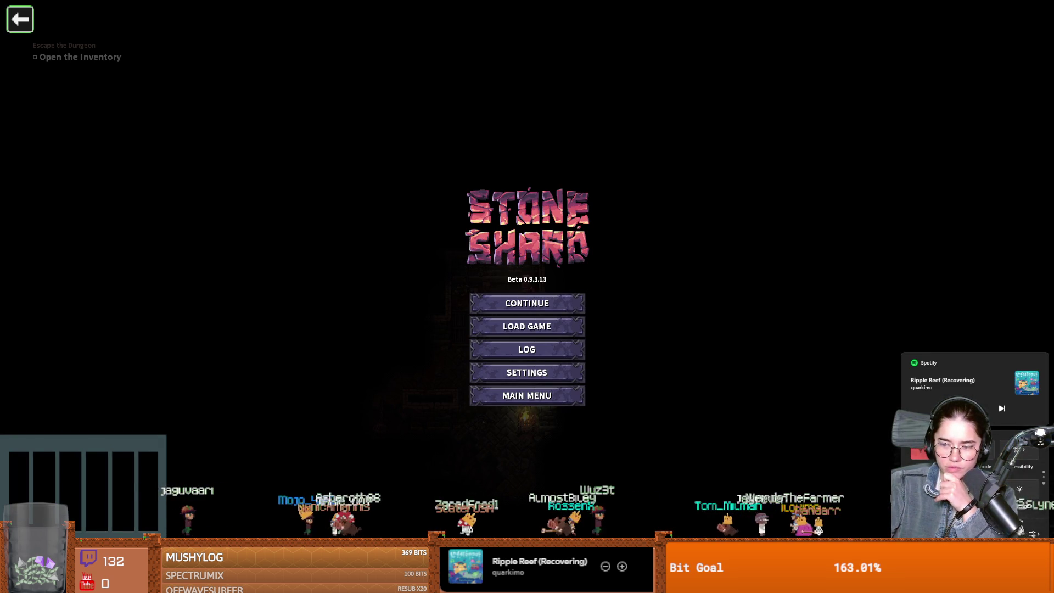
key("alt+Tab")
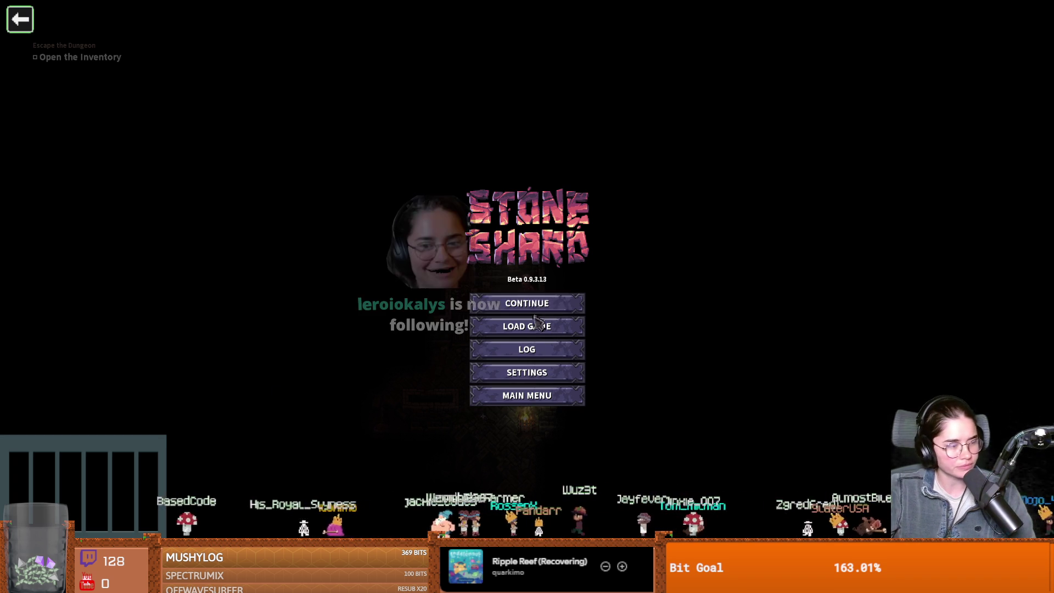
left_click(550, 305)
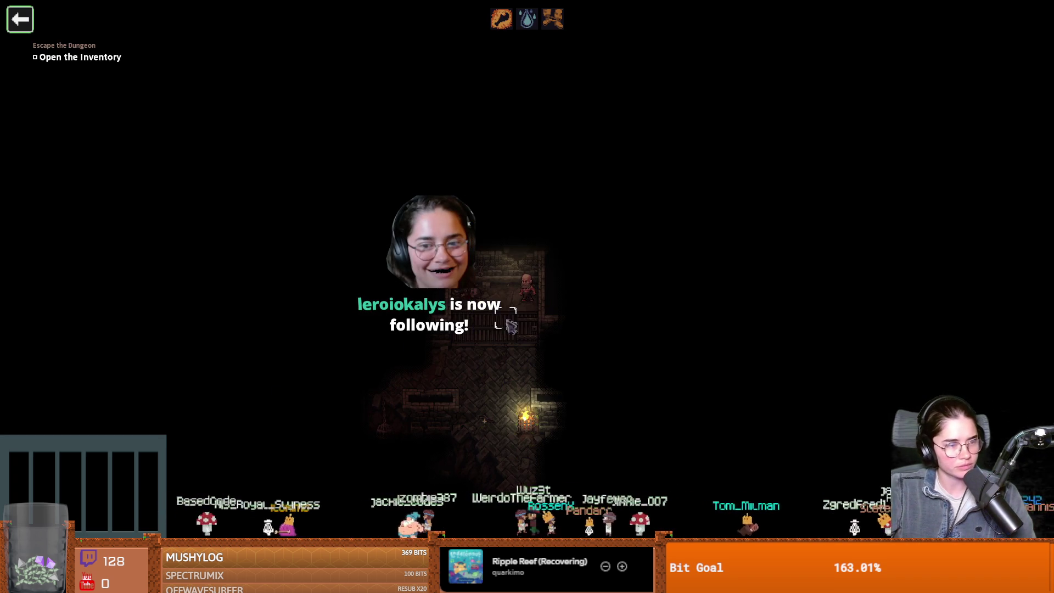
- Peek at the abilities panel and toggle the character stats panel open and closed
key("k")
key("k")
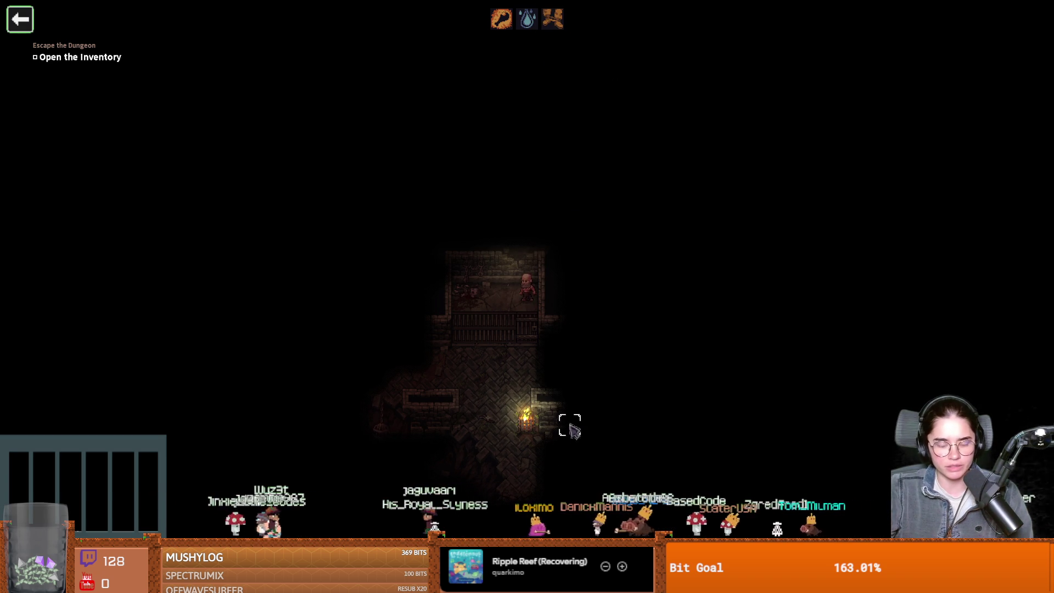
key("i")
key("i")
key("i")
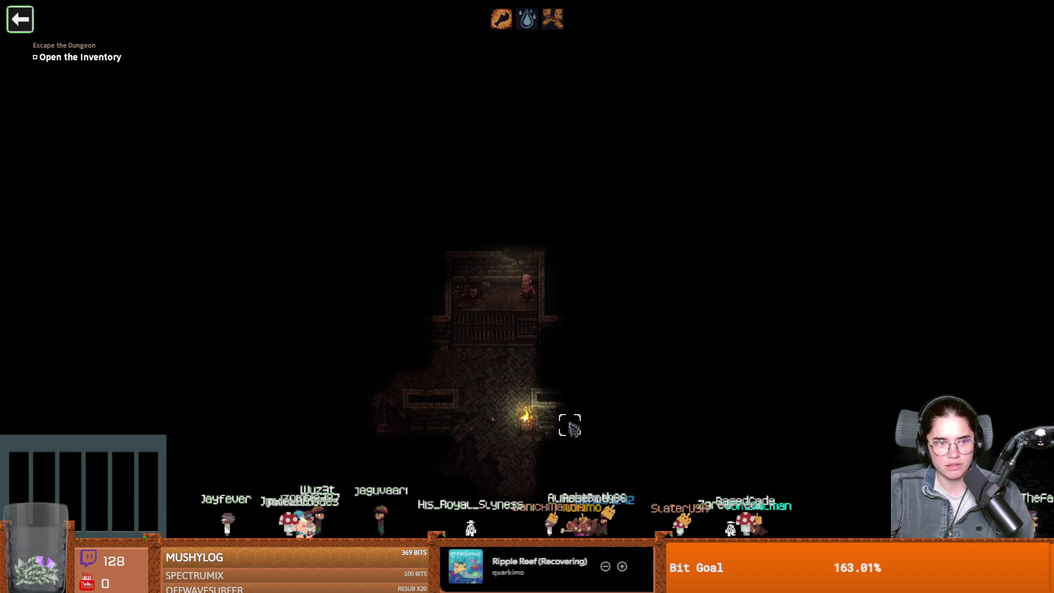
key("i")
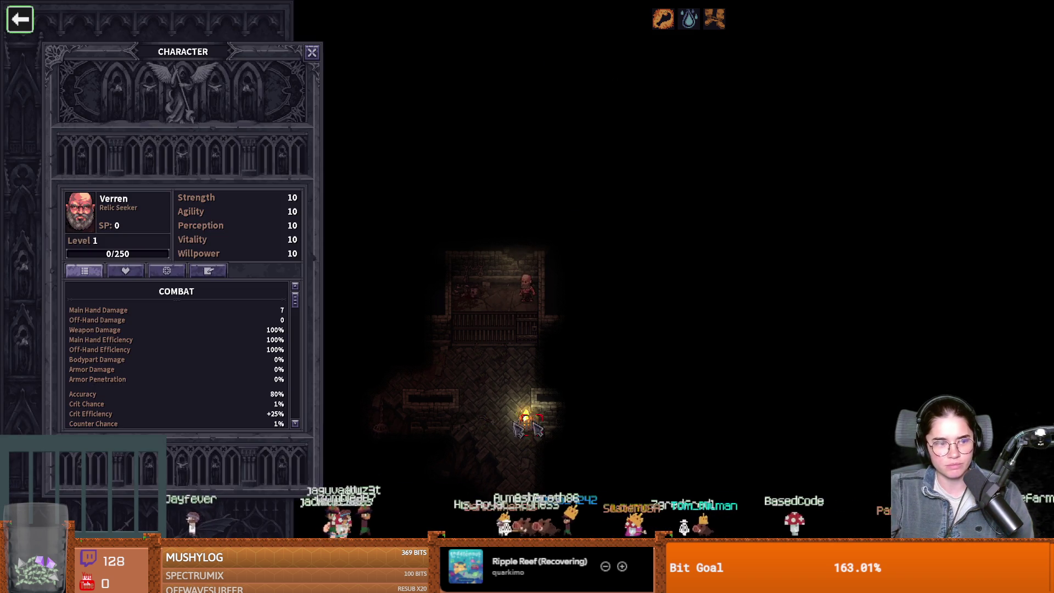
key("i")
- Raise Stoneshard's Master Volume to 98, confirm, and resume the game
key("Escape")
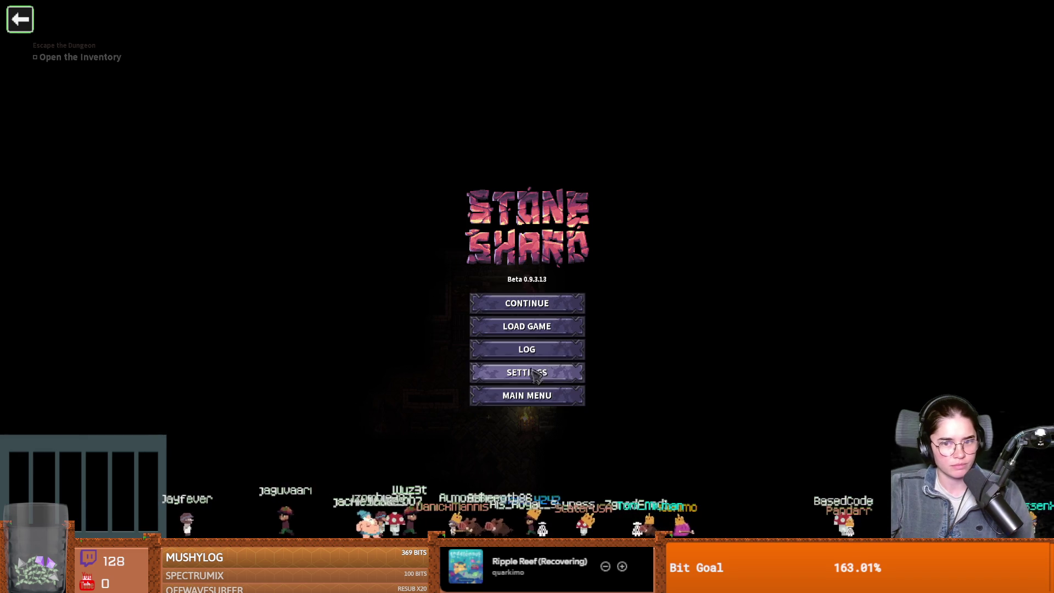
left_click(532, 373)
left_click(394, 235)
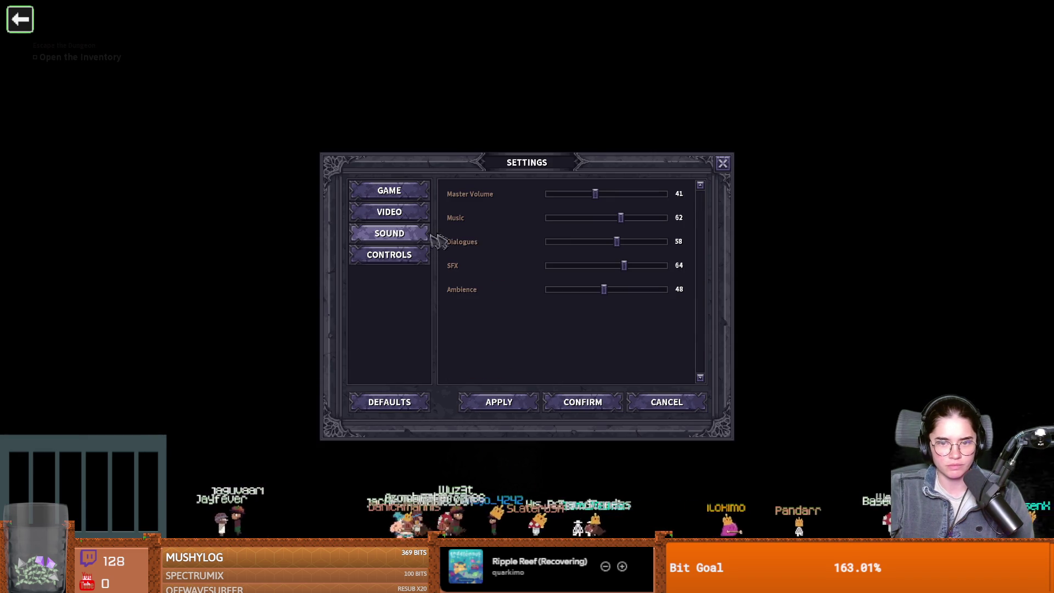
mouse_move(649, 203)
left_mouse_down()
mouse_move(676, 200)
mouse_move(666, 197)
left_mouse_up()
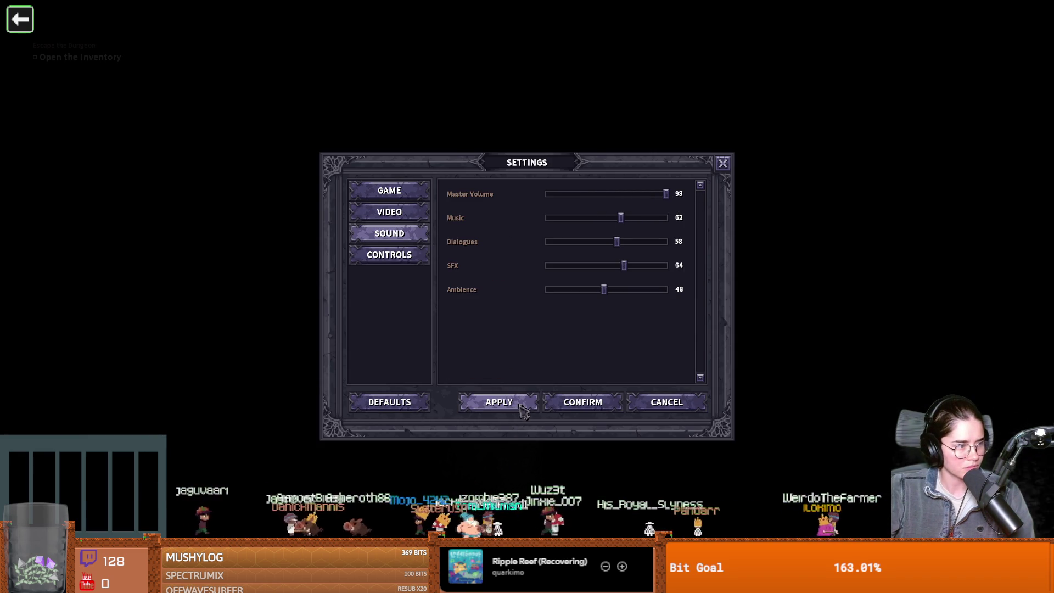
left_click(579, 404)
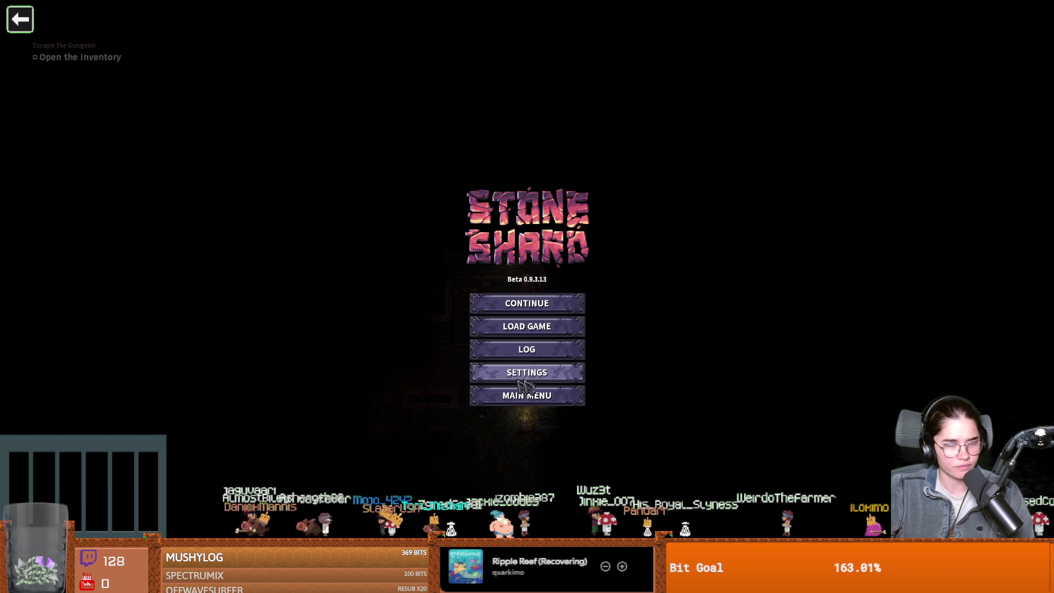
left_click(571, 304)
- Toggle the abilities and character panels, briefly pause, then press the Windows key
key("k")
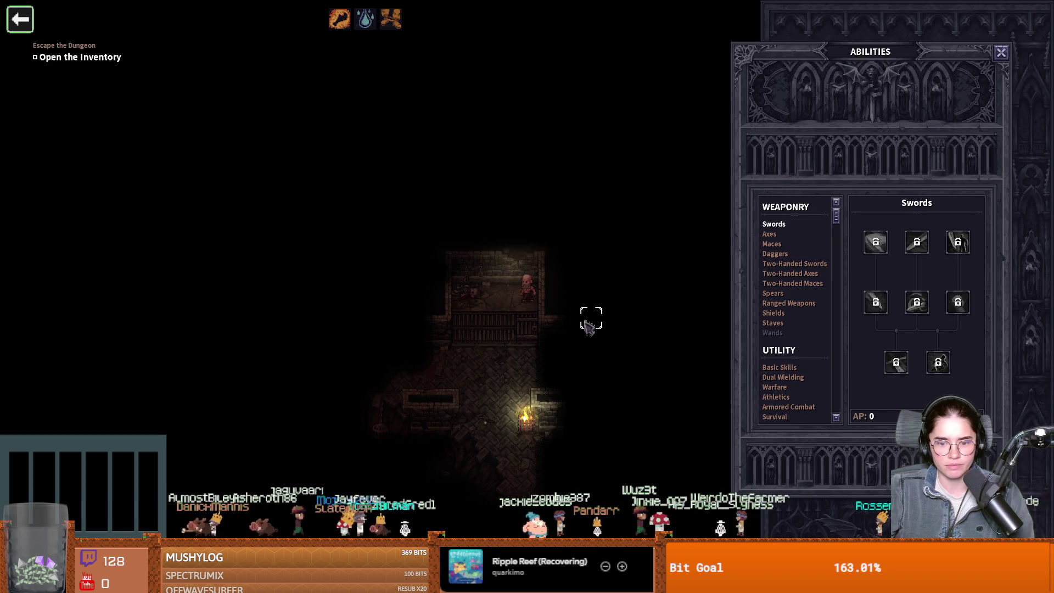
key("k")
key("k")
key("k")
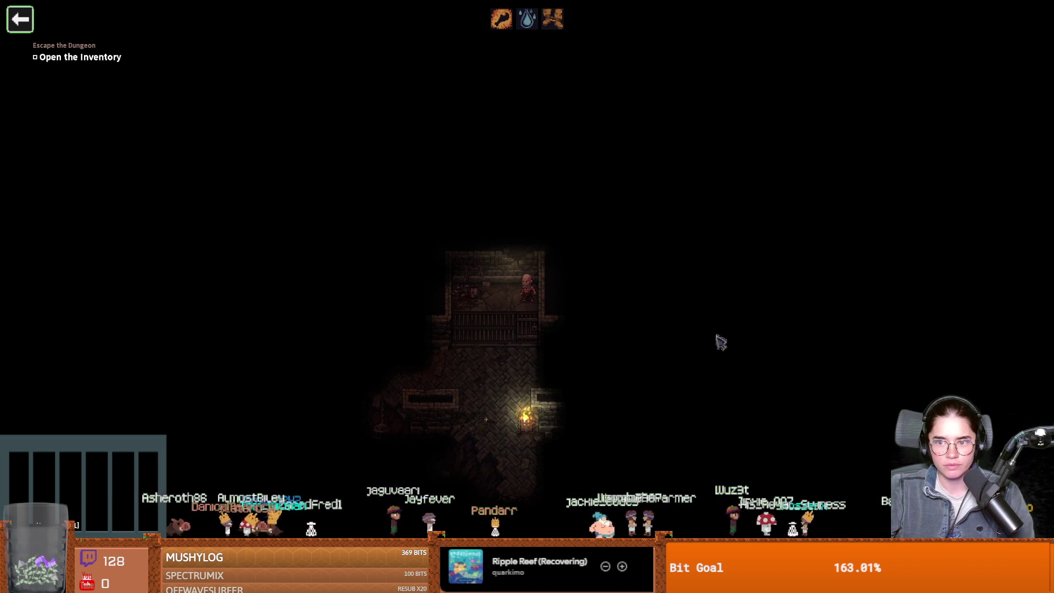
key("c")
key("c")
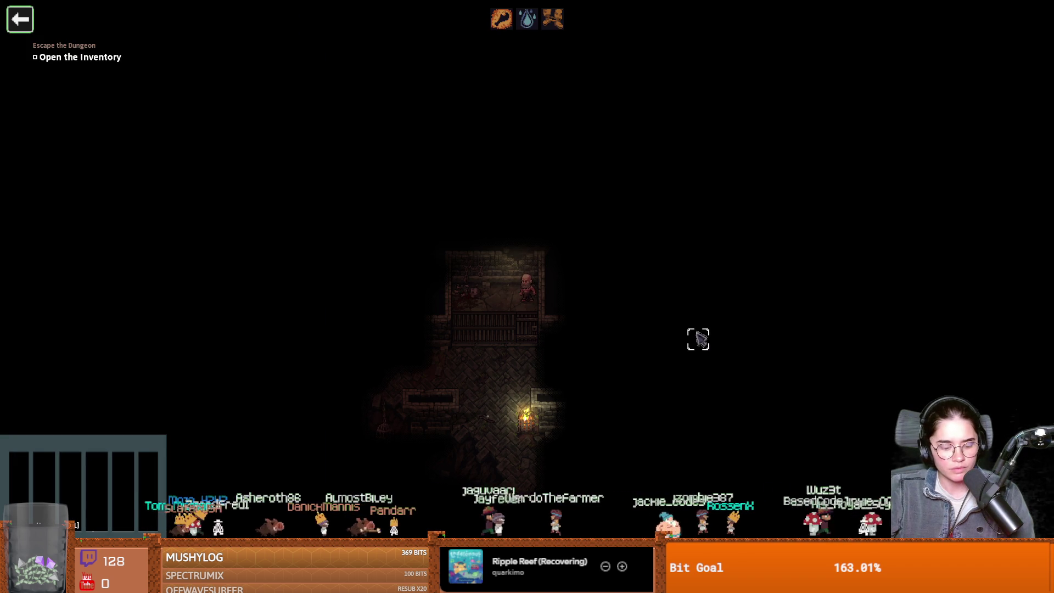
key("Escape")
key("Escape")
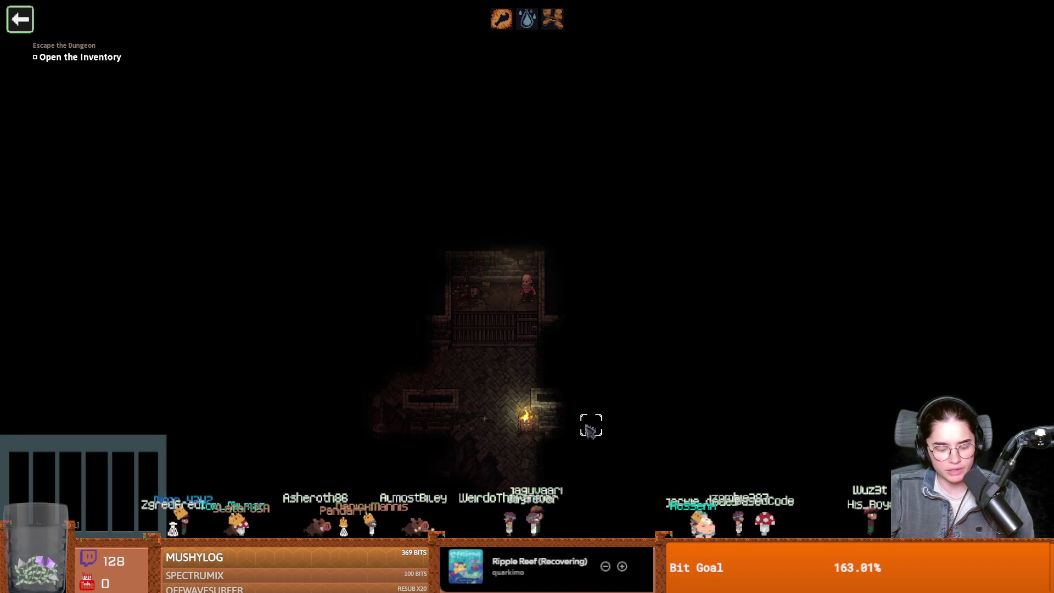
key("super")
key("super")
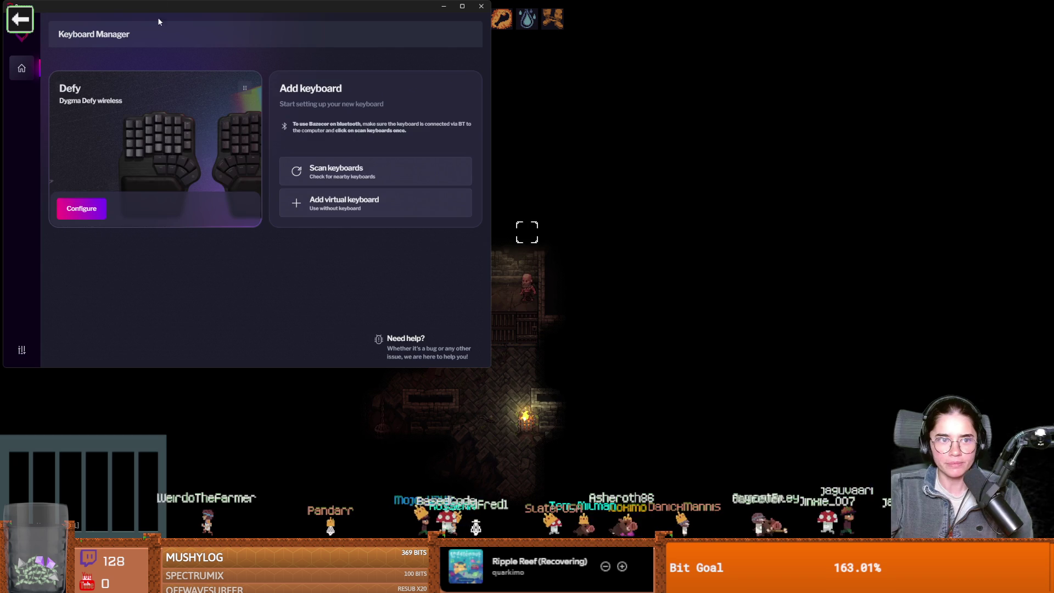
- Open the keyboard's configuration, view layers L2, L3 and back to L1, then minimize Bazecor
left_click_drag(158, 21, 308, 172)
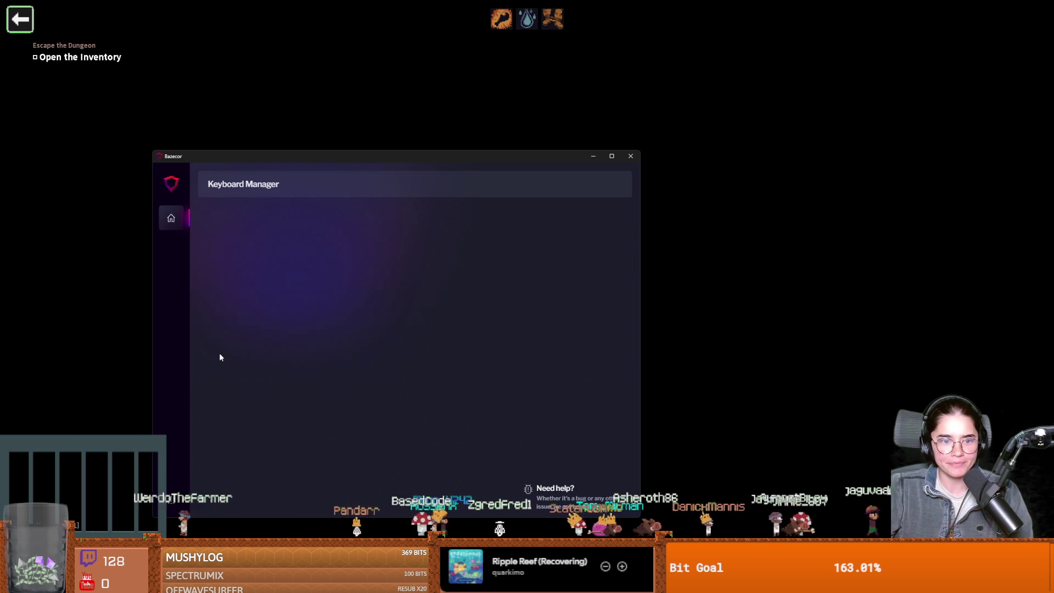
left_click(219, 354)
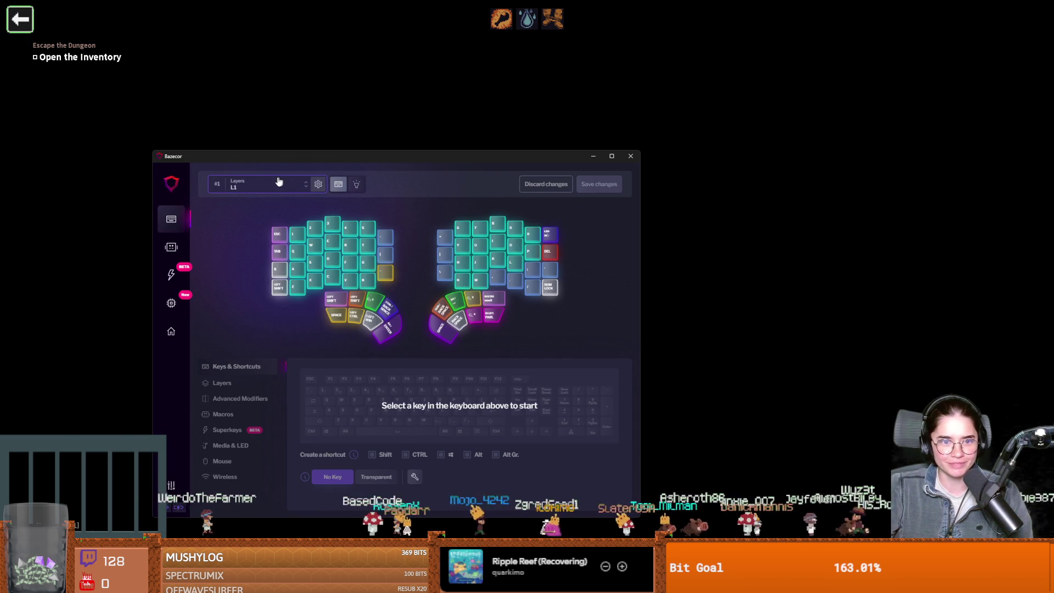
left_click(278, 185)
left_click(240, 219)
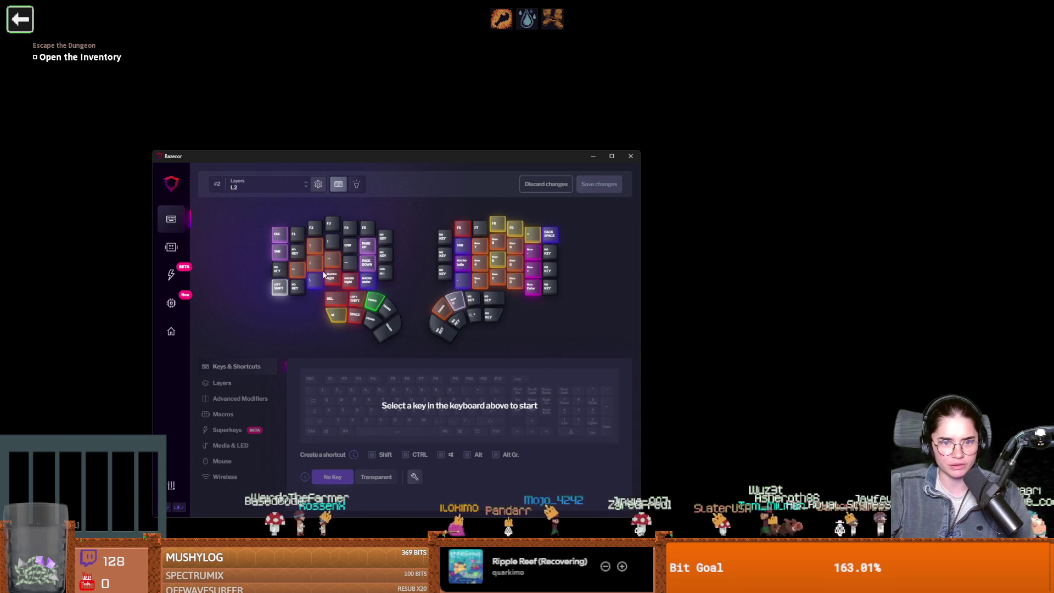
left_click(239, 184)
left_click(241, 235)
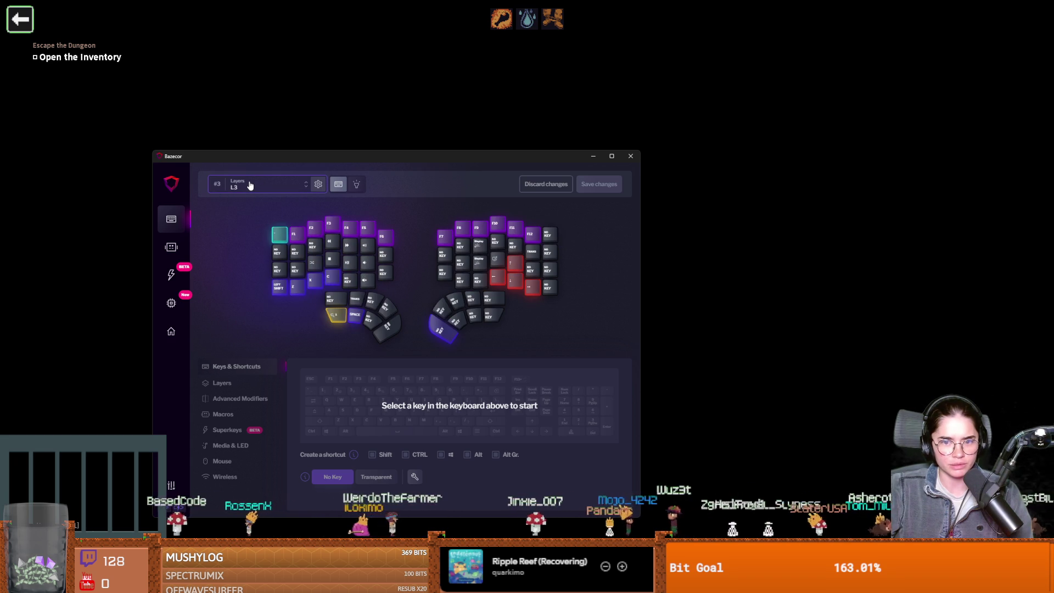
left_click(260, 188)
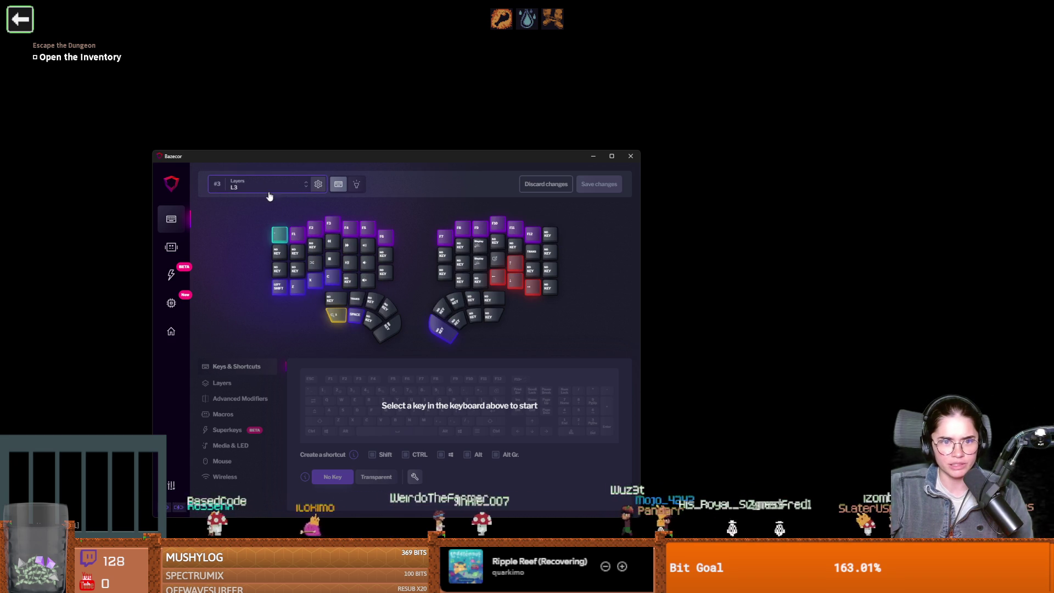
left_click(237, 203)
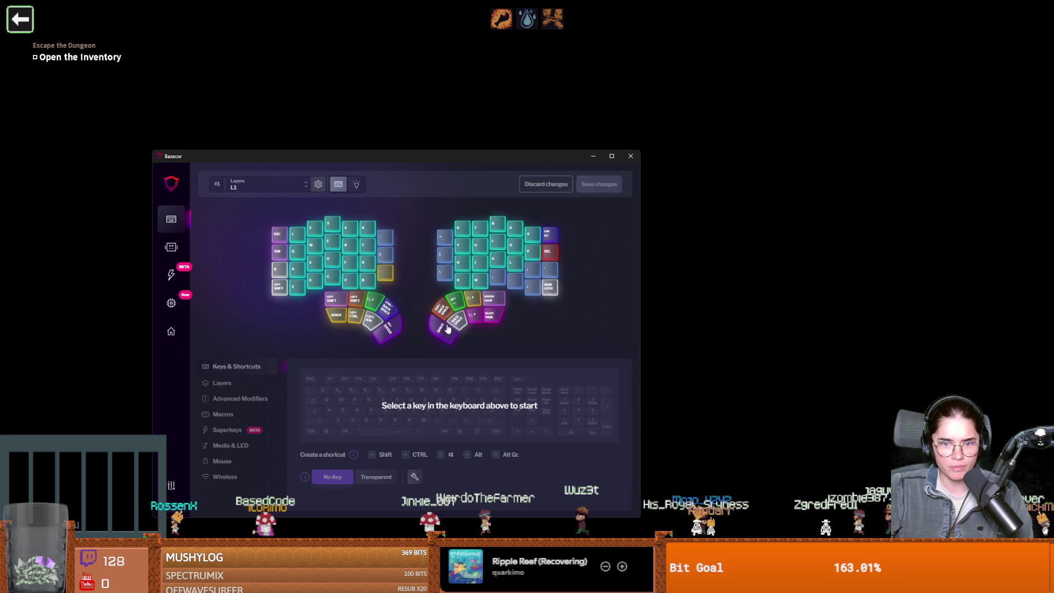
left_click(611, 156)
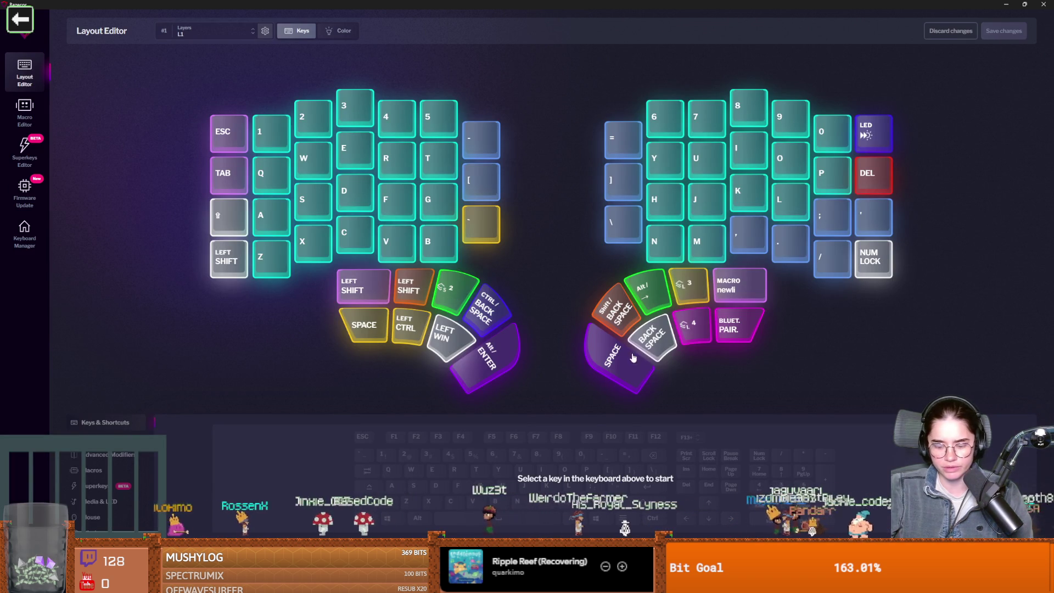
key("super+Down")
key("super+Down")
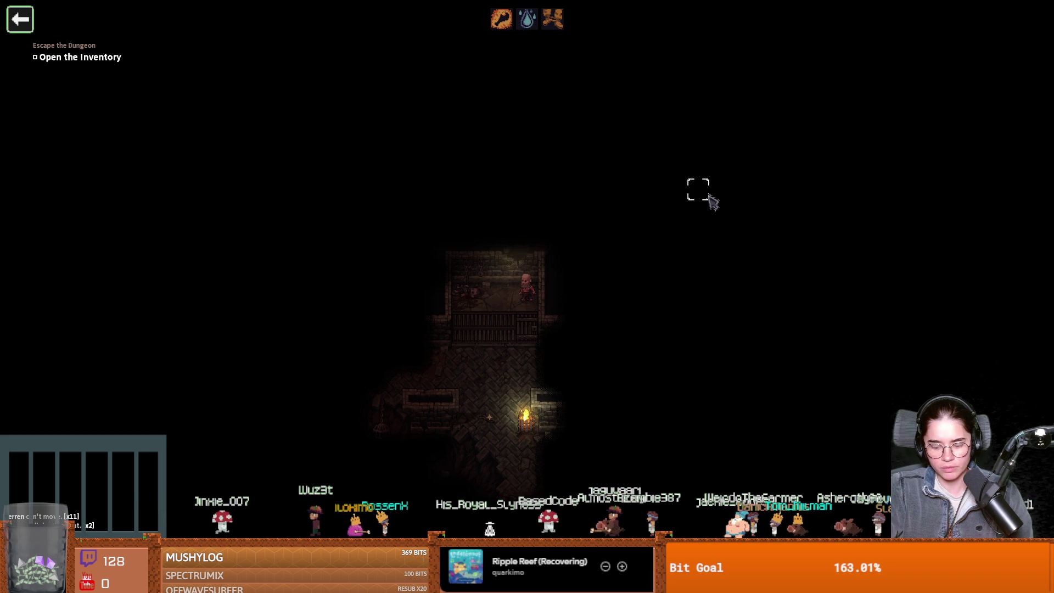
key("super+Tab")
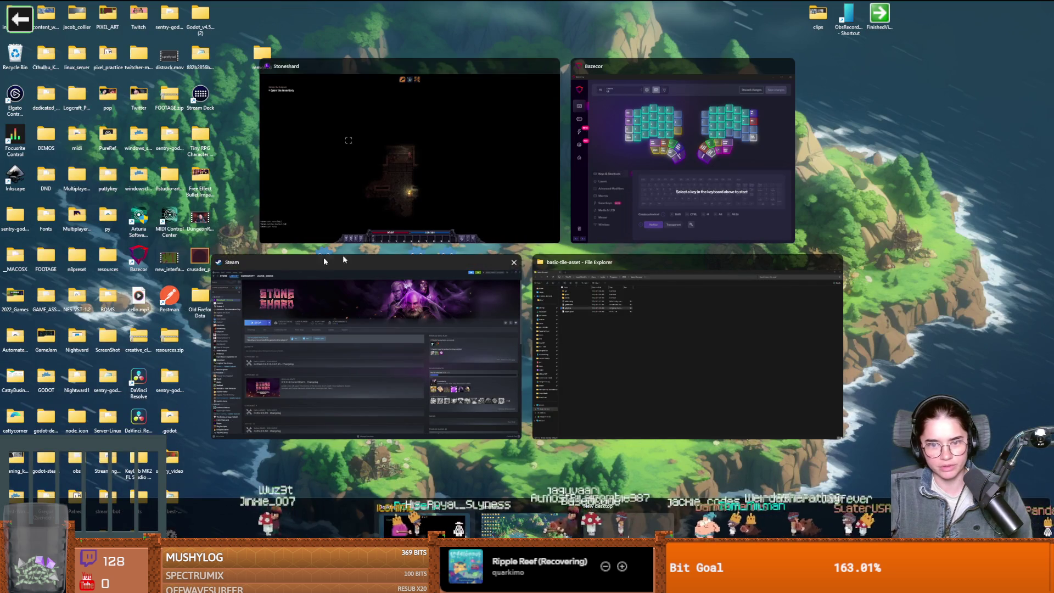
left_click(377, 173)
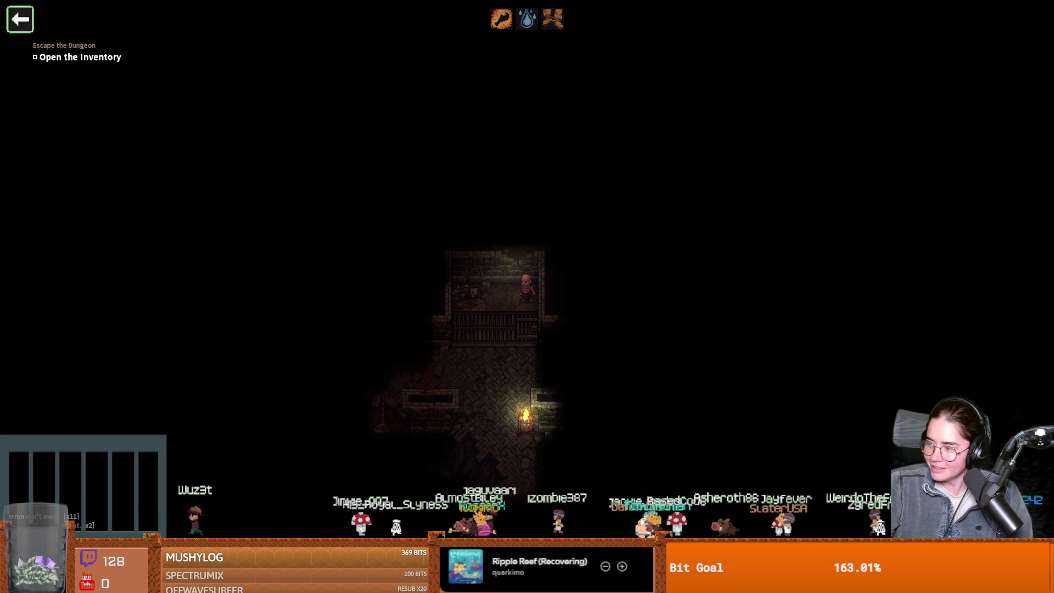
key("alt+Tab")
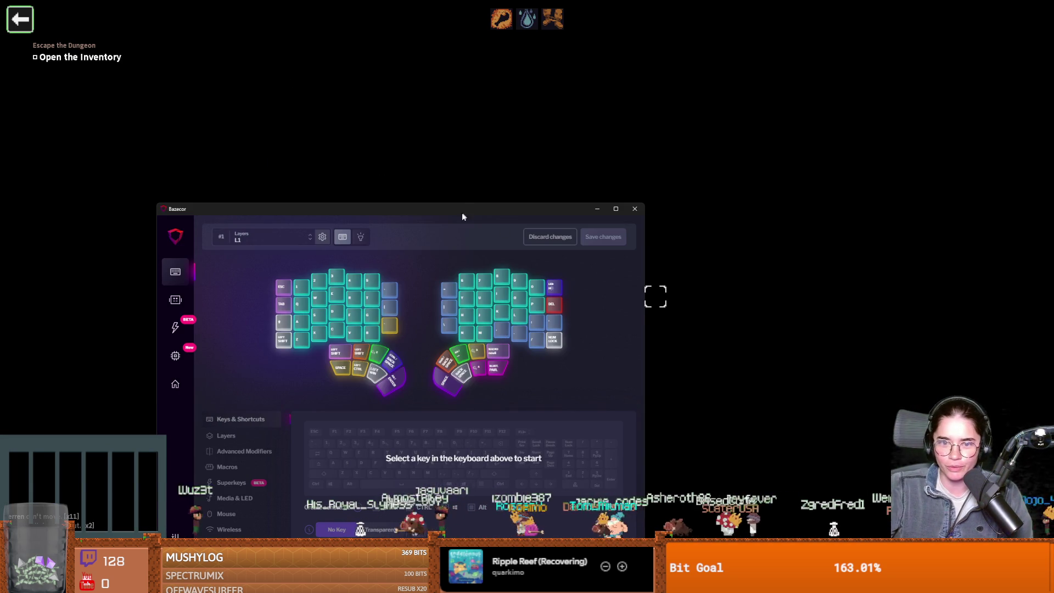
key("alt+Tab")
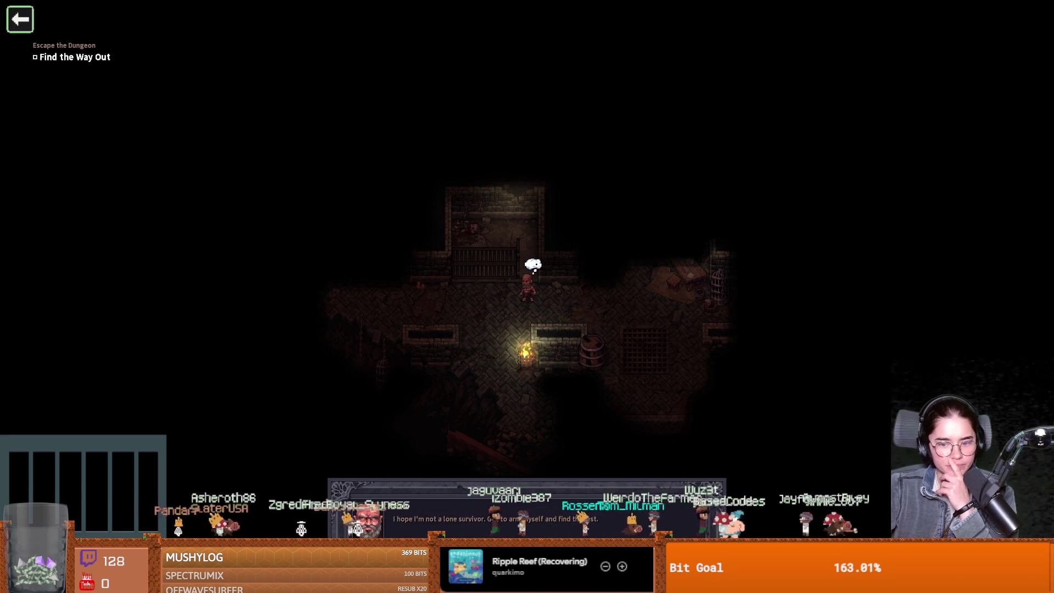
- Walk Verren through the room and drag the held weapon from the inventory into the main-hand slot
left_click(431, 318)
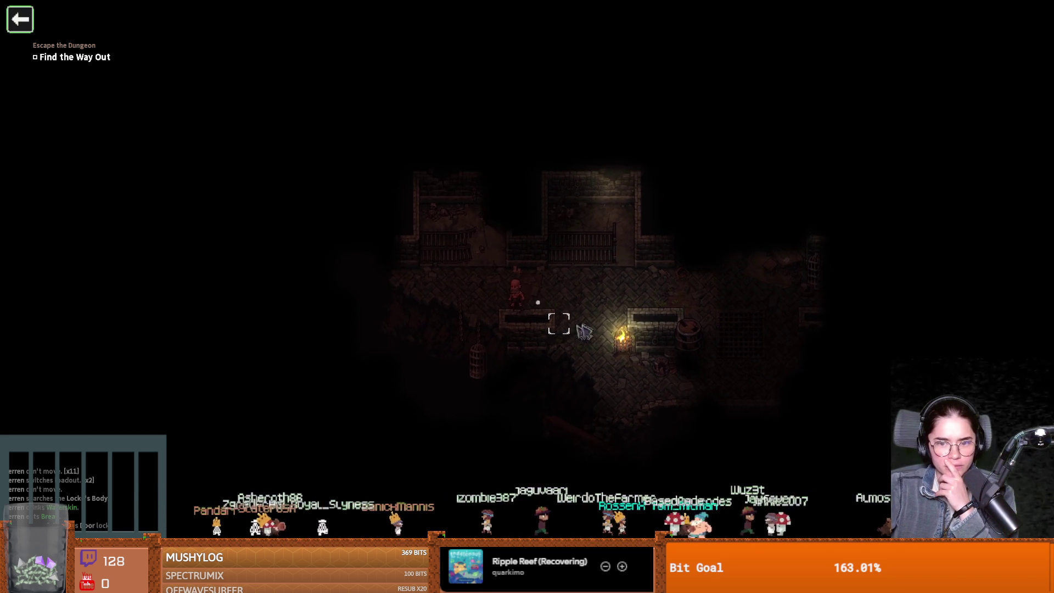
left_click(577, 334)
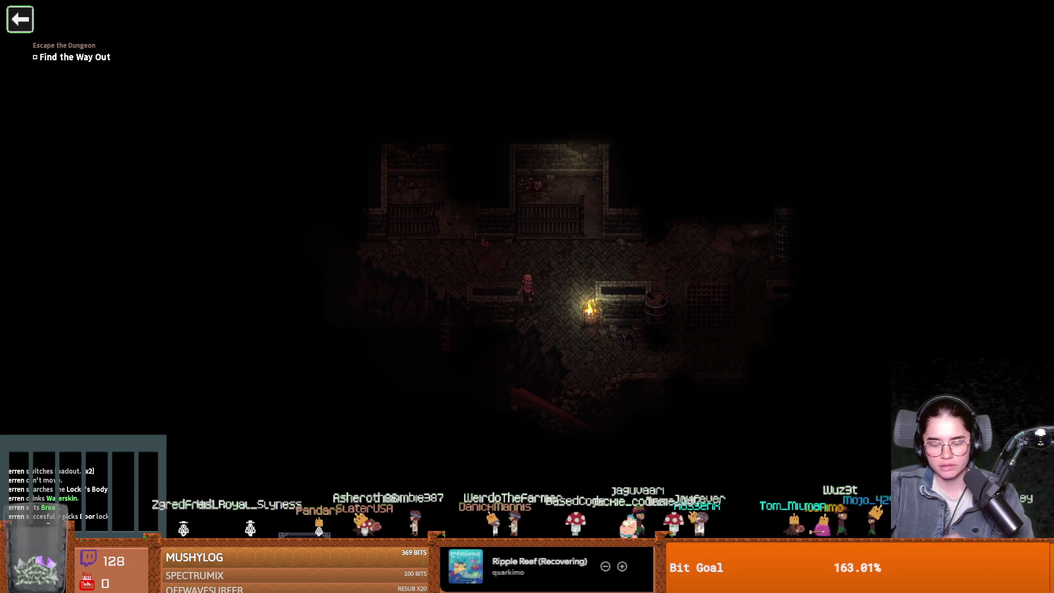
key("i")
left_click_drag(903, 283, 783, 247)
left_click(500, 286)
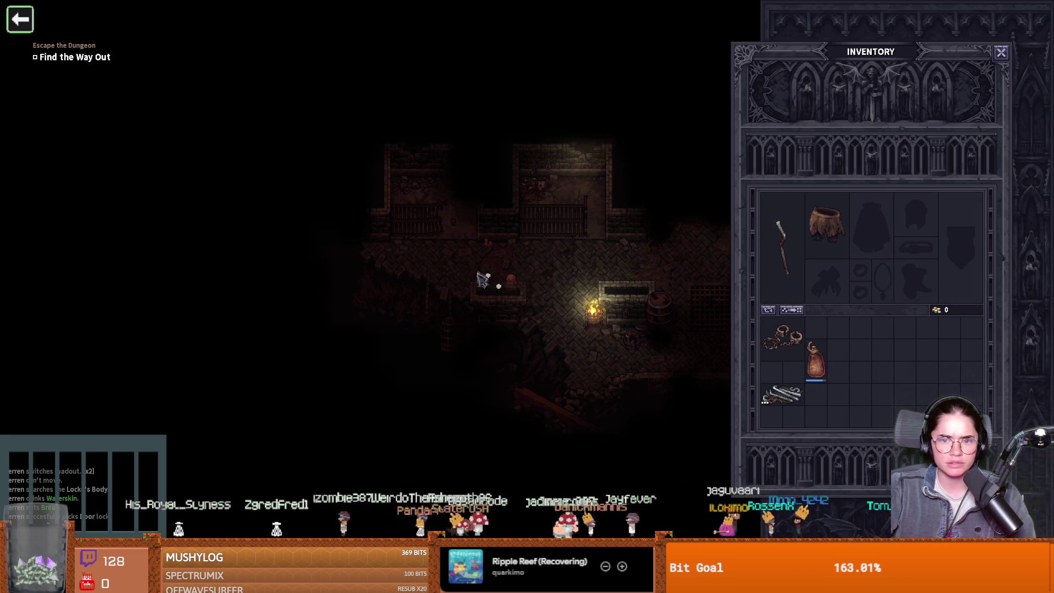
left_click(1000, 54)
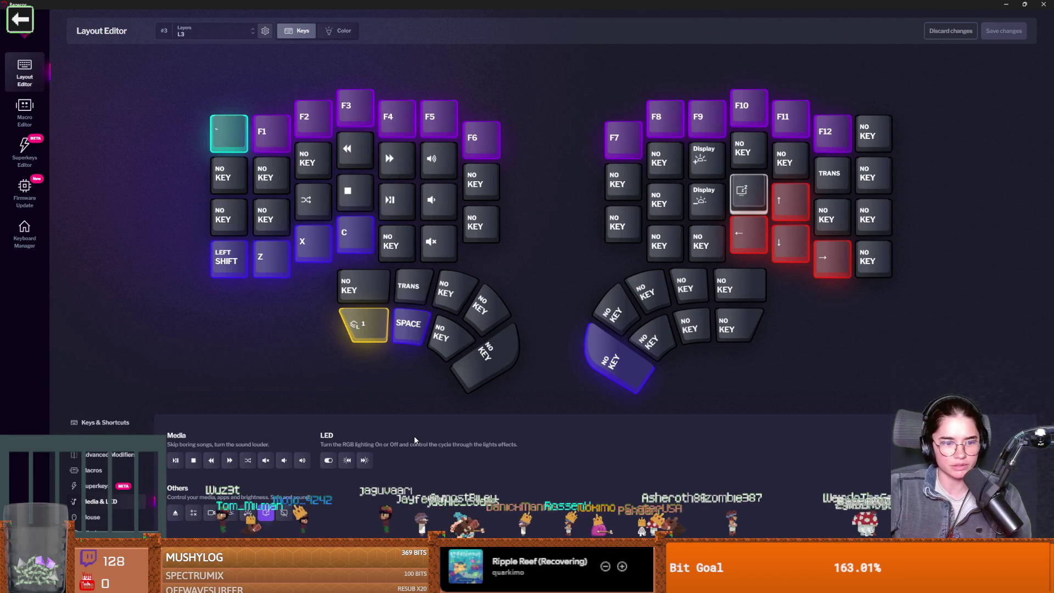
- Assign 1 to the selected L3 key from the Keys & Shortcuts keyboard and save changes
left_click(105, 422)
left_click_drag(499, 415, 746, 210)
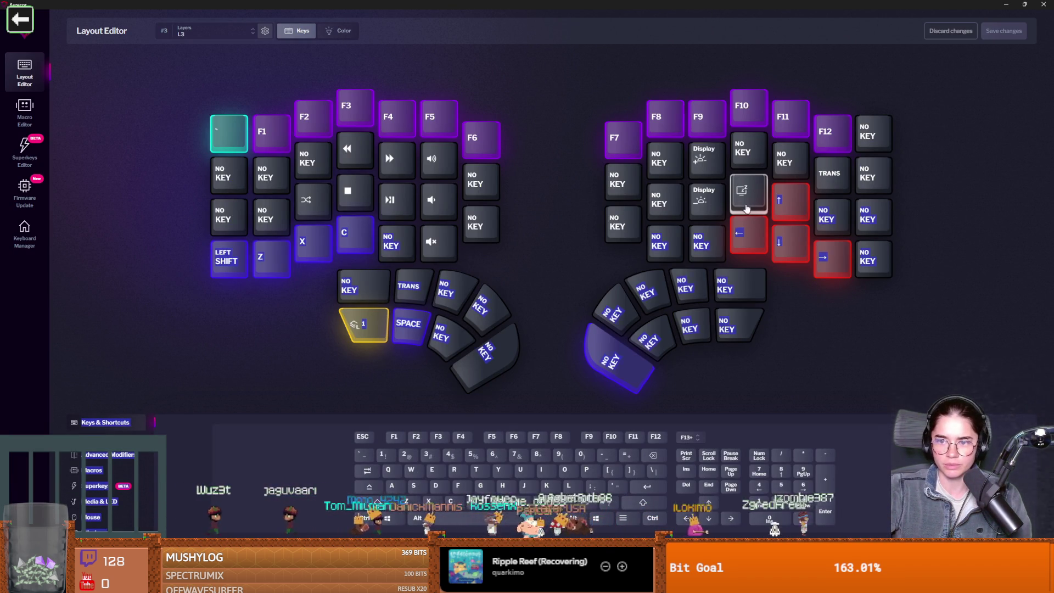
left_click(479, 430)
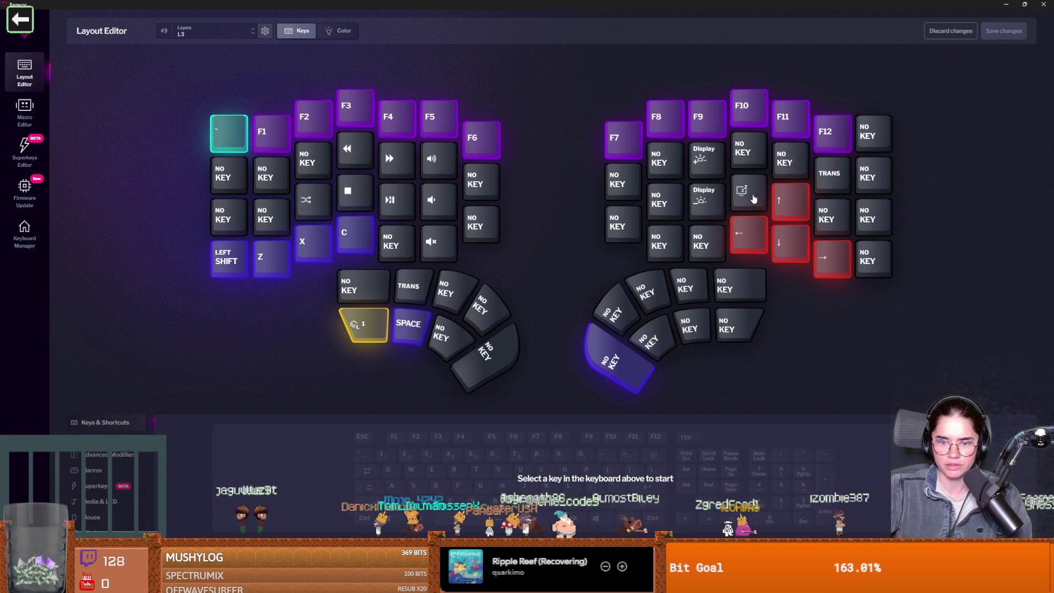
left_click(91, 422)
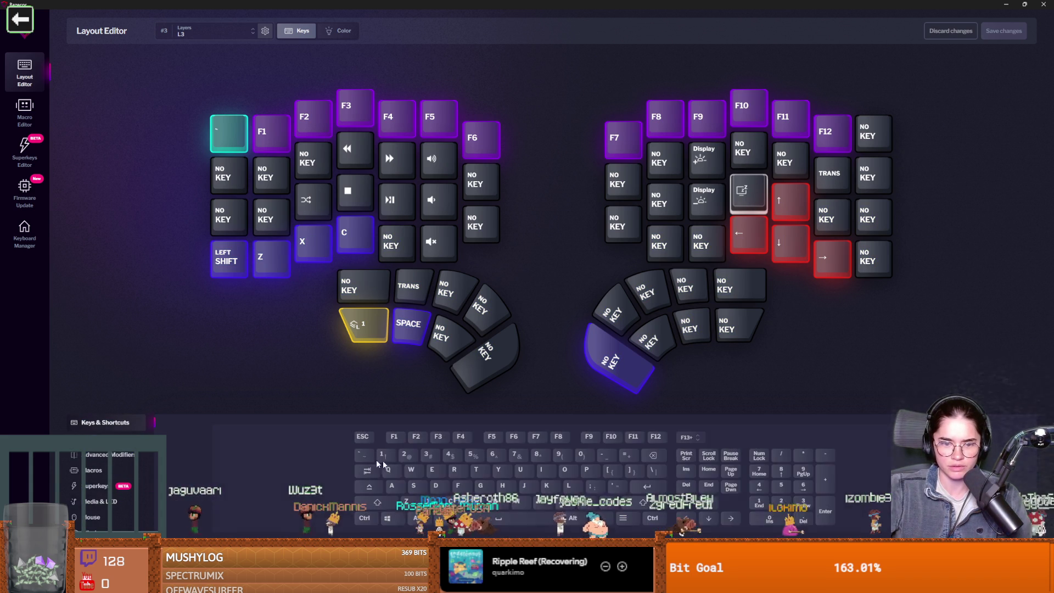
left_click(385, 455)
left_click(1009, 31)
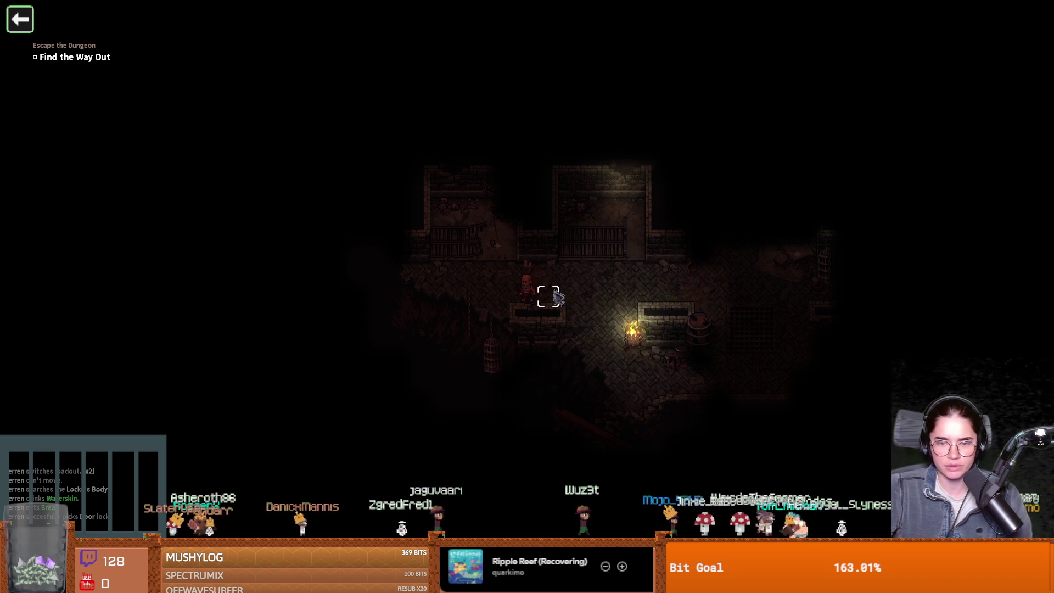
- Walk around the first dungeon room, heading up toward the bone
left_click(555, 298)
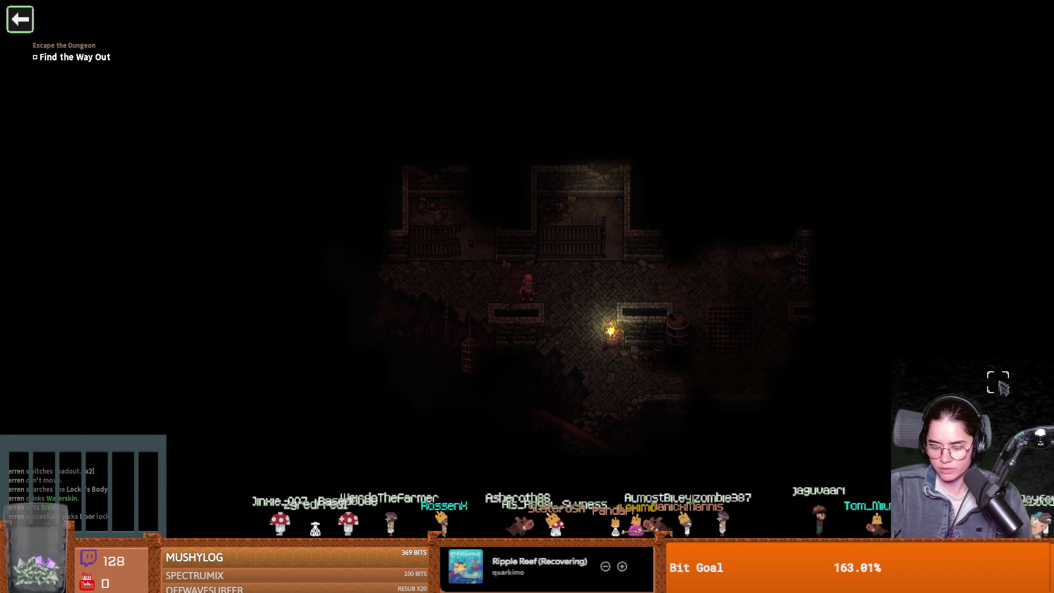
key("a")
key("a")
key("a")
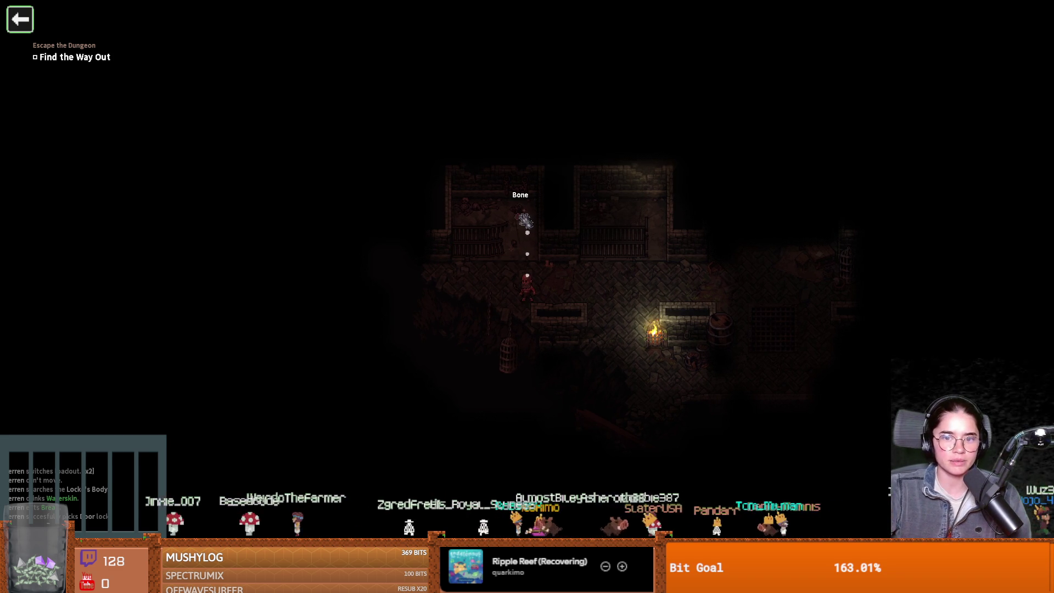
left_click(460, 235)
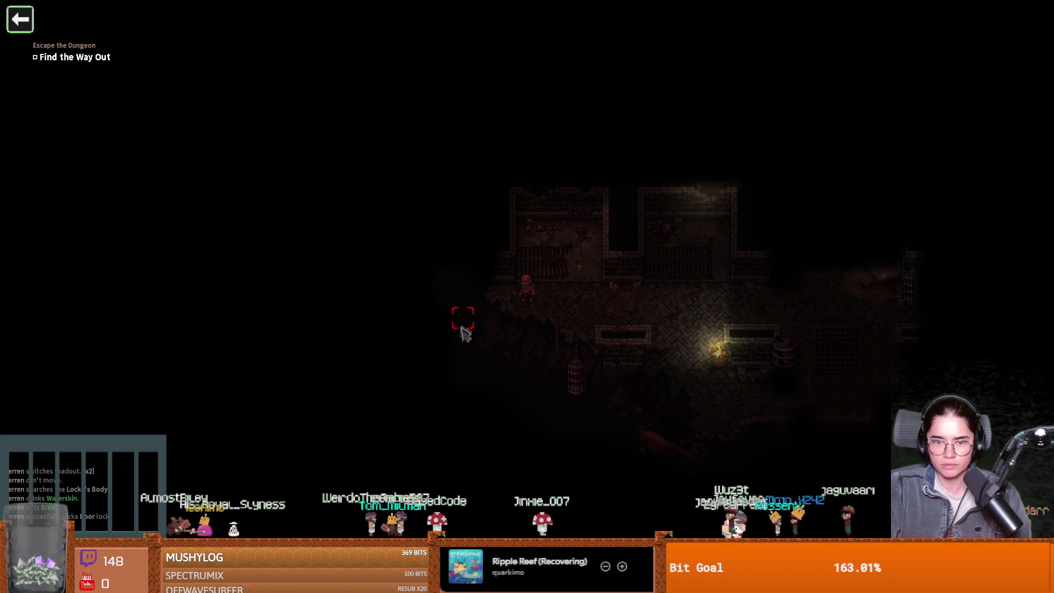
key("a")
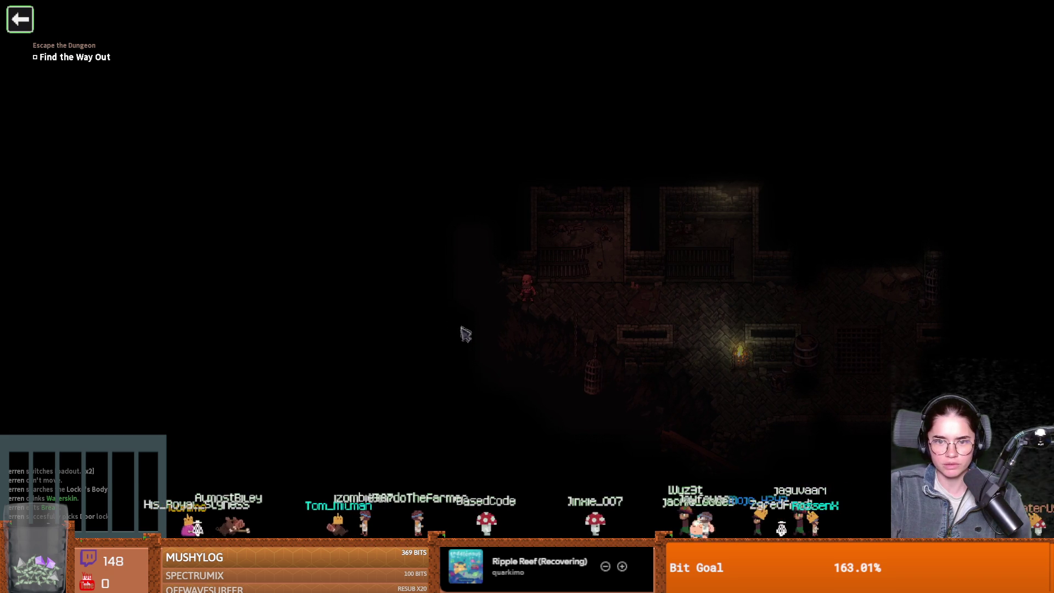
key("d")
key("s")
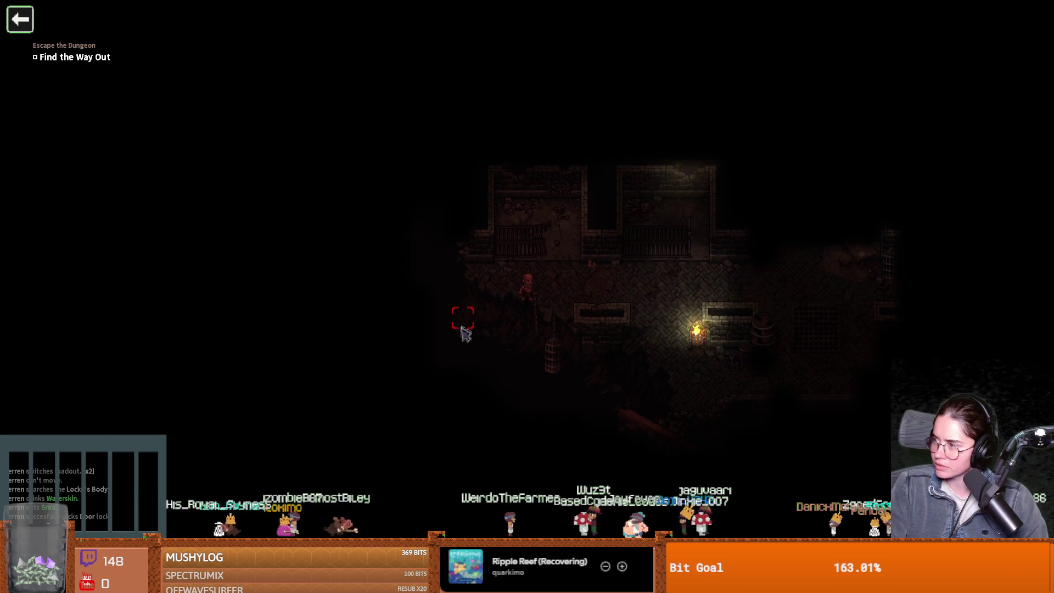
key("d")
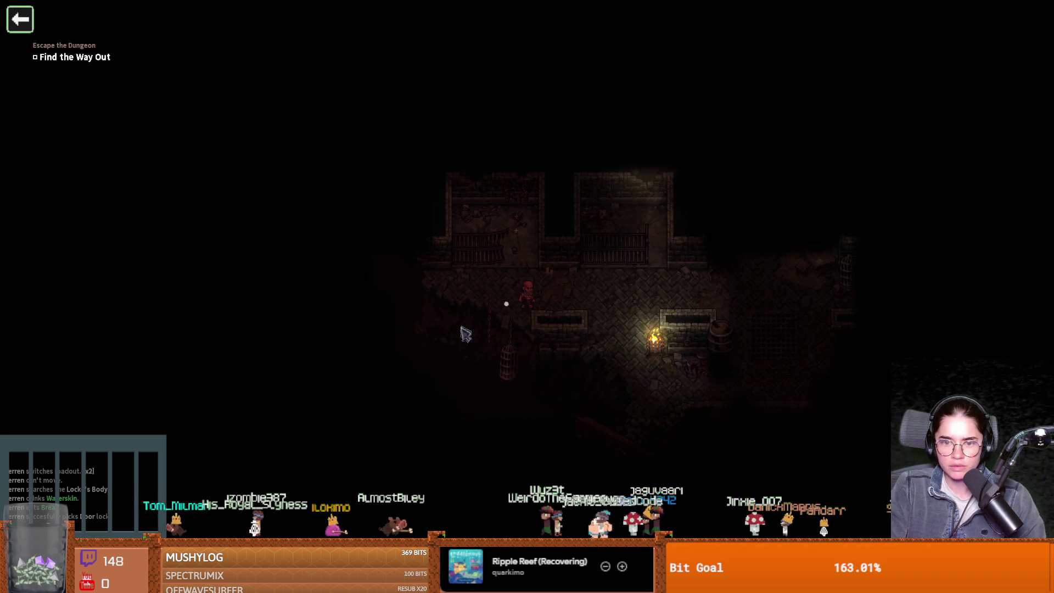
key("a")
key("w")
key("a")
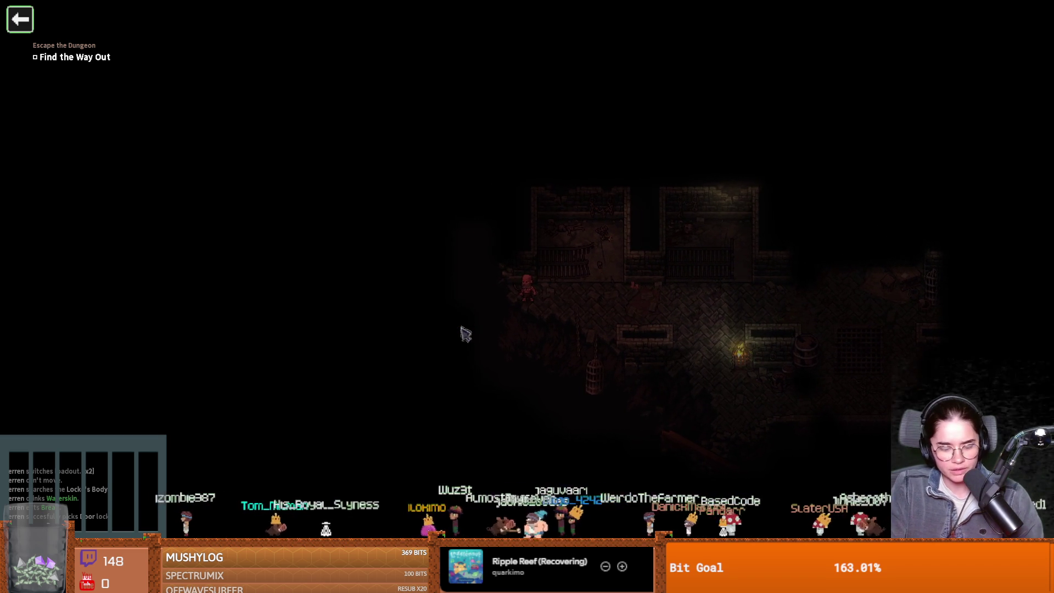
- Keep walking right and down through the dungeon into the next room
key("d")
key("s")
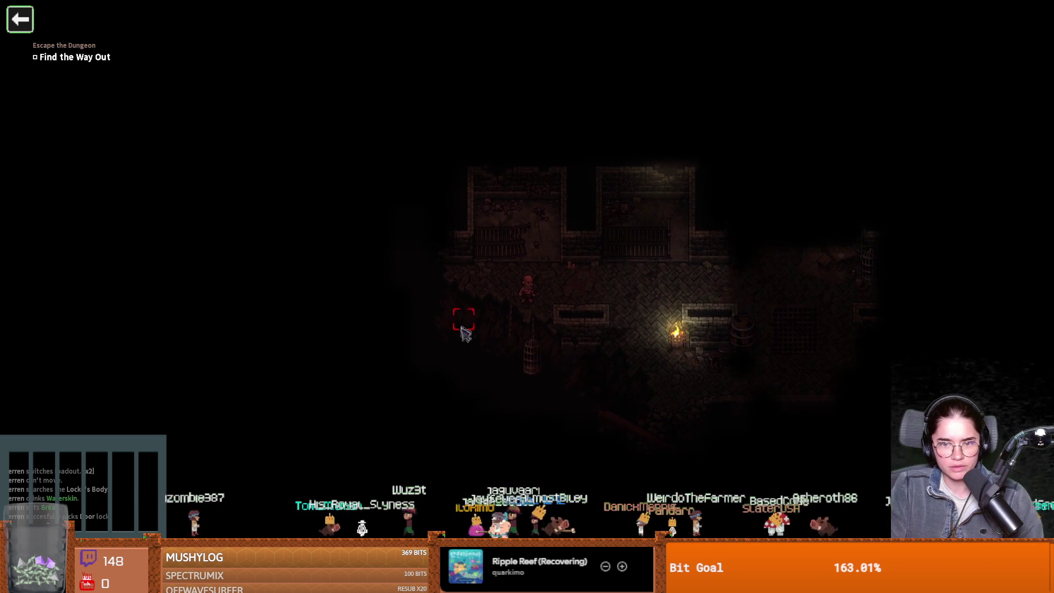
key("d")
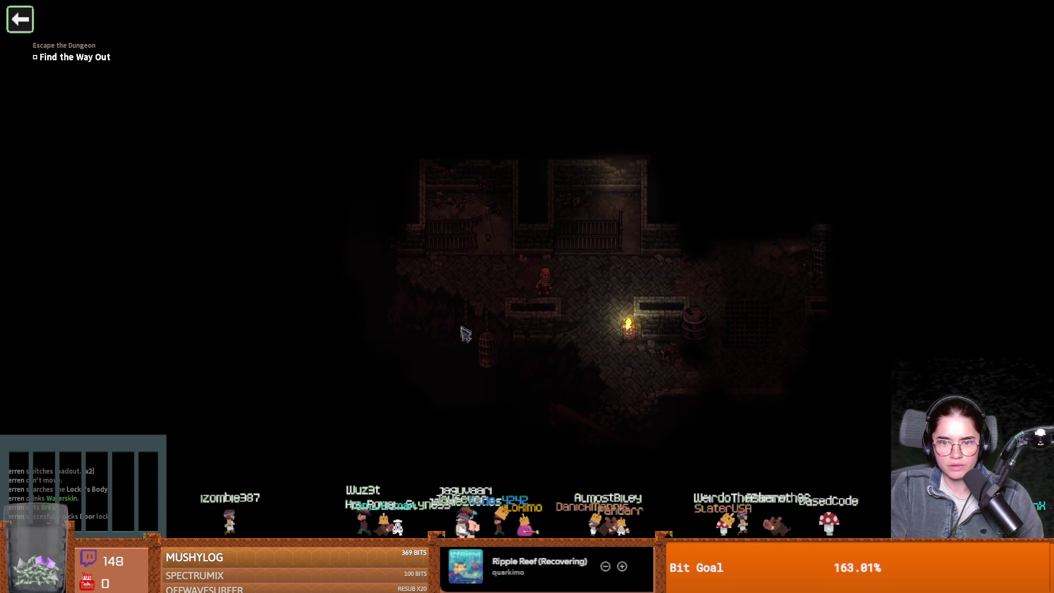
key("s")
key("d")
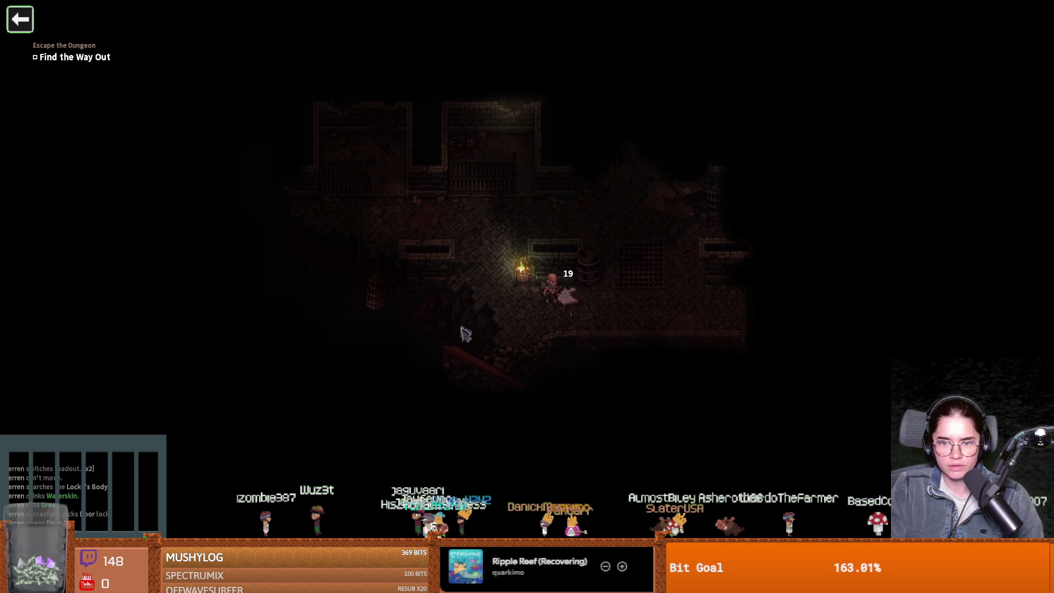
key("s")
key("a")
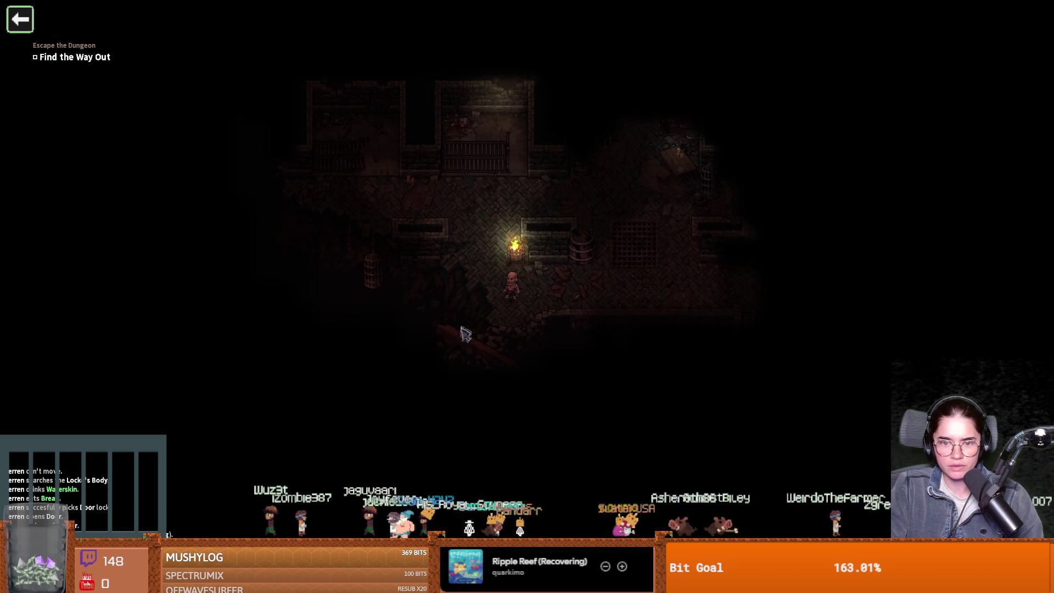
key("d")
key("w")
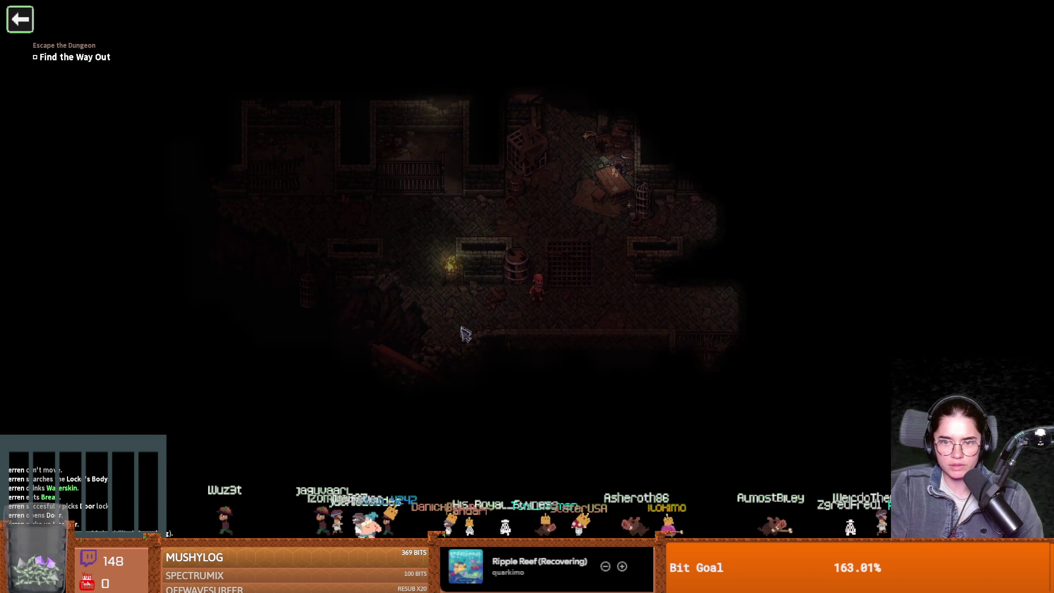
key("d")
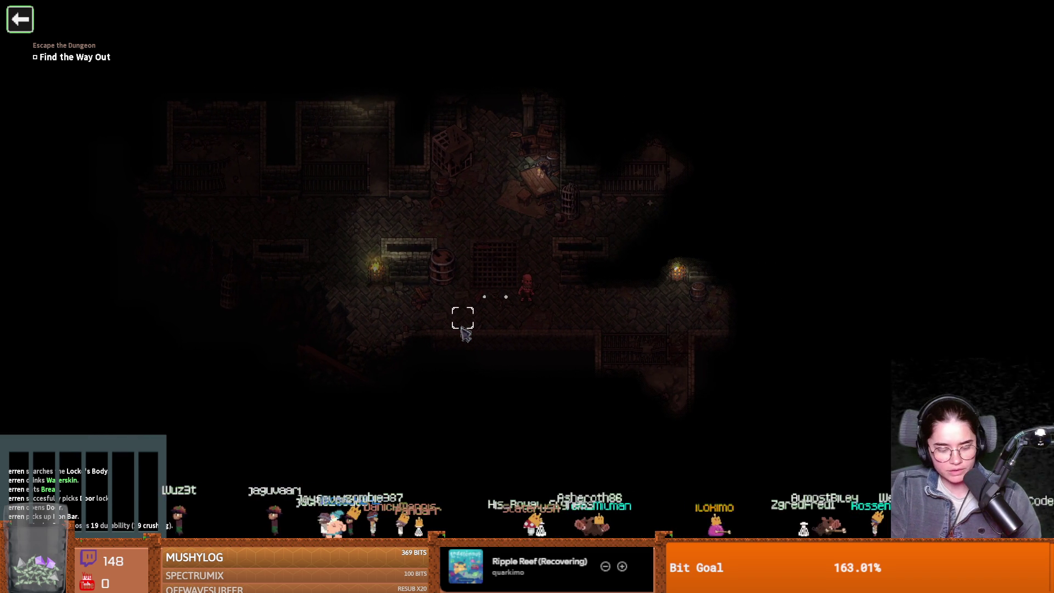
- Check character stats, walk north to the rope and back south, then visit the cages and head east
key("c")
key("c")
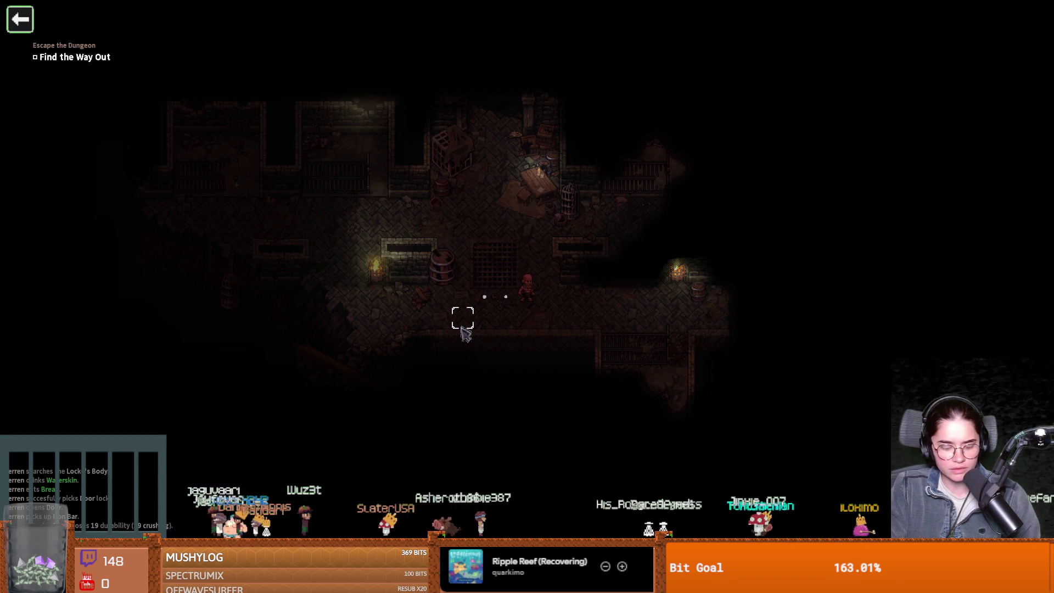
key("c")
key("c")
key("w")
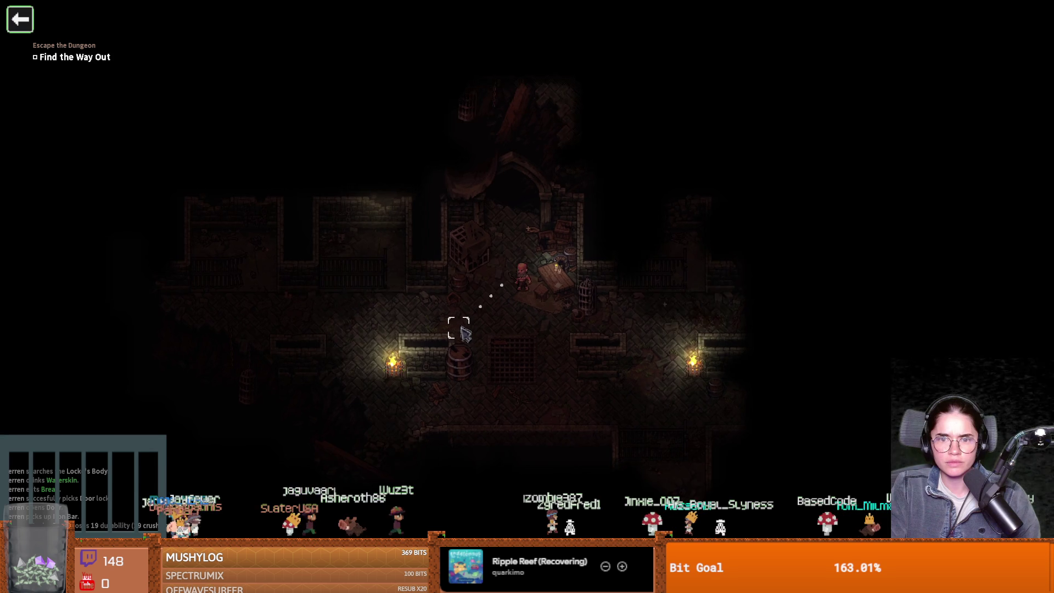
key("w")
key("s")
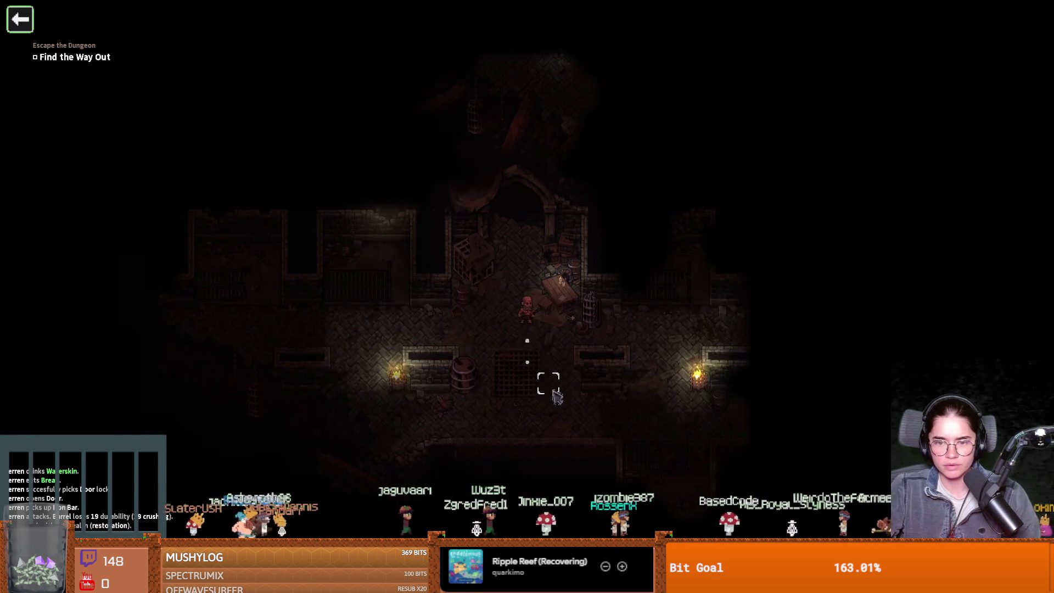
key("s")
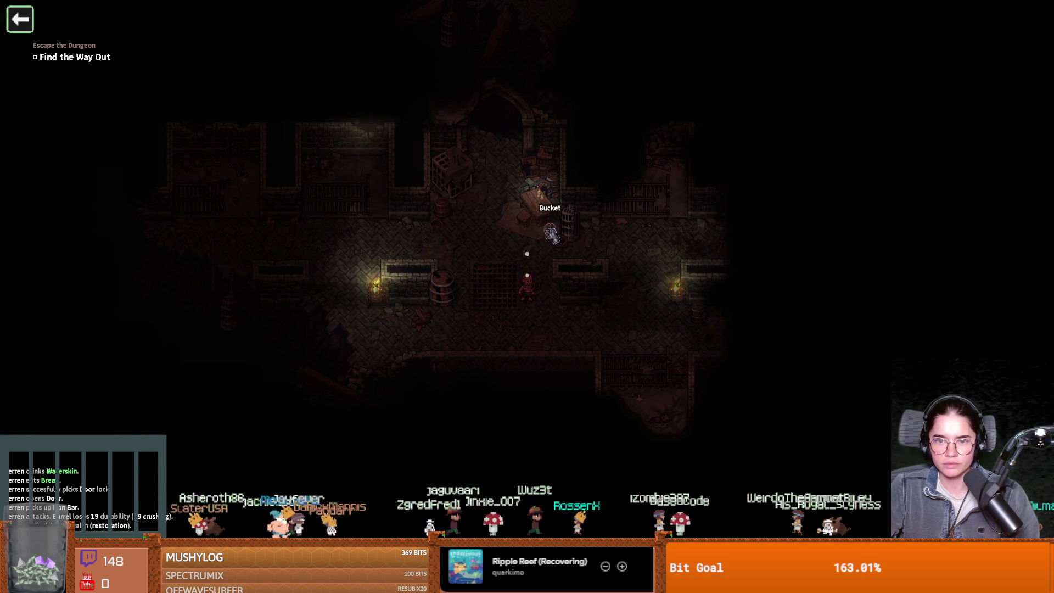
left_click(629, 351)
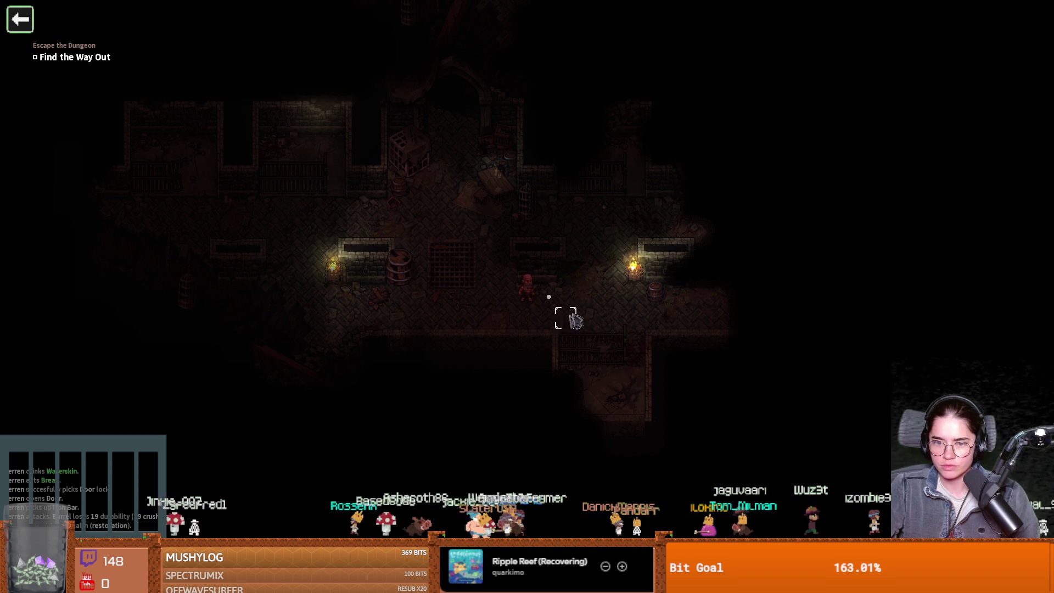
left_click(549, 319)
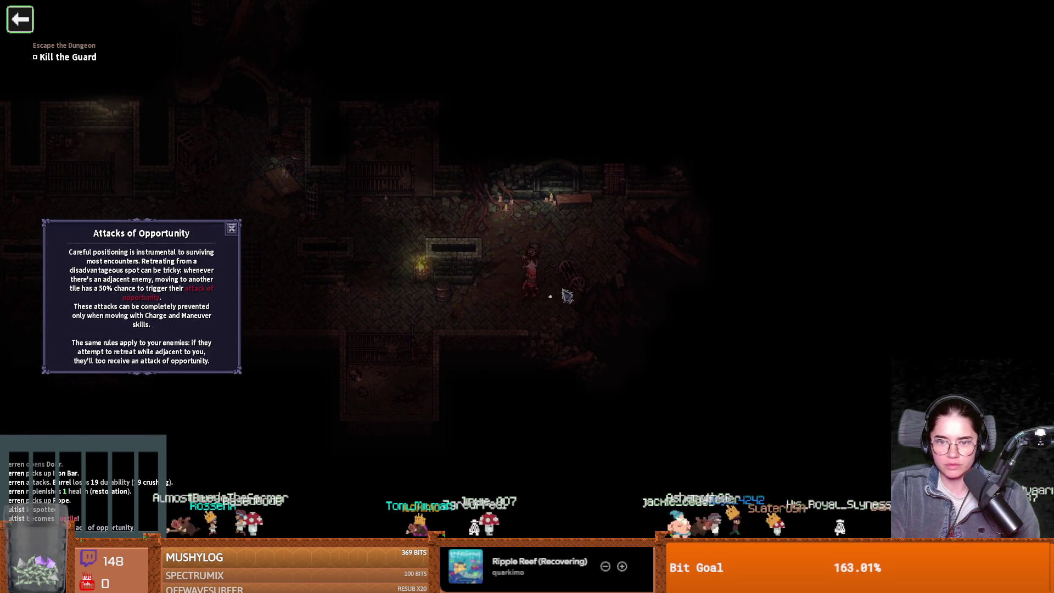
- Attack the cultist guard, inspecting its stats before continuing the fight
left_click(567, 297)
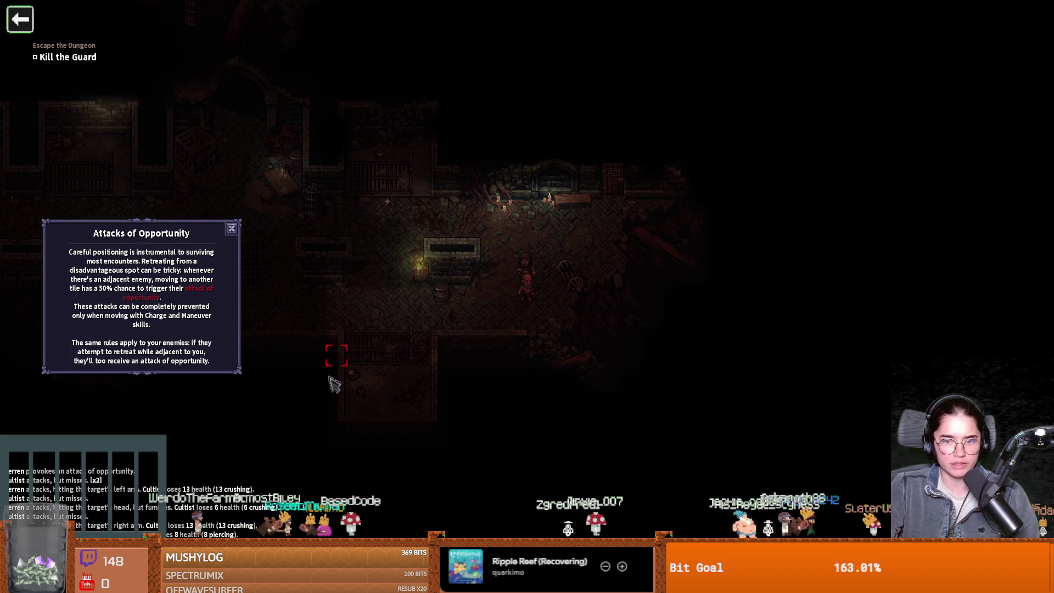
right_click(529, 271)
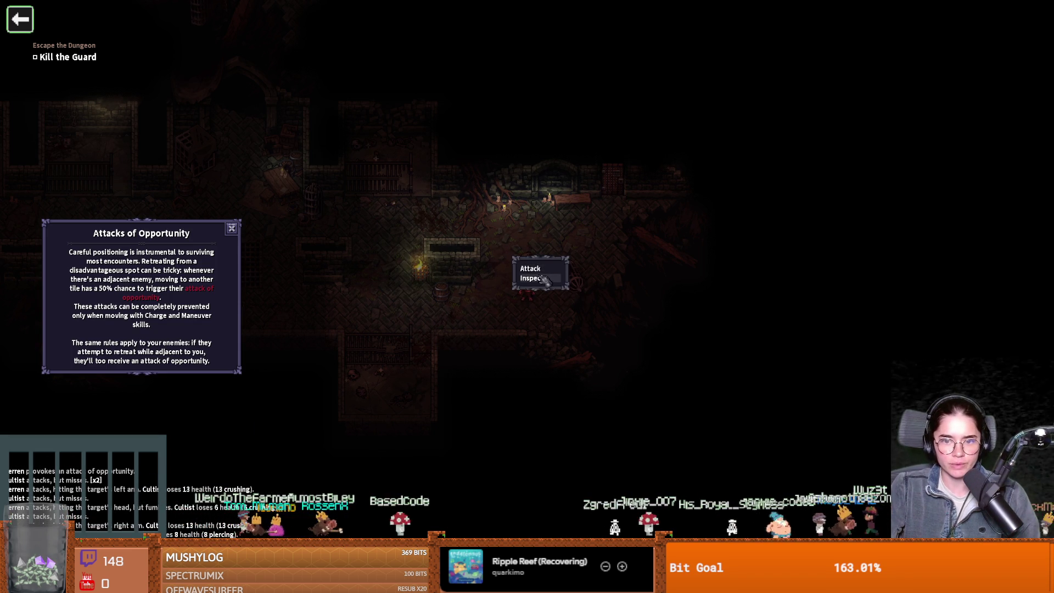
left_click(531, 278)
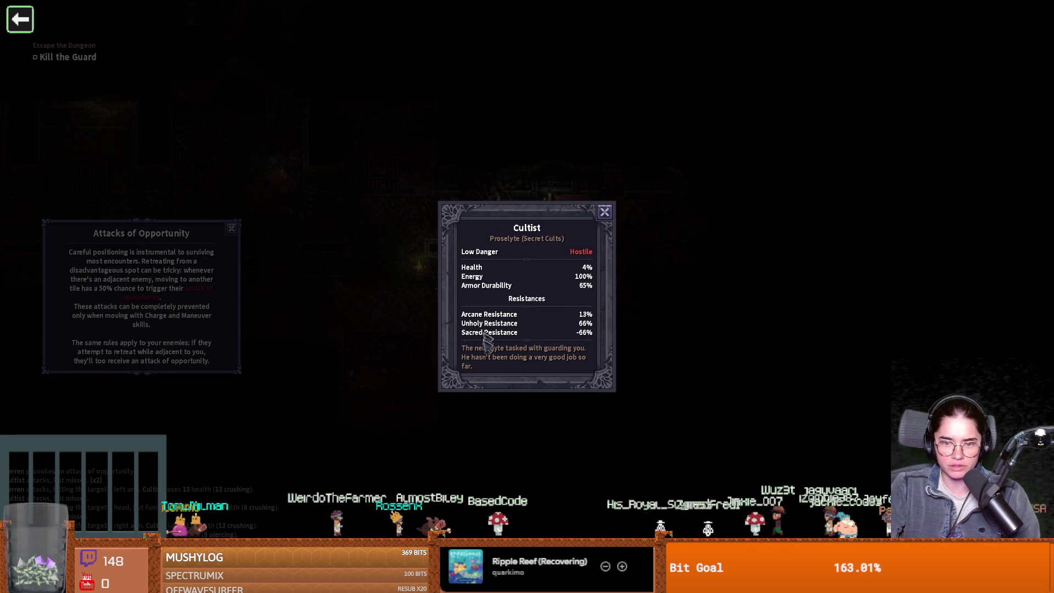
key("Escape")
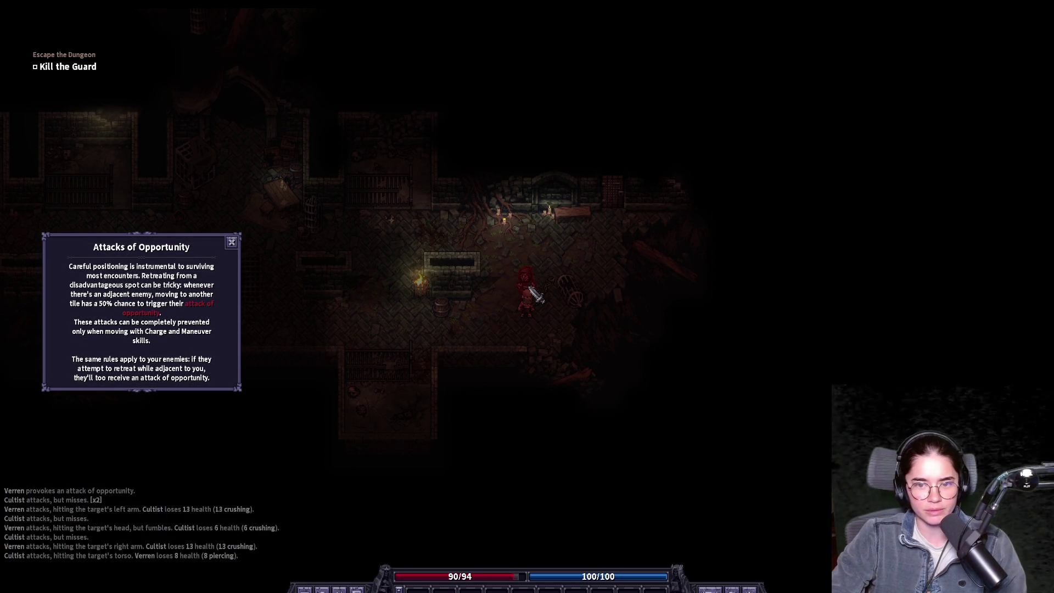
left_click(531, 307)
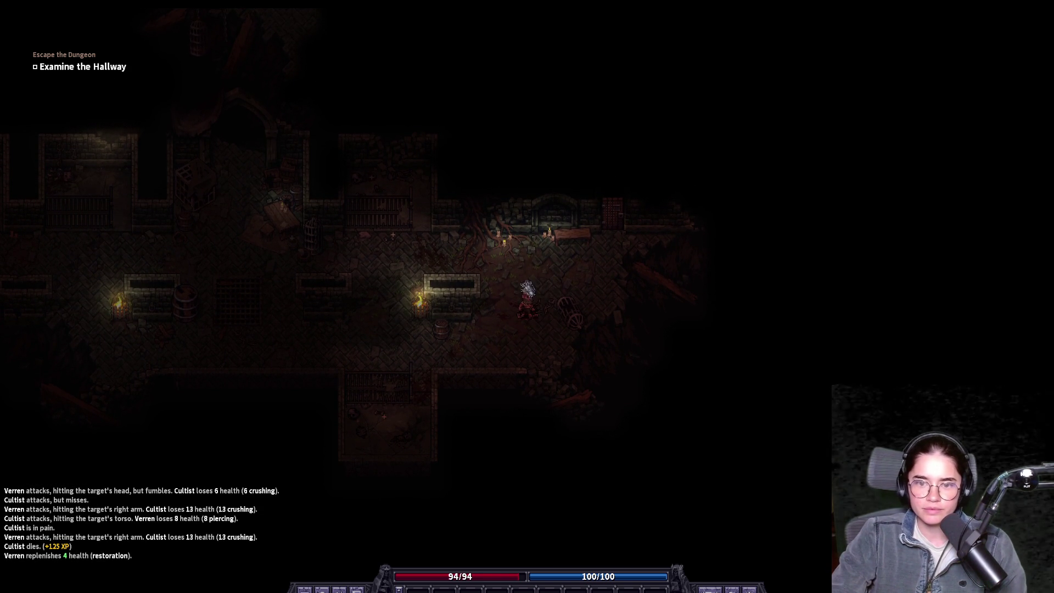
- Pick up the Shiv and walk around the hallway toward the cage and blood
left_click(527, 289)
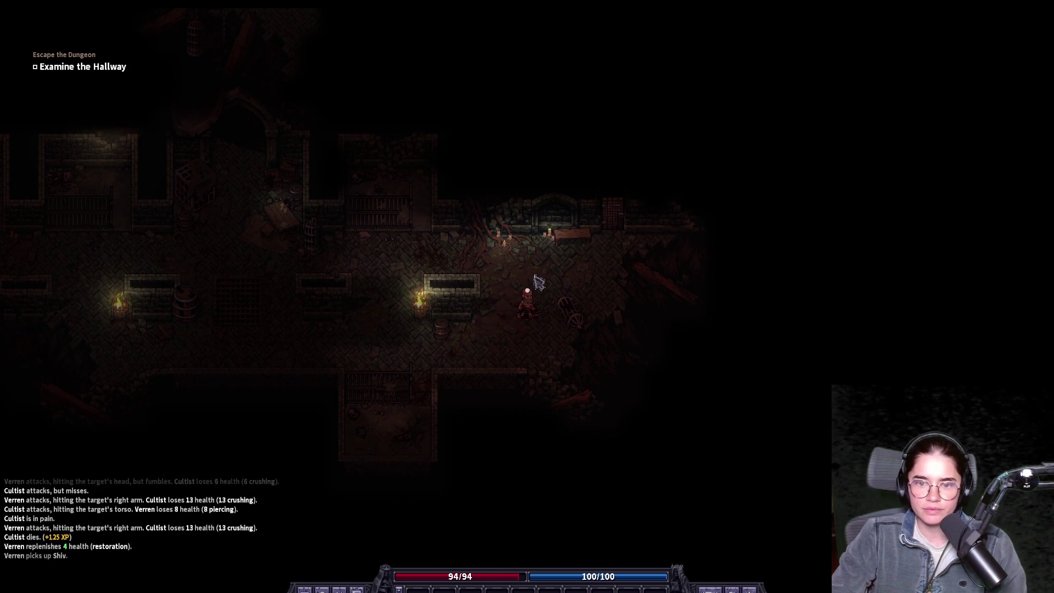
left_click(570, 263)
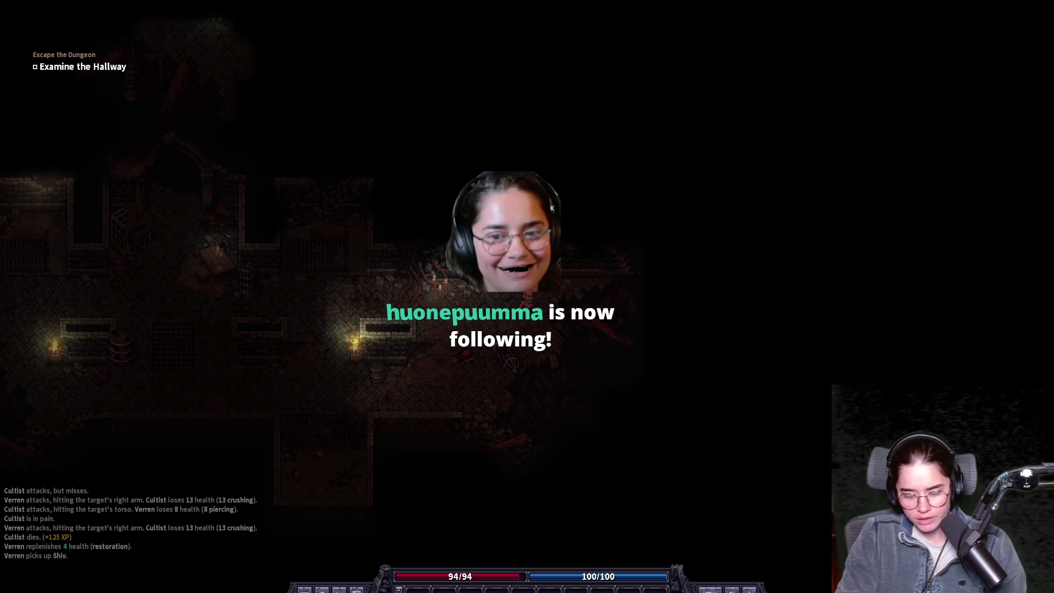
left_click(549, 310)
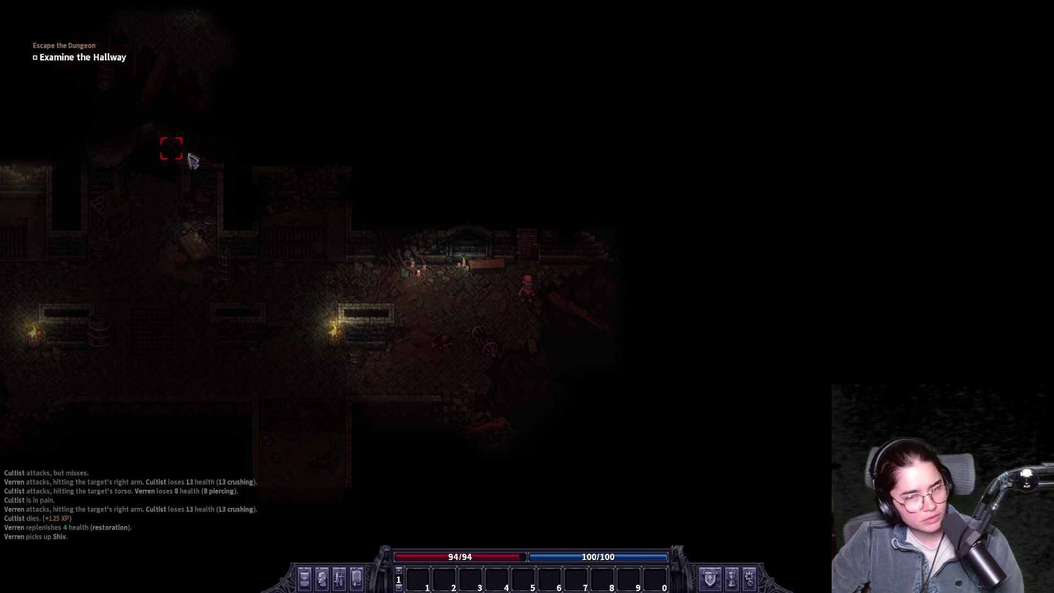
key("a")
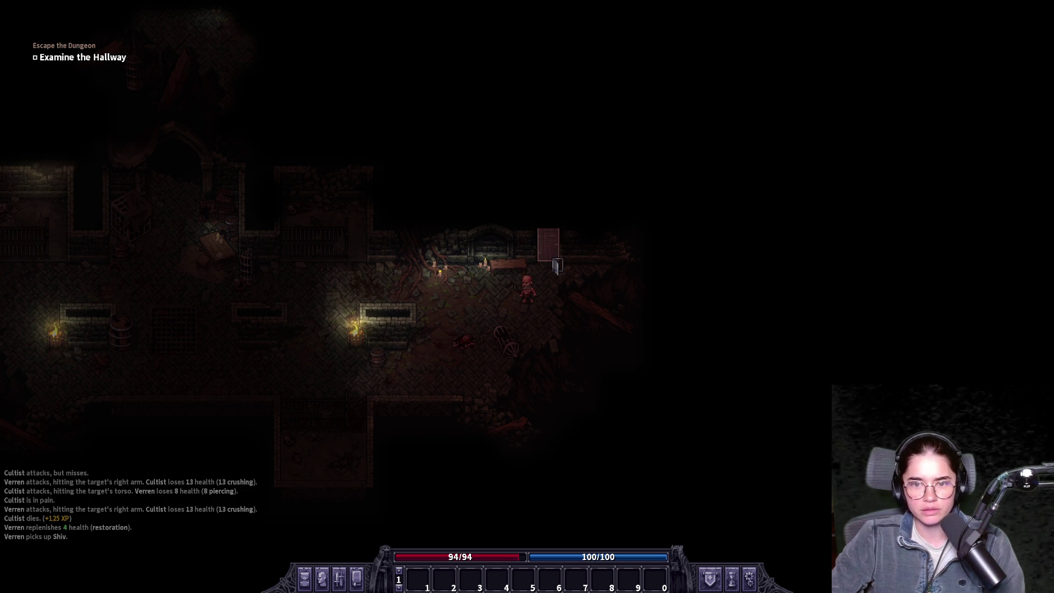
left_click(301, 287)
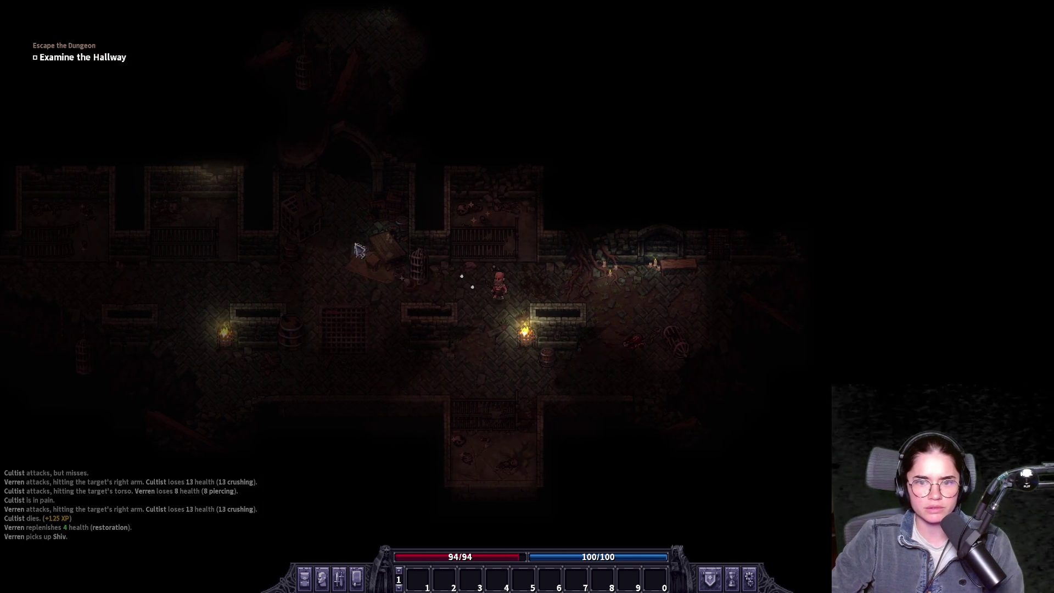
left_click(675, 351)
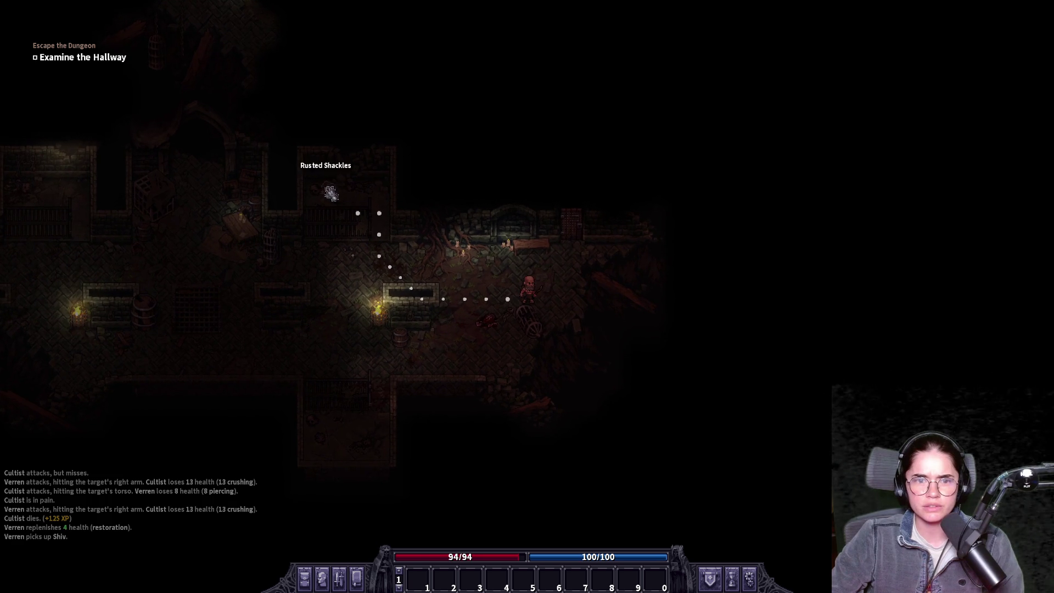
- Pick the locked door's lock and walk north up the corridor to the body
left_click(574, 228)
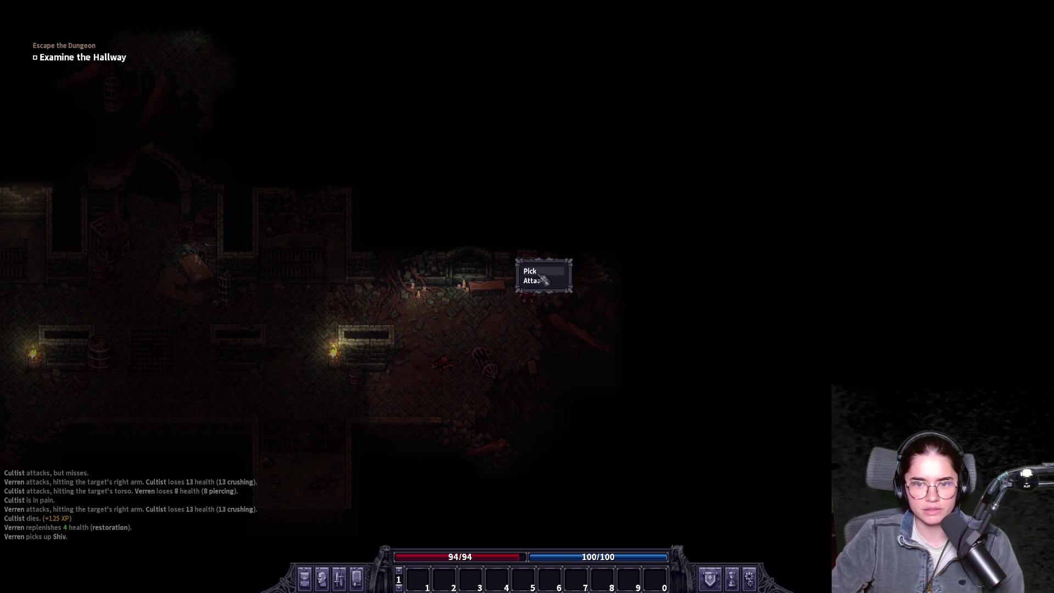
left_click(543, 279)
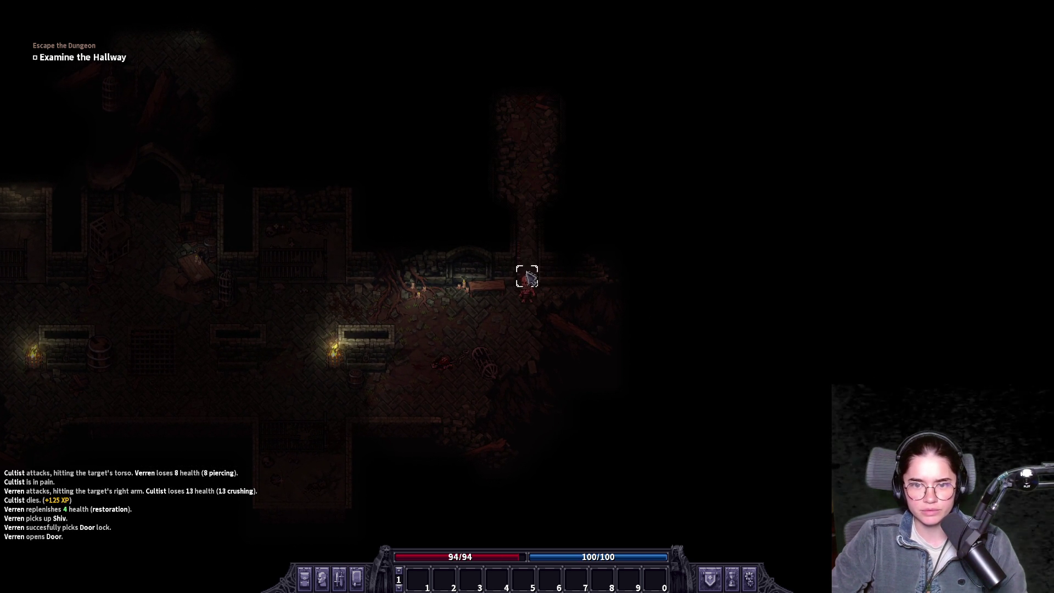
left_click(527, 261)
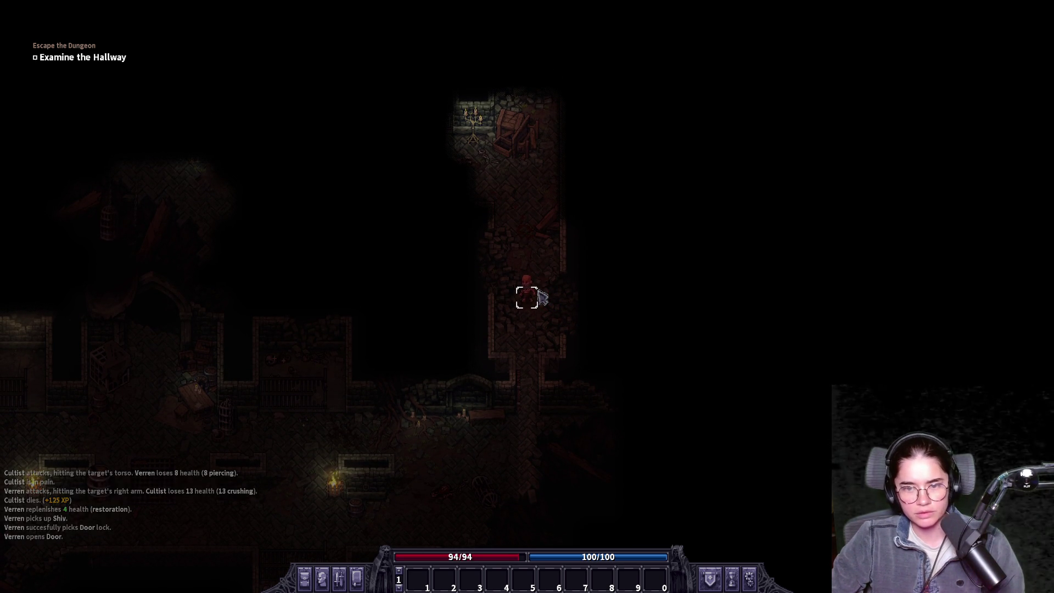
key("Tab")
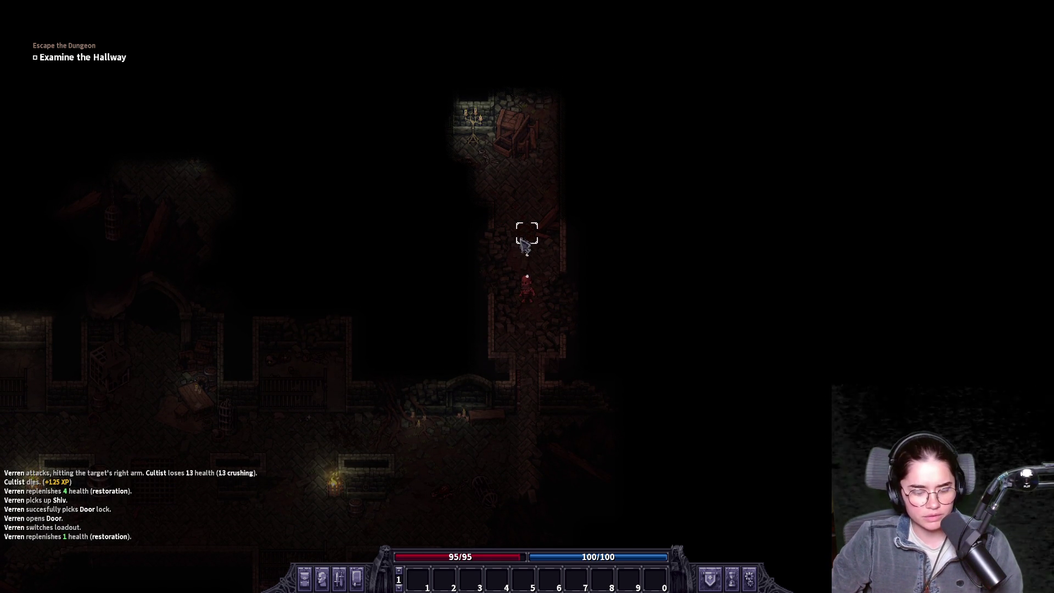
left_click(519, 236)
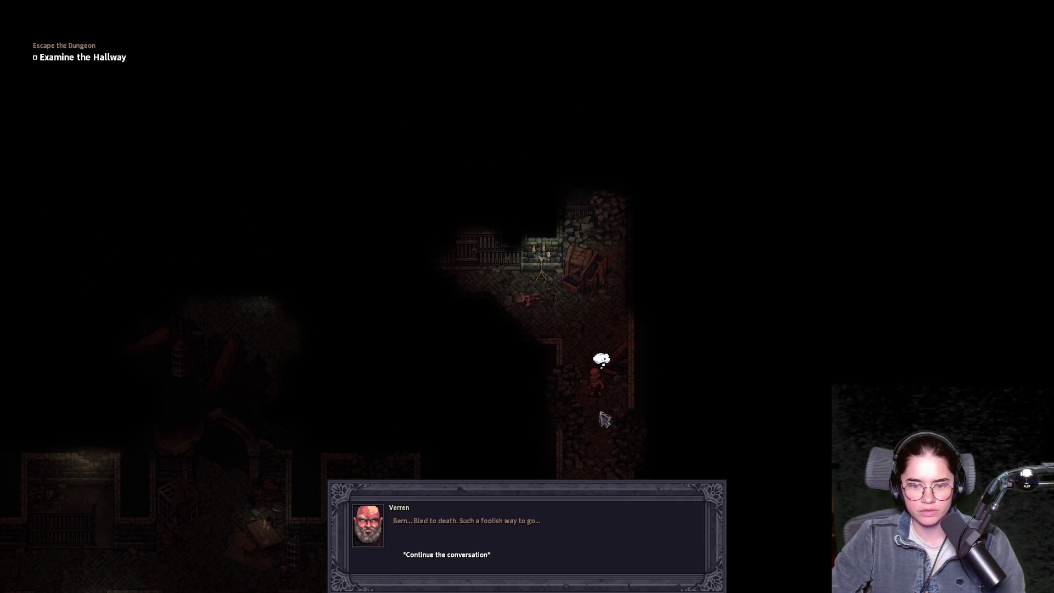
- Finish the dialogue, use Examine Surroundings to reveal the Spike Trap, and disarm it
left_click(463, 556)
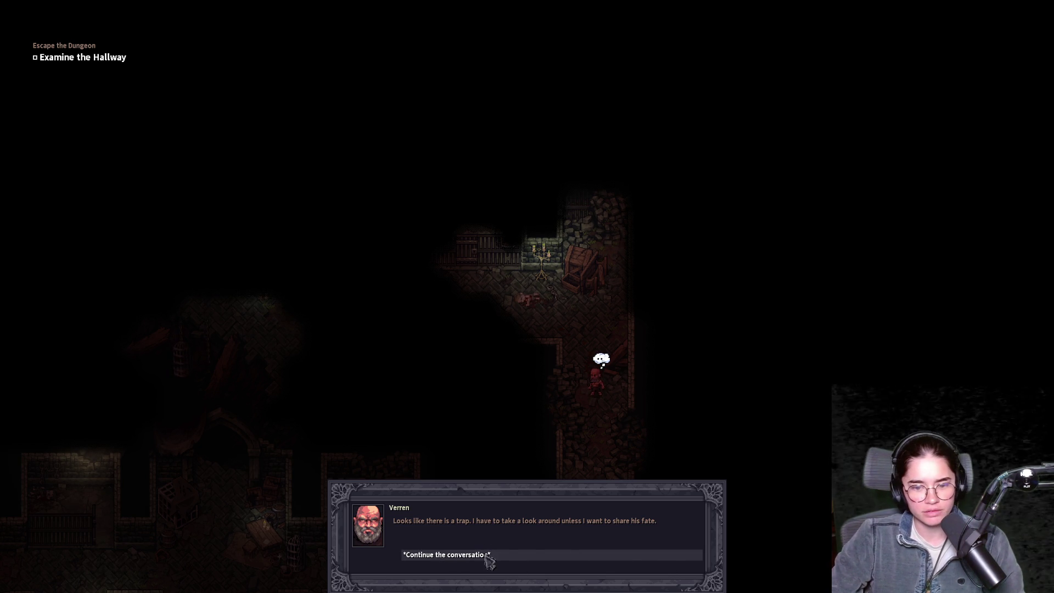
left_click(488, 556)
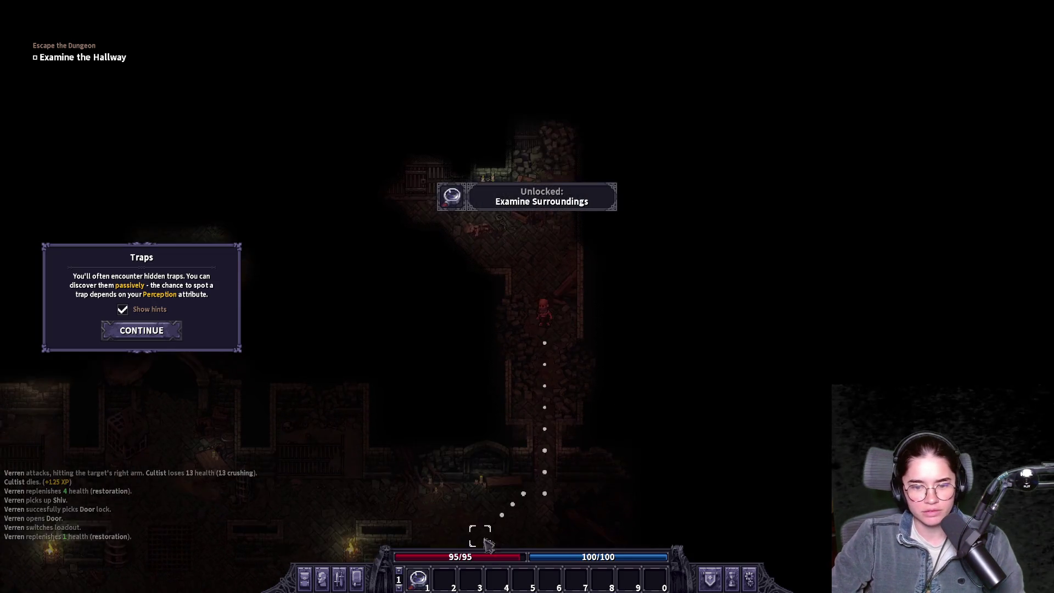
left_click(418, 580)
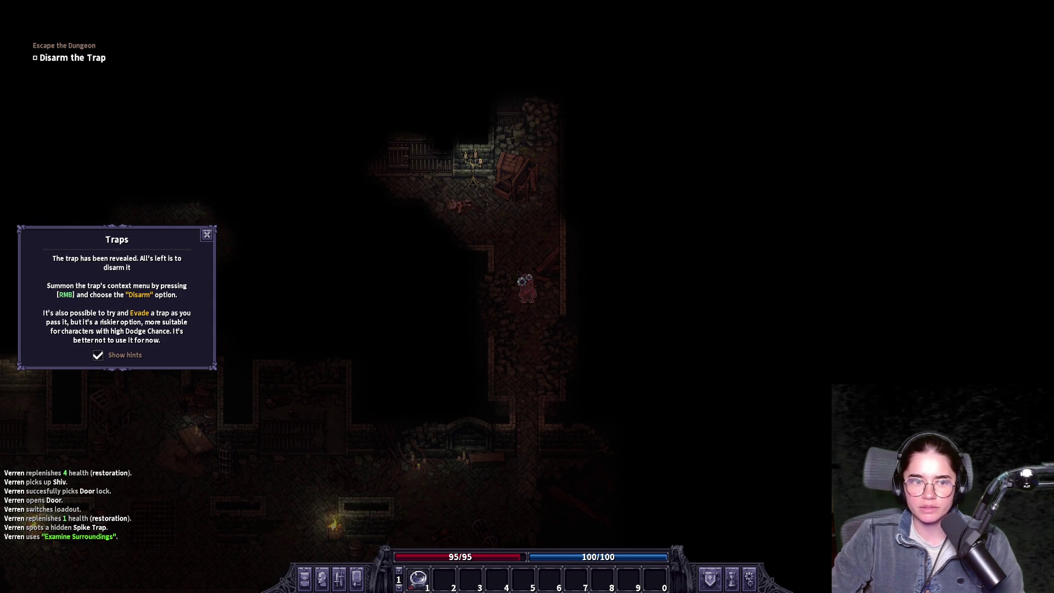
left_click(207, 235)
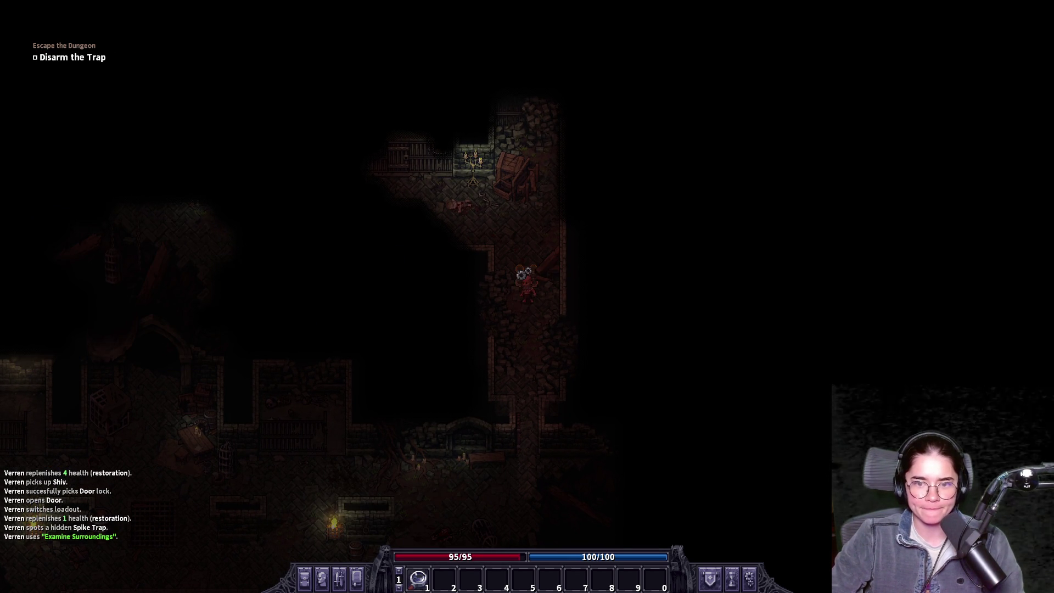
left_click(548, 284)
- Loot the corpse, wearing its belt and discarding the Rusted Shackles
left_click(459, 206)
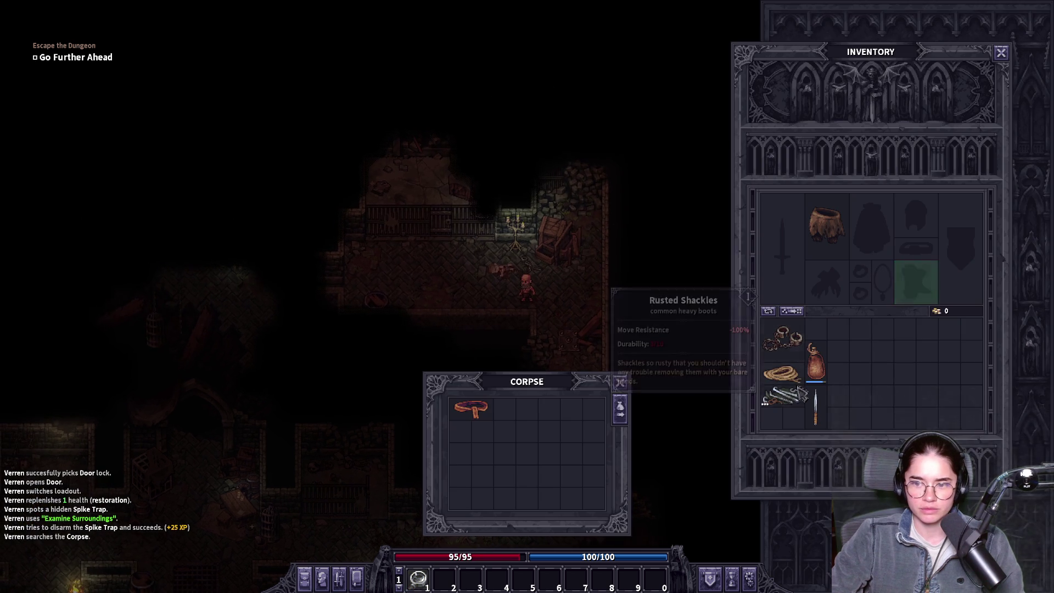
mouse_move(783, 343)
left_mouse_down()
mouse_move(505, 409)
mouse_move(787, 336)
mouse_move(871, 338)
left_mouse_up()
left_click_drag(471, 407, 917, 263)
mouse_move(872, 337)
left_mouse_down()
mouse_move(635, 341)
mouse_move(596, 292)
left_mouse_up()
left_click(626, 383)
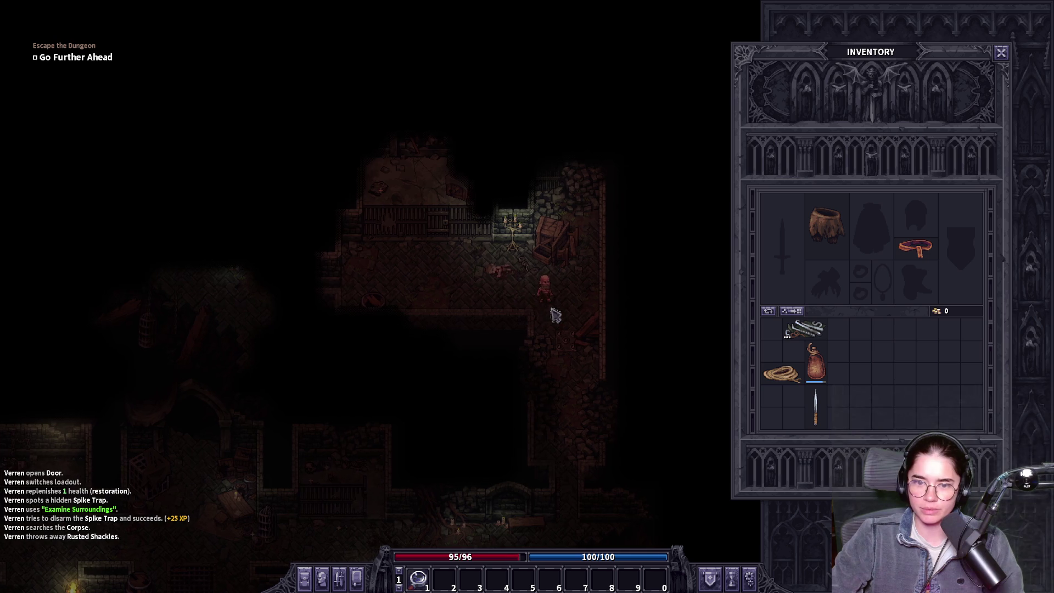
- Walk past the locked barred cell into the room to the left
left_click(436, 297)
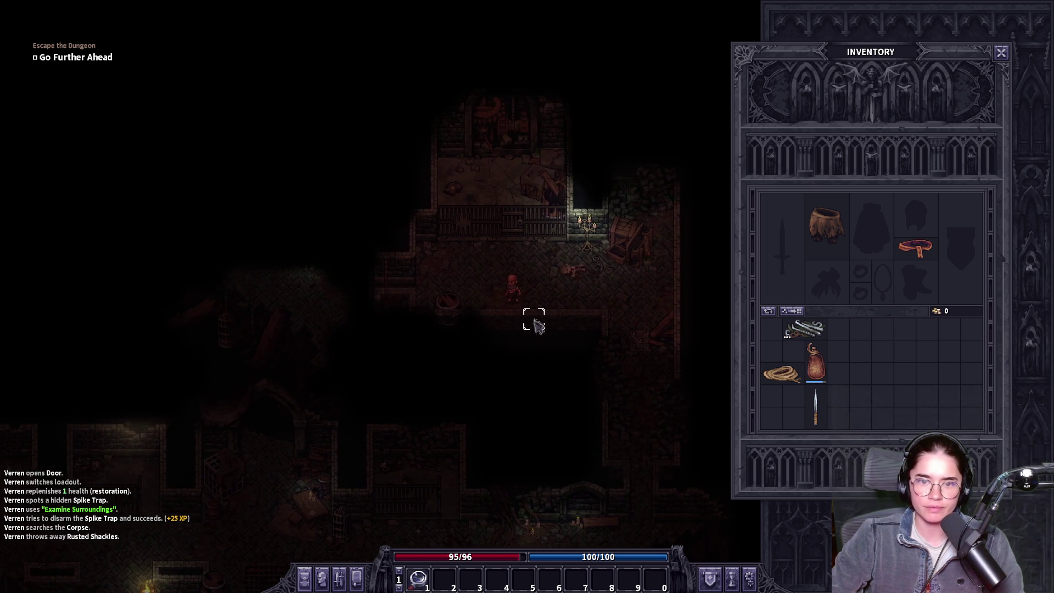
left_click(546, 252)
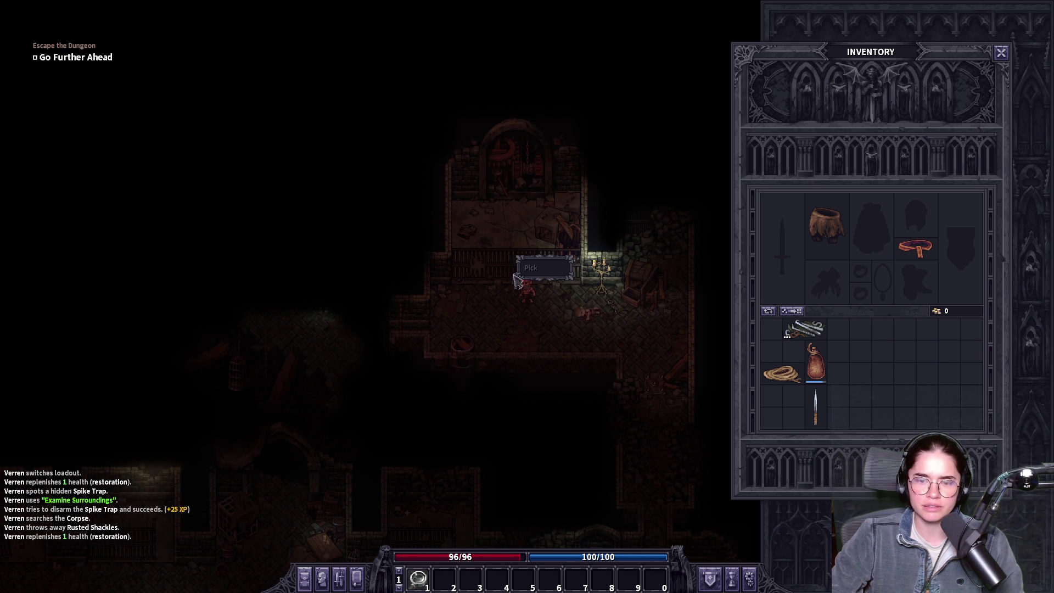
left_click(530, 259)
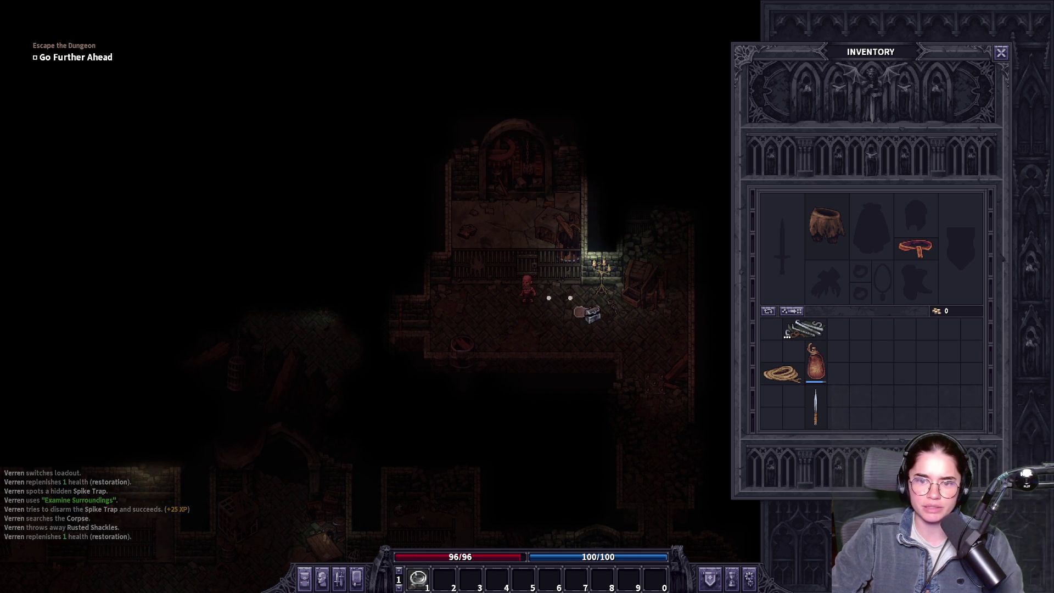
left_click(478, 332)
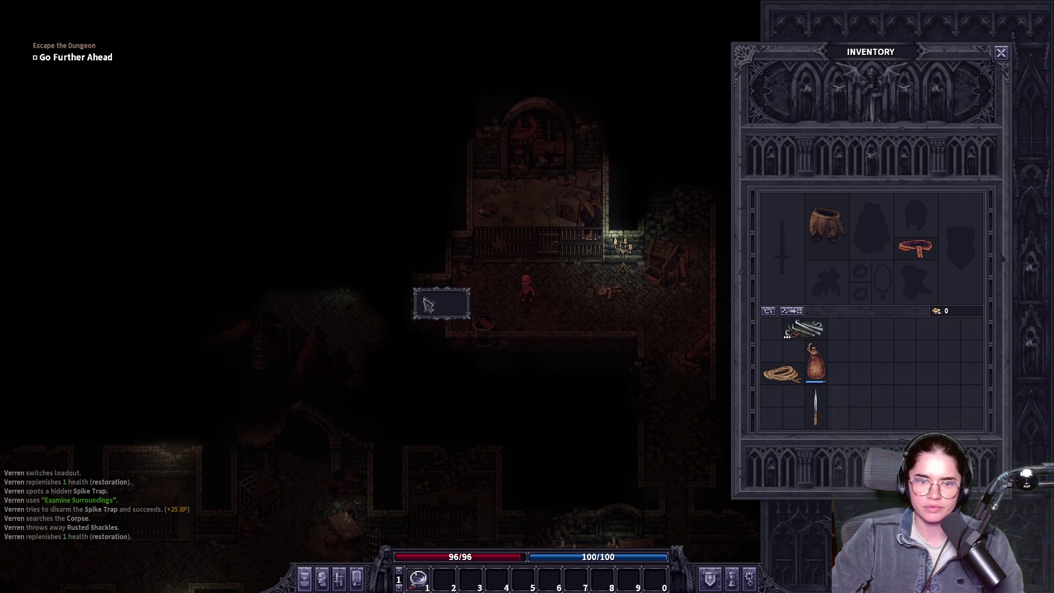
left_click(440, 306)
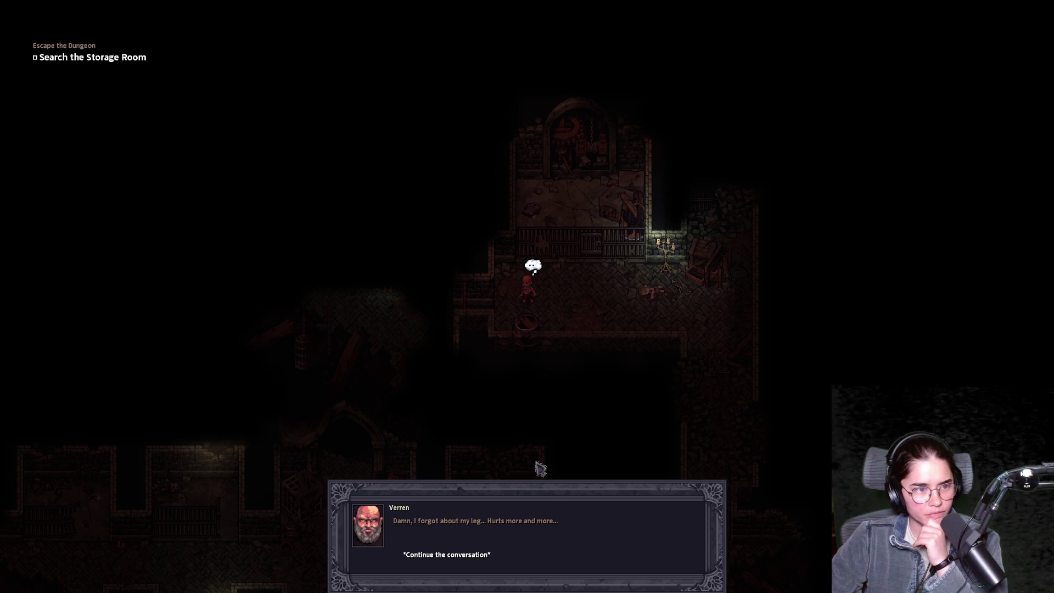
left_click(492, 555)
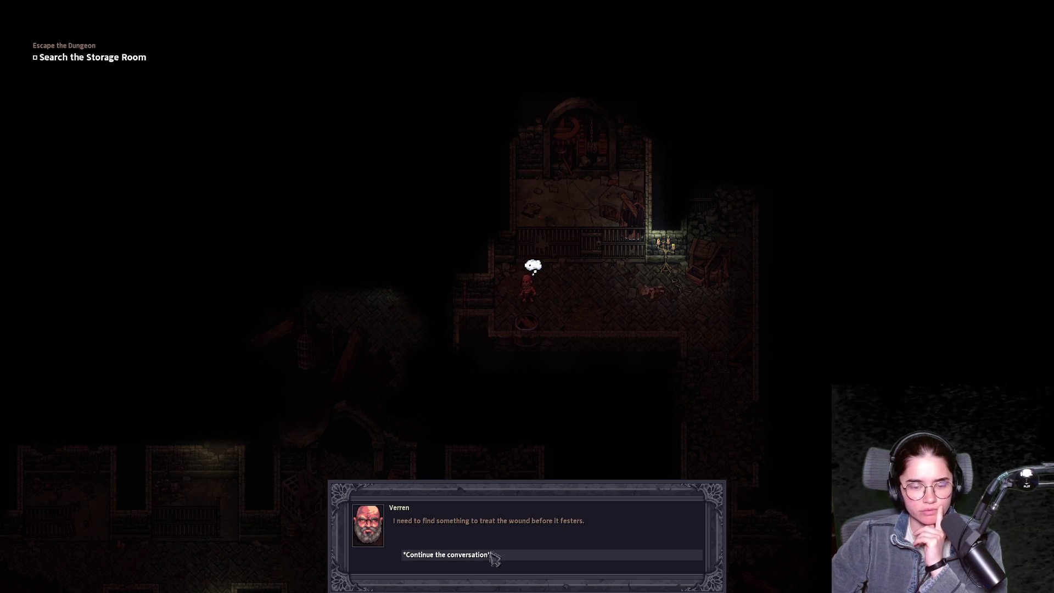
- Check the R. Leg injury and Pain level on the character sheet's Health tab
left_click(492, 555)
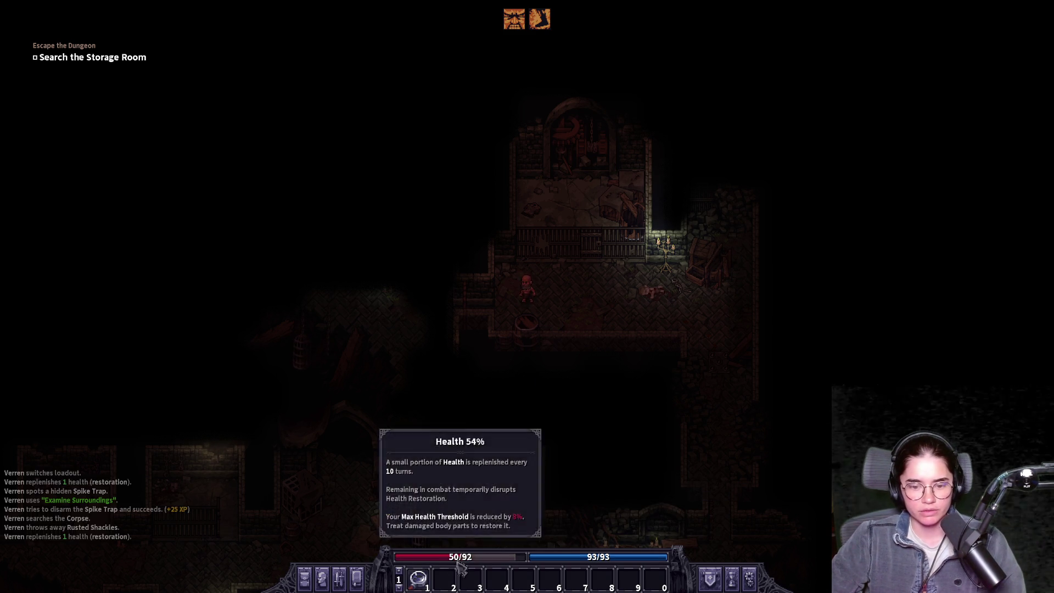
left_click(330, 583)
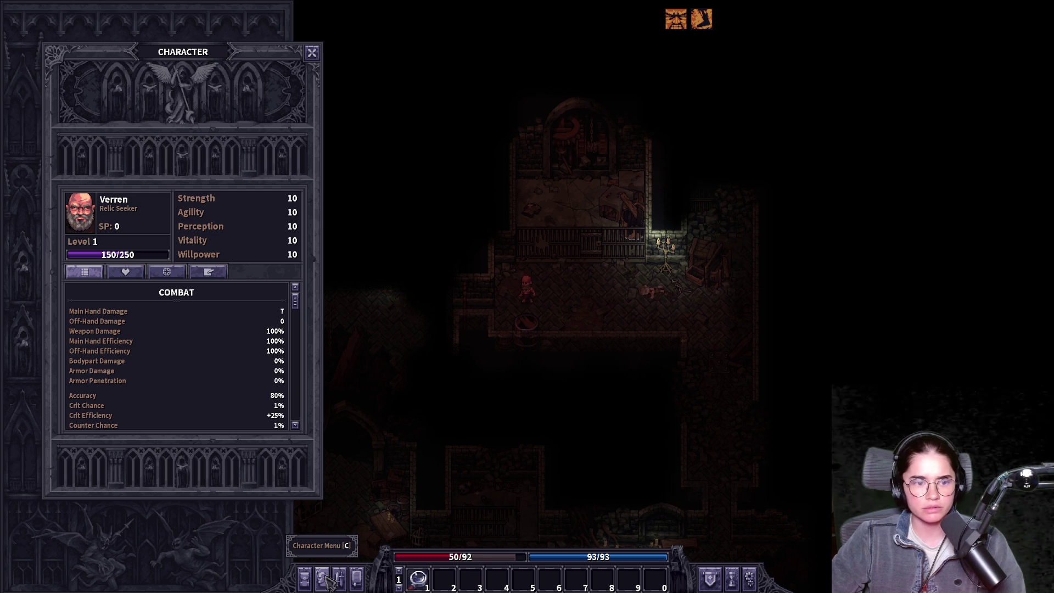
left_click(125, 272)
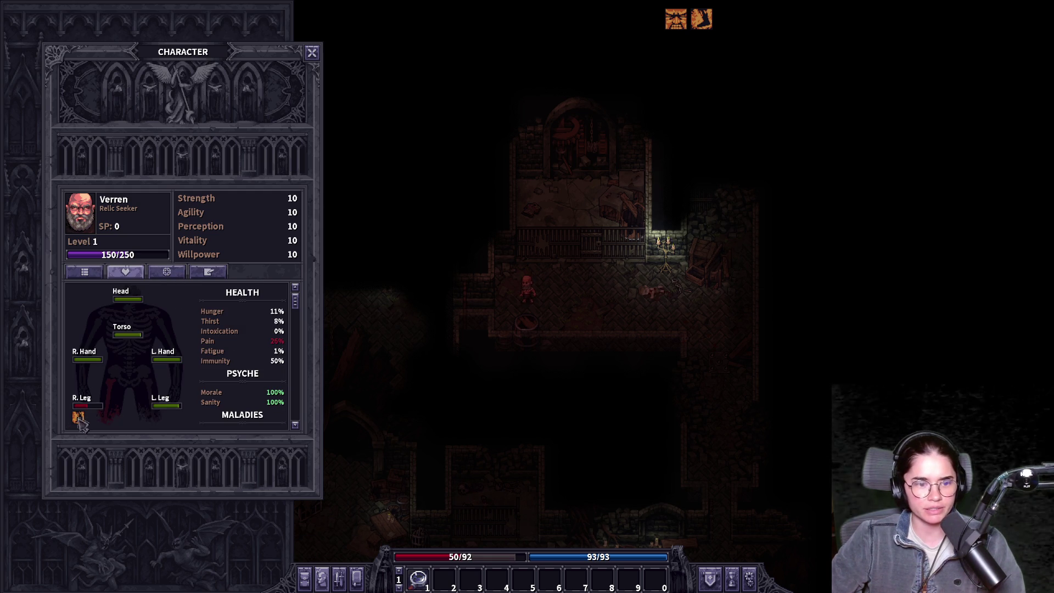
mouse_move(85, 419)
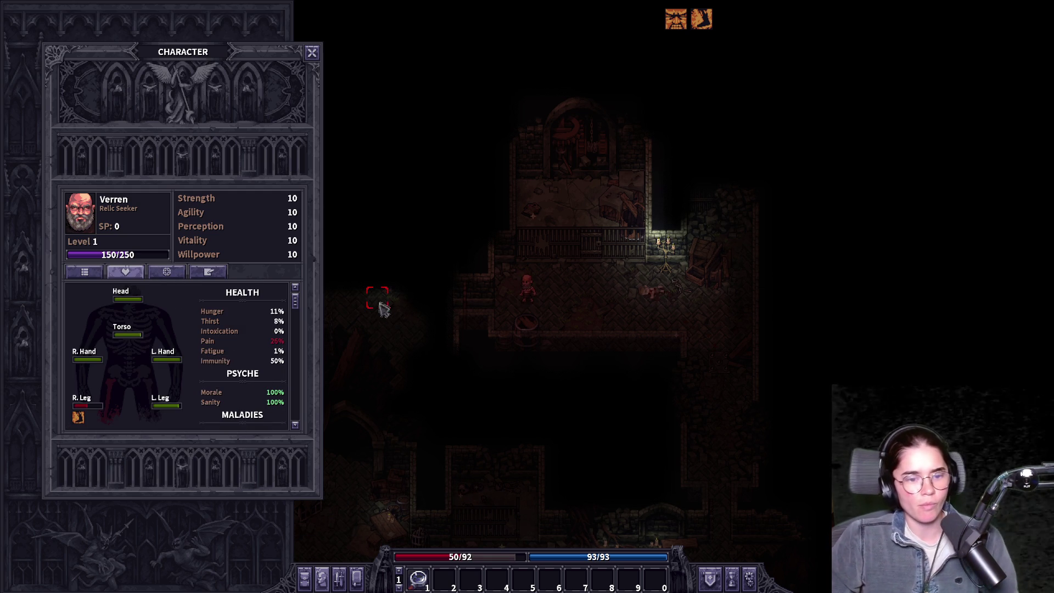
mouse_move(266, 342)
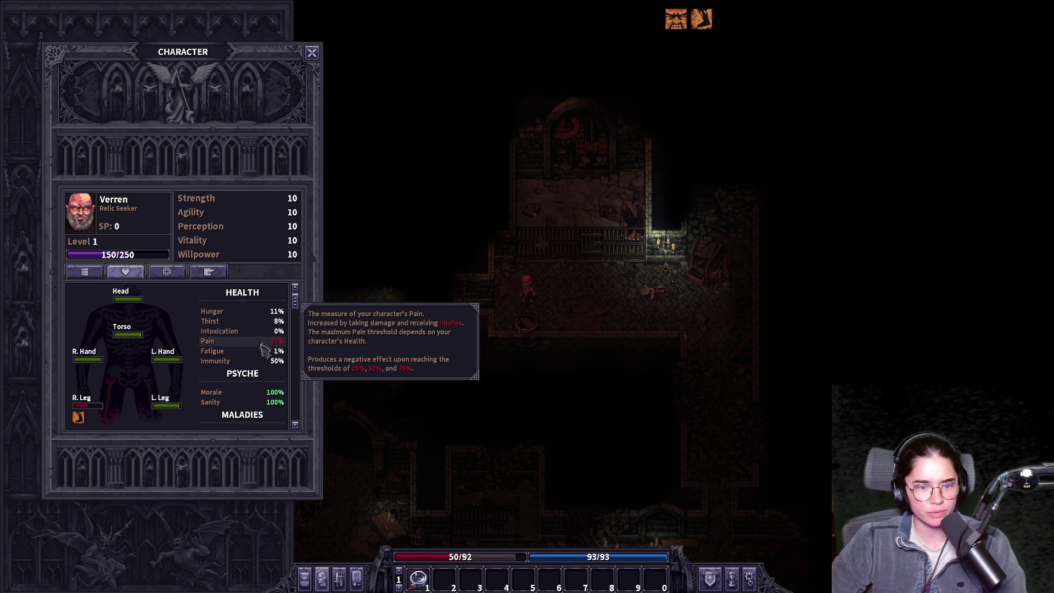
left_click(312, 52)
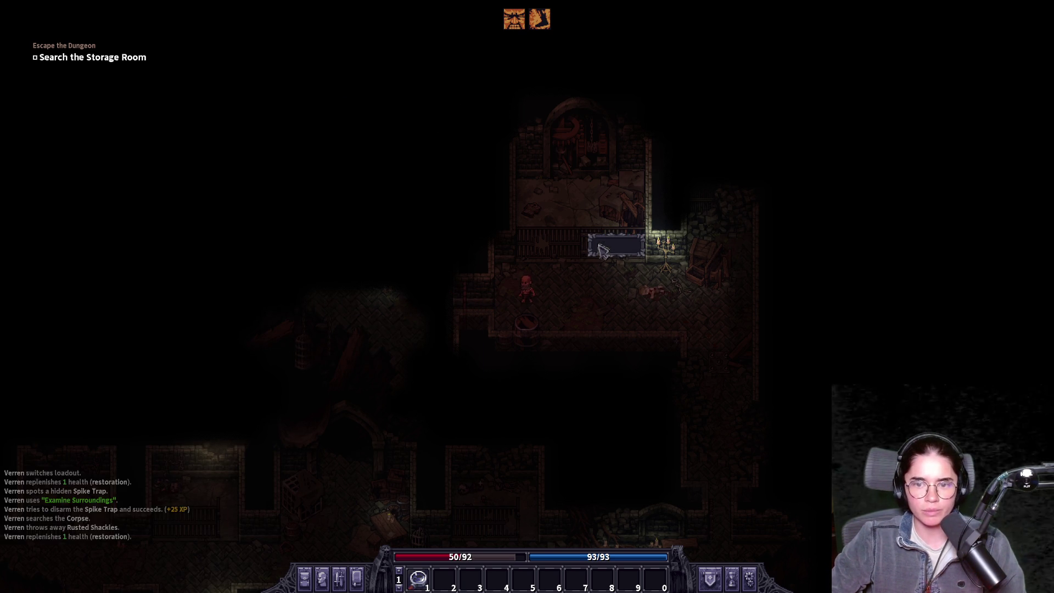
- Walk one tile left into the box room and finish Verren's remark about the boxes
left_click(467, 299)
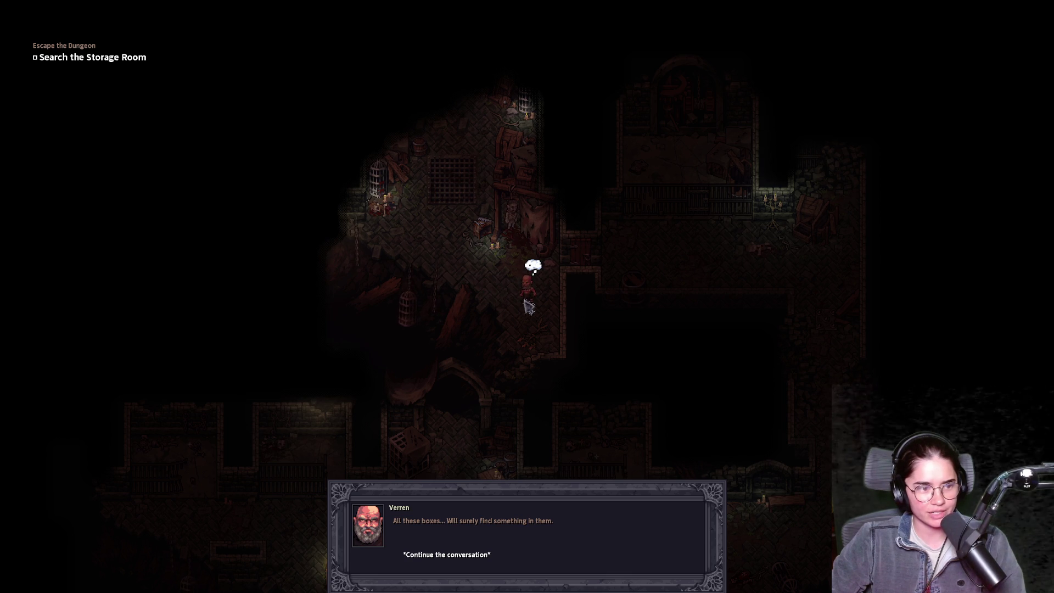
left_click(488, 554)
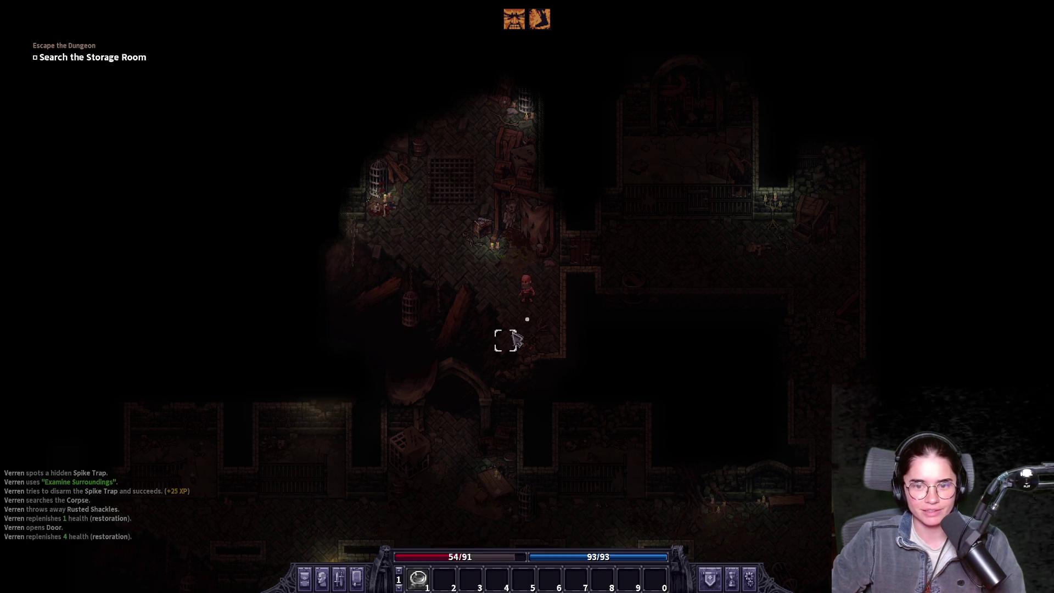
key("Escape")
- Drag the Video brightness slider up, browse the Controls and General settings, then resume
left_click(529, 375)
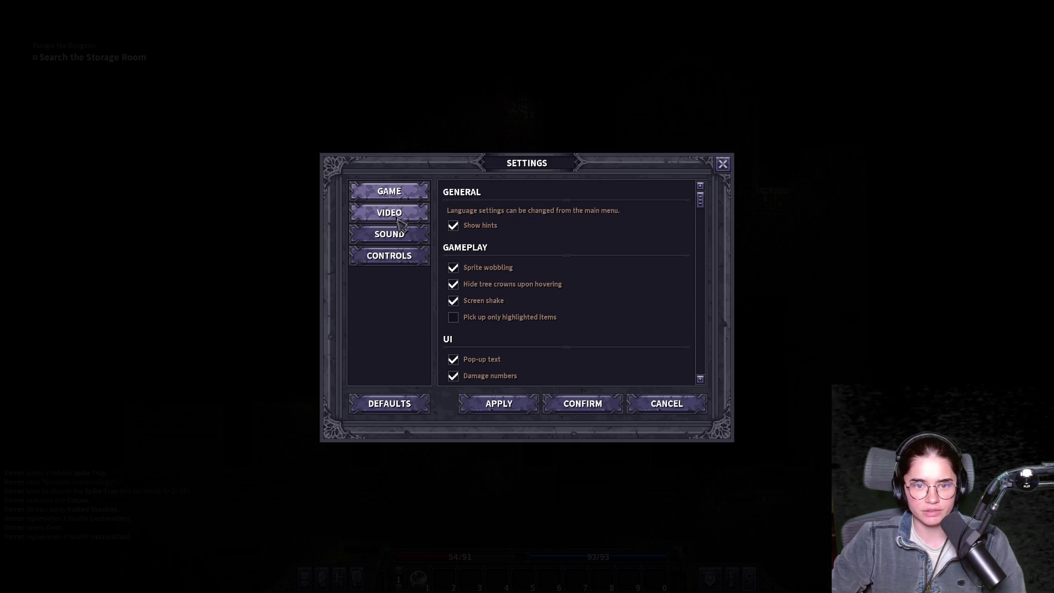
left_click(389, 212)
left_click_drag(570, 260, 597, 259)
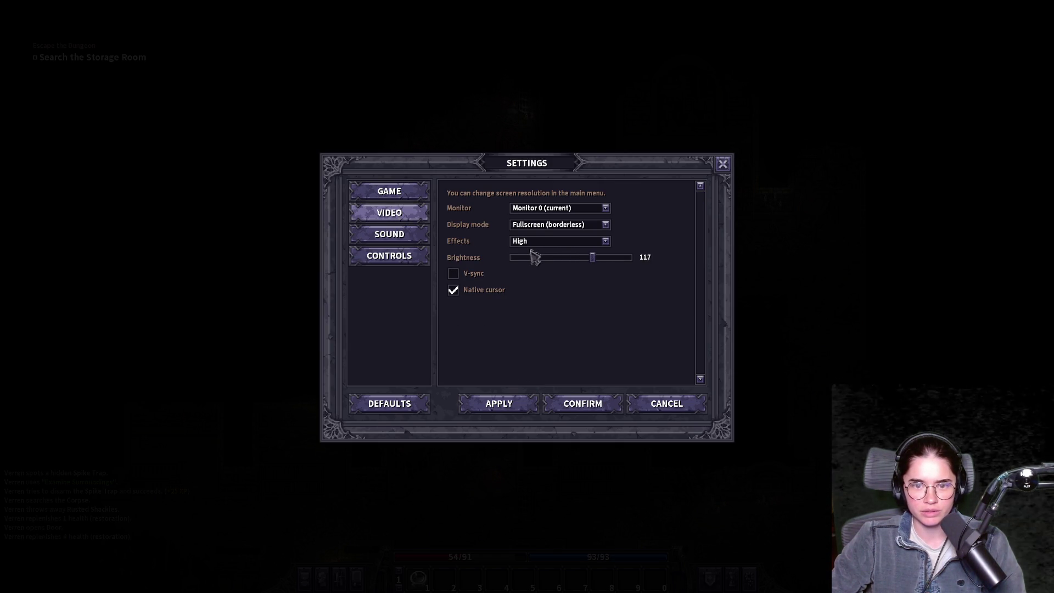
left_click(389, 255)
scroll(530, 289, "down", 1)
scroll(532, 288, "down", 14)
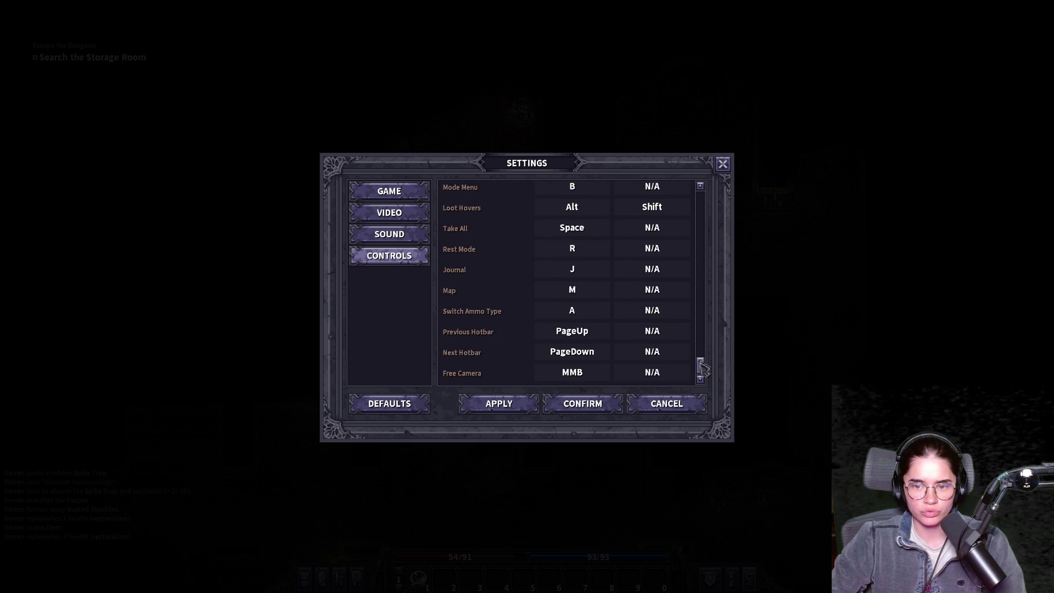
scroll(568, 181, "up", 15)
left_click(389, 191)
scroll(549, 288, "down", 5)
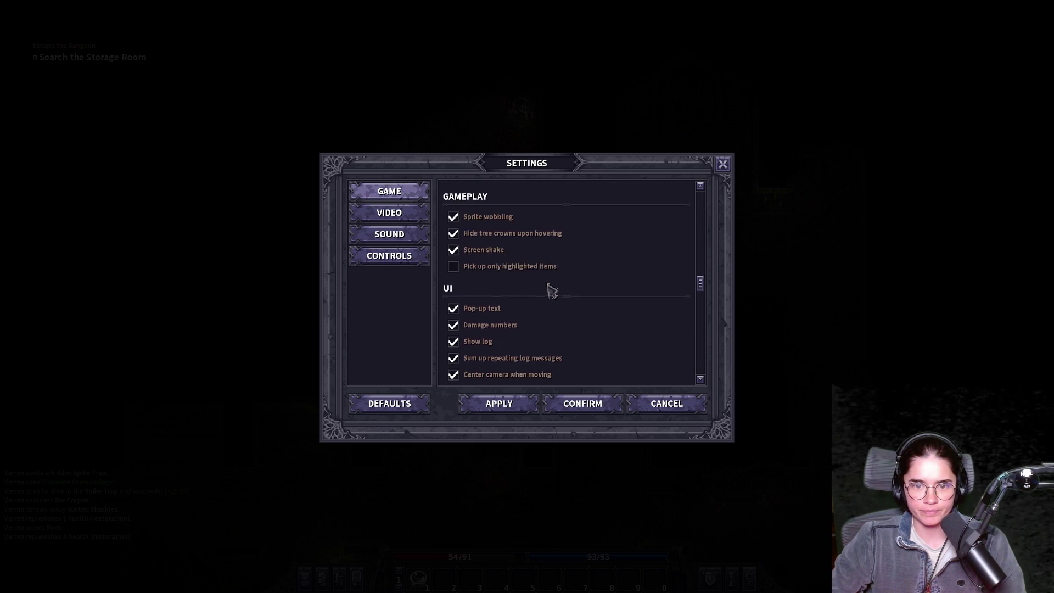
scroll(549, 291, "down", 1)
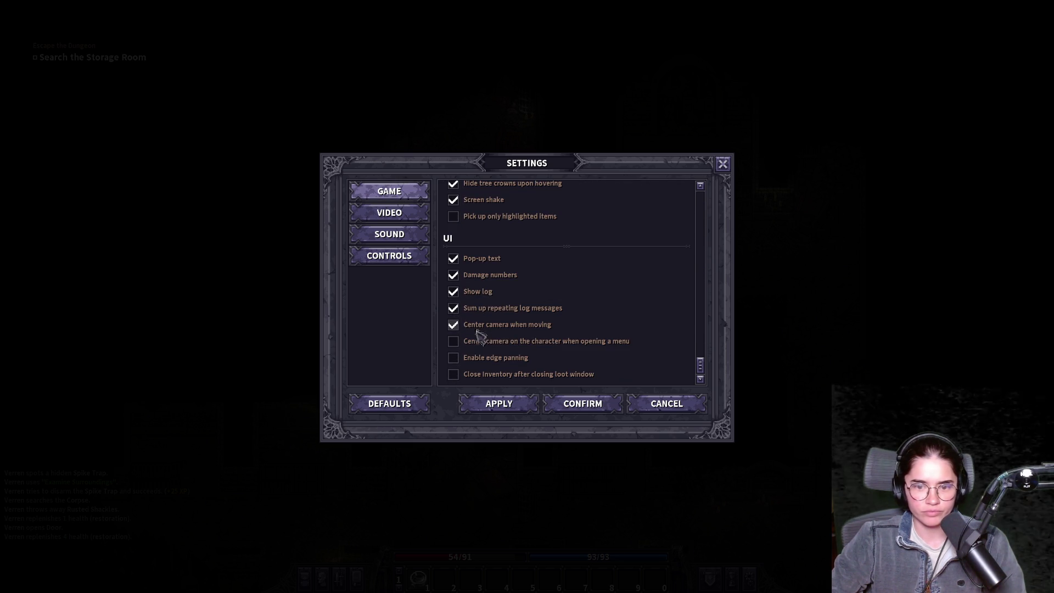
left_click(573, 405)
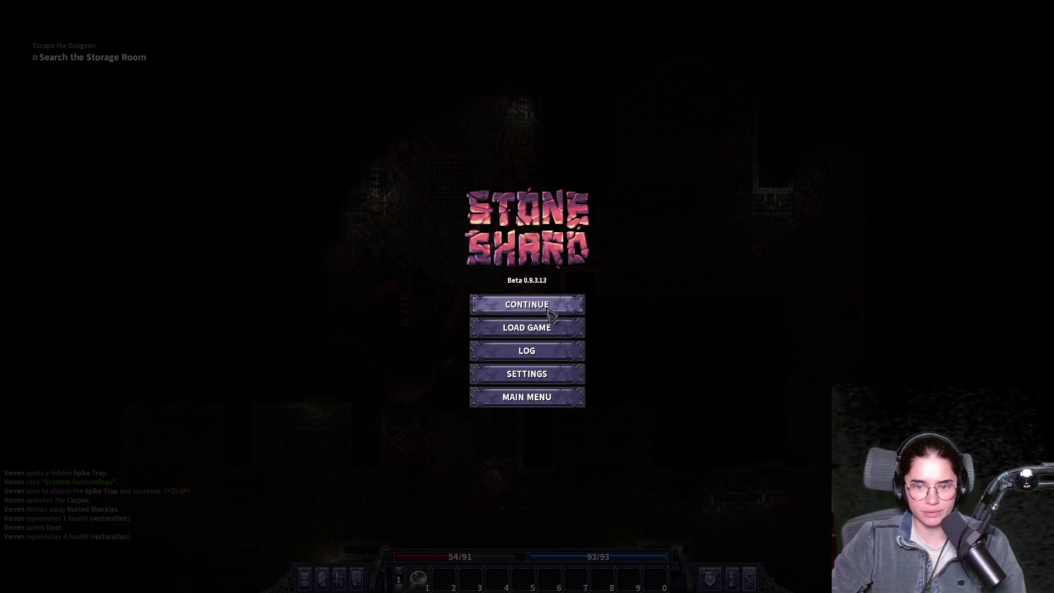
left_click(549, 311)
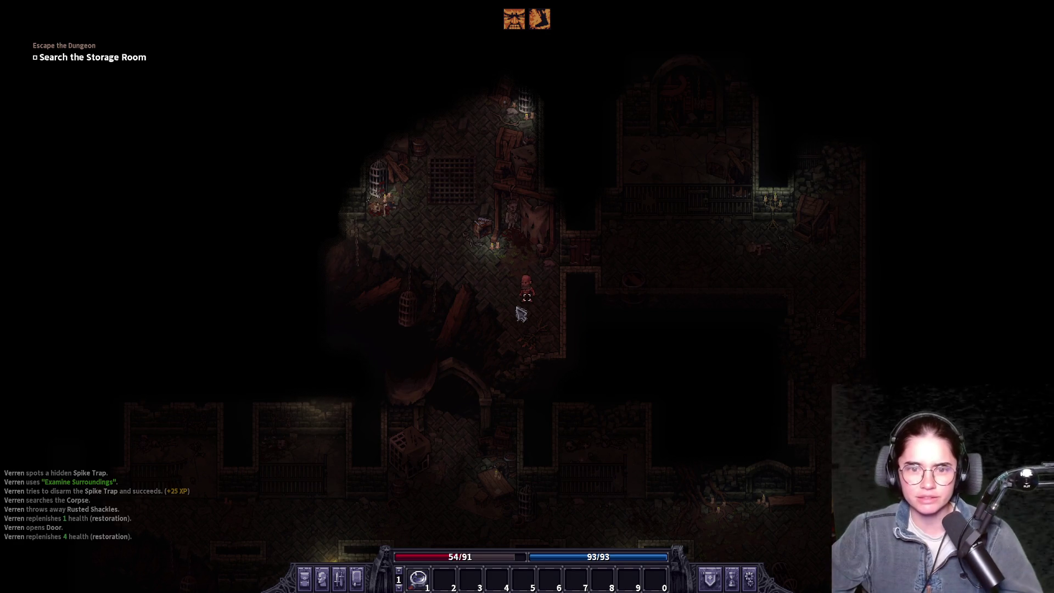
- Confirm the brightness at 125 in Video settings, resume, and walk toward the nightstand
key("Escape")
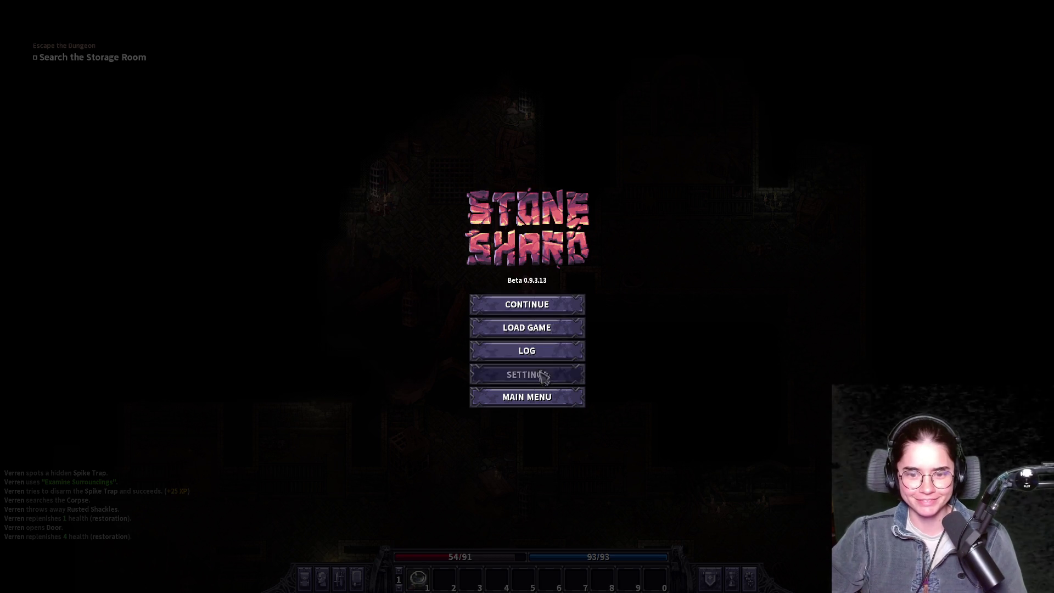
left_click(537, 373)
left_click(391, 213)
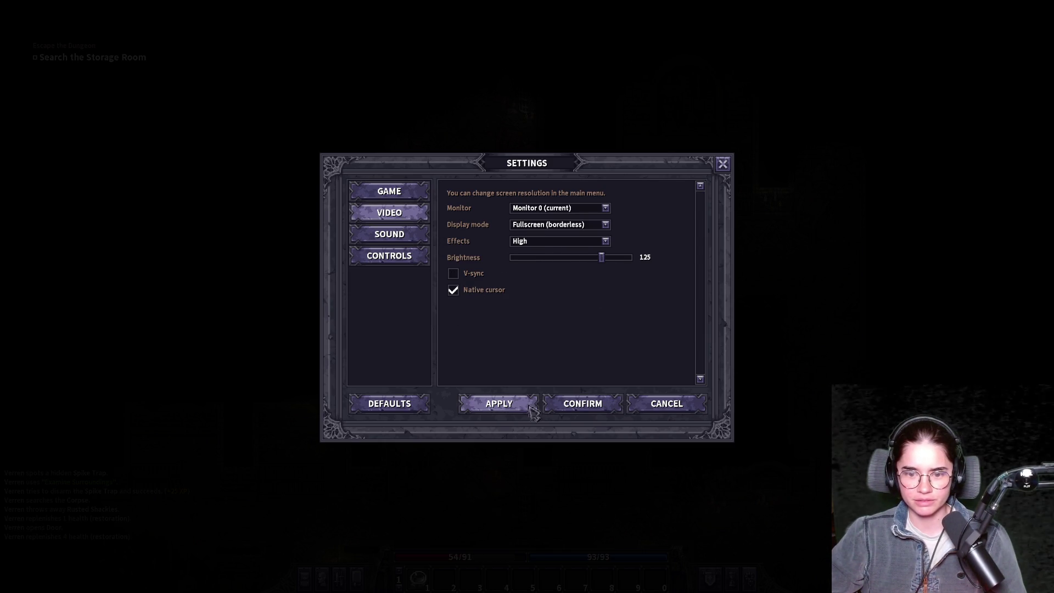
left_click(595, 412)
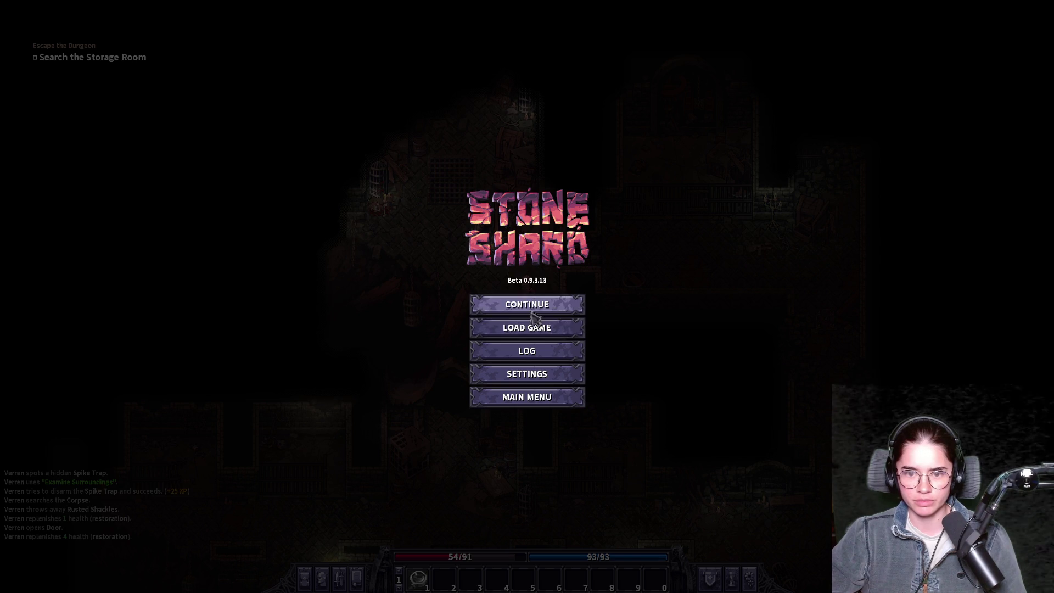
left_click(531, 312)
key("Tab")
left_click(494, 223)
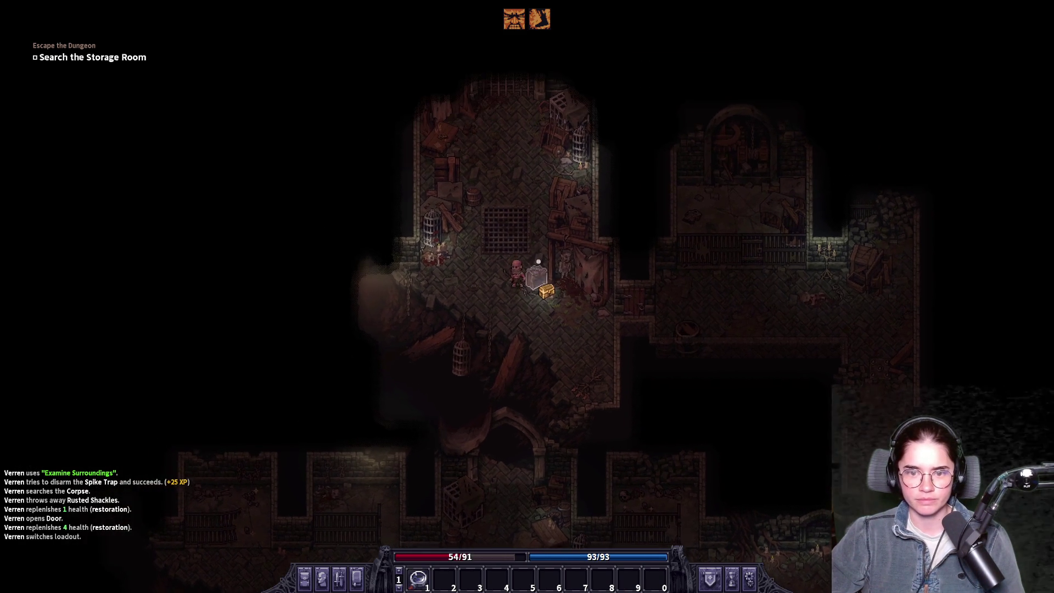
- Move the nightstand's Ether Inhaler and shackles into the inventory grid and close the windows
left_click(527, 316)
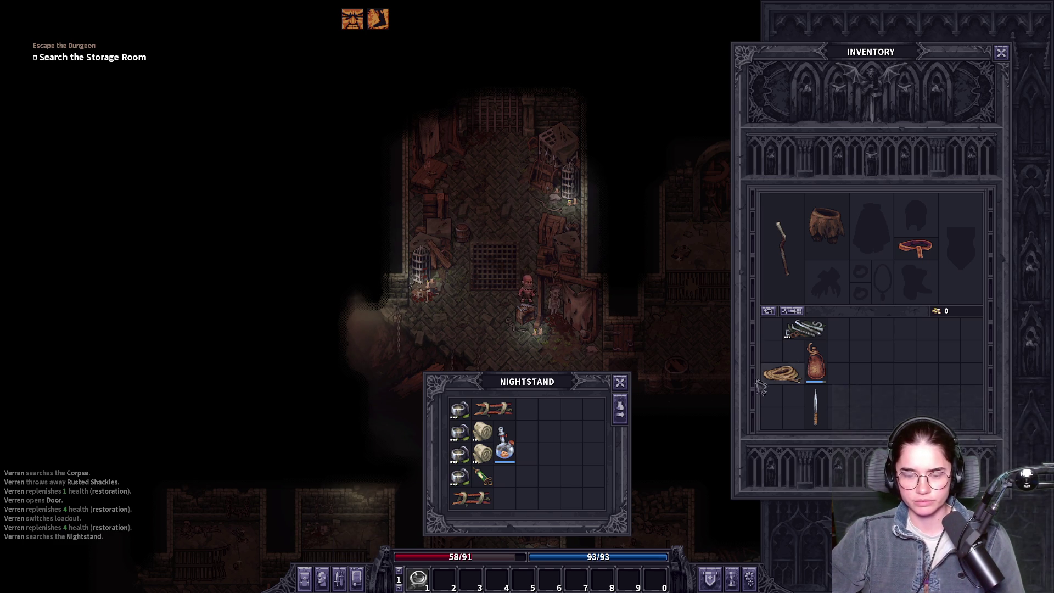
mouse_move(501, 446)
mouse_move(508, 453)
left_mouse_down()
mouse_move(780, 392)
mouse_move(840, 340)
left_mouse_up()
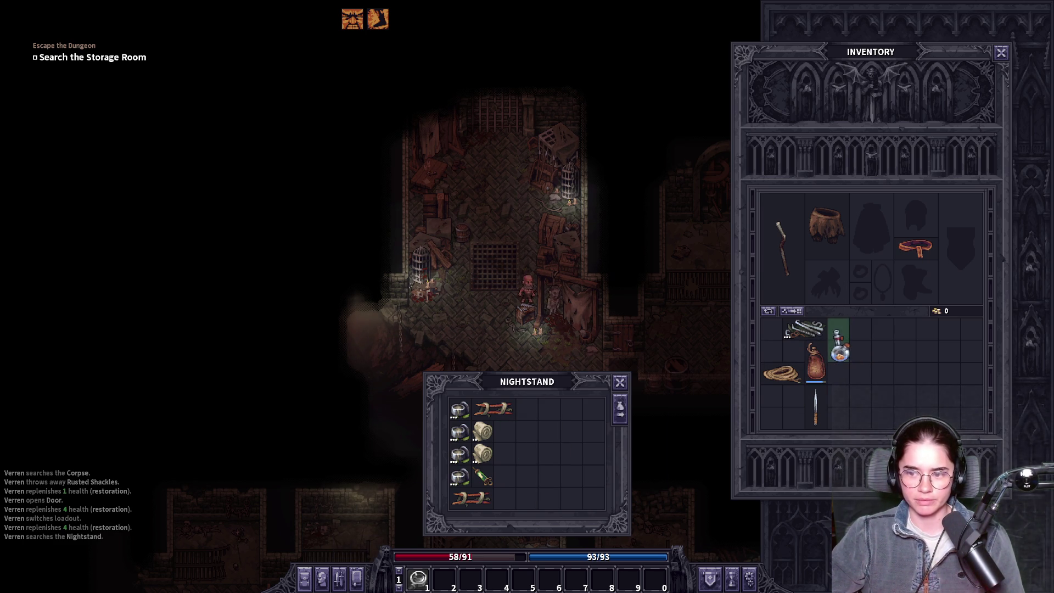
mouse_move(493, 408)
left_mouse_down()
mouse_move(699, 379)
mouse_move(872, 329)
left_mouse_up()
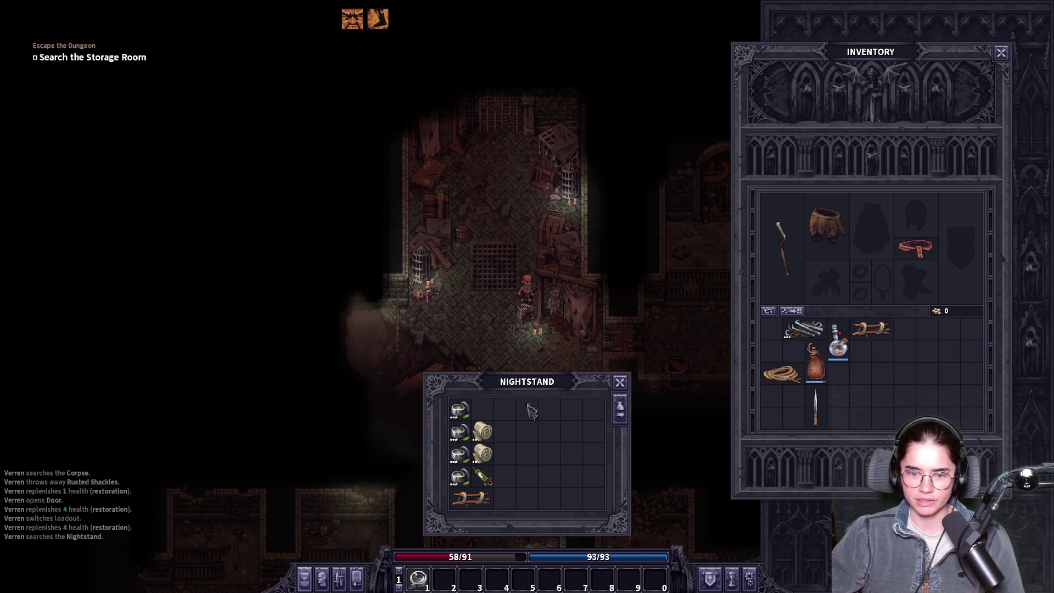
left_click(619, 409)
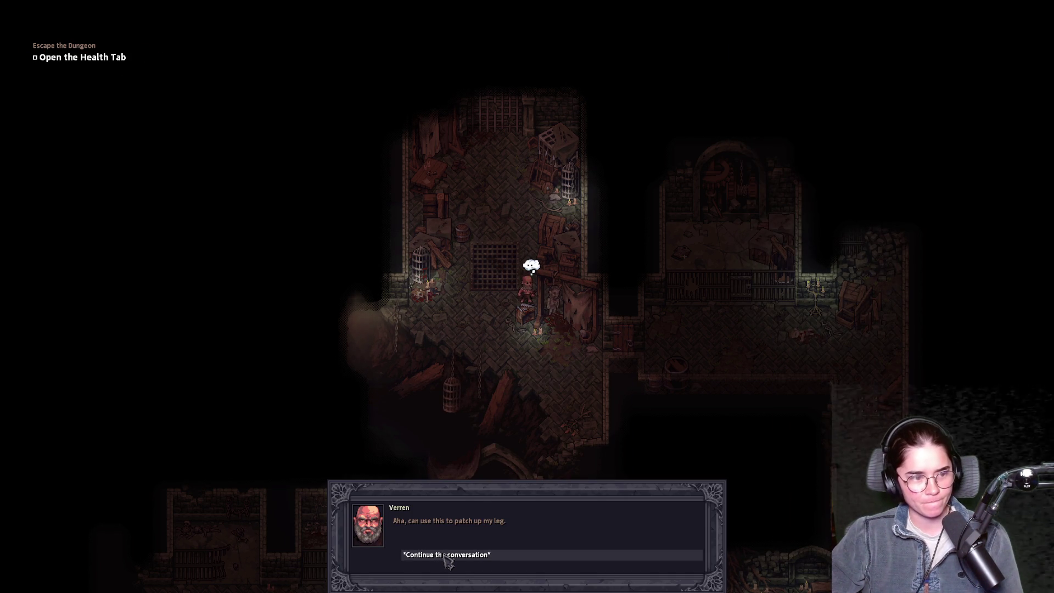
- Open the character's Health overview and read through the medicine hint
left_click(447, 556)
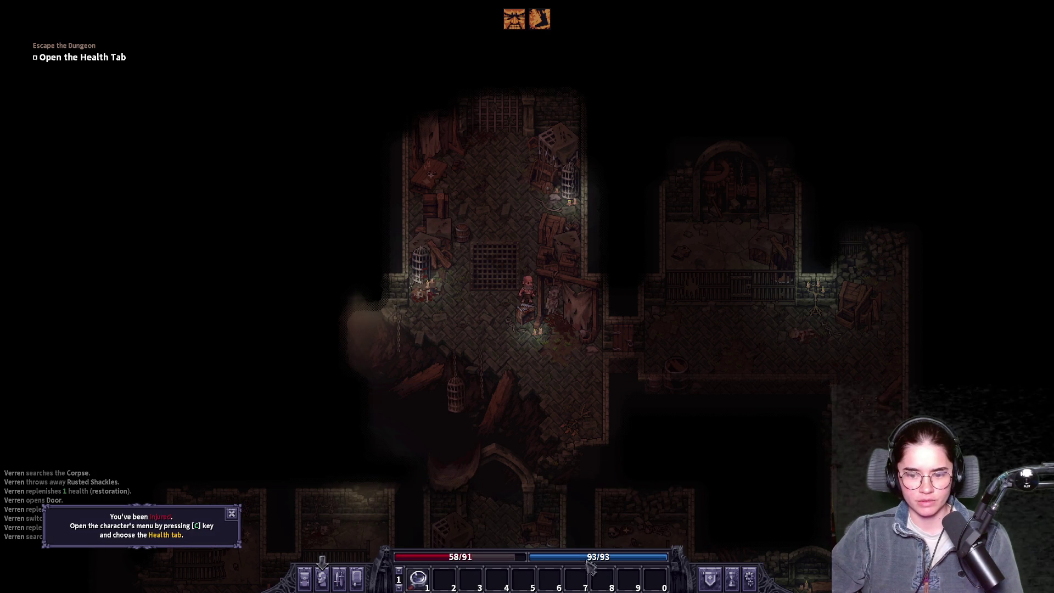
left_click(326, 581)
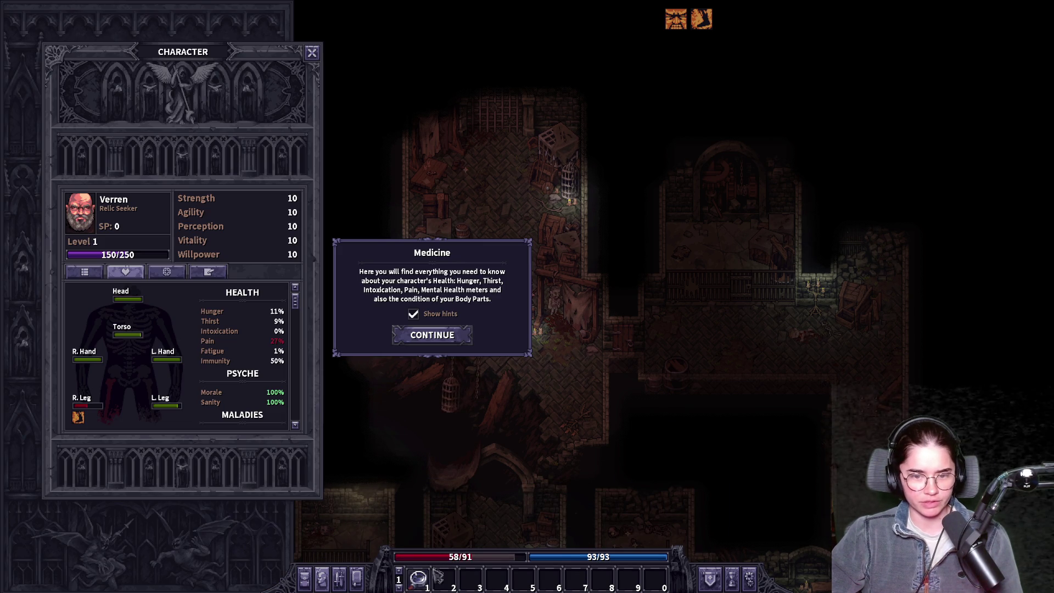
left_click(438, 337)
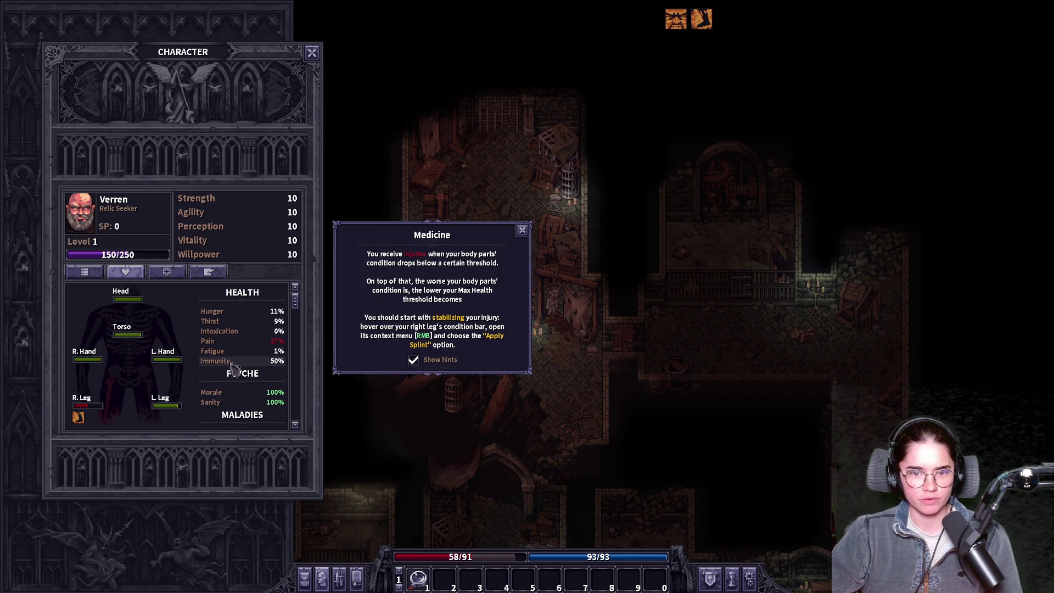
left_click(522, 230)
- Apply a splint and then a Healing Salve to the right leg
right_click(88, 406)
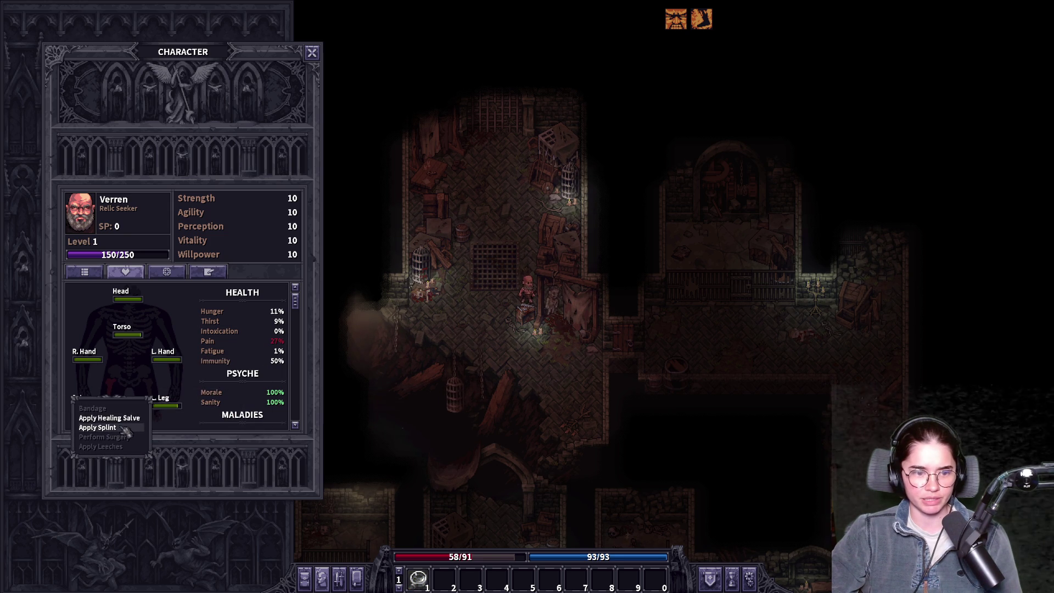
left_click(123, 428)
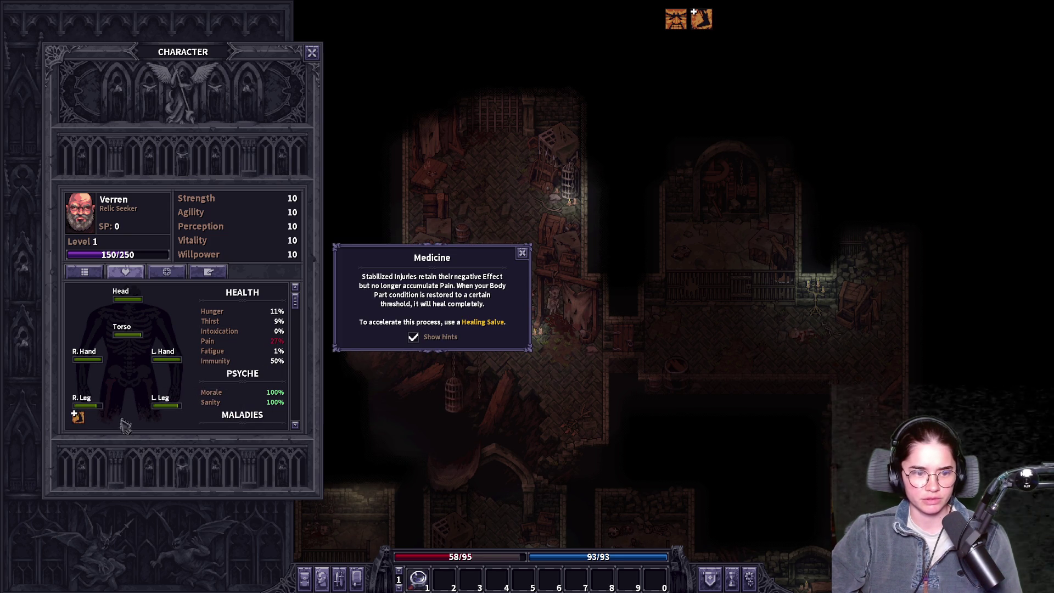
mouse_move(277, 346)
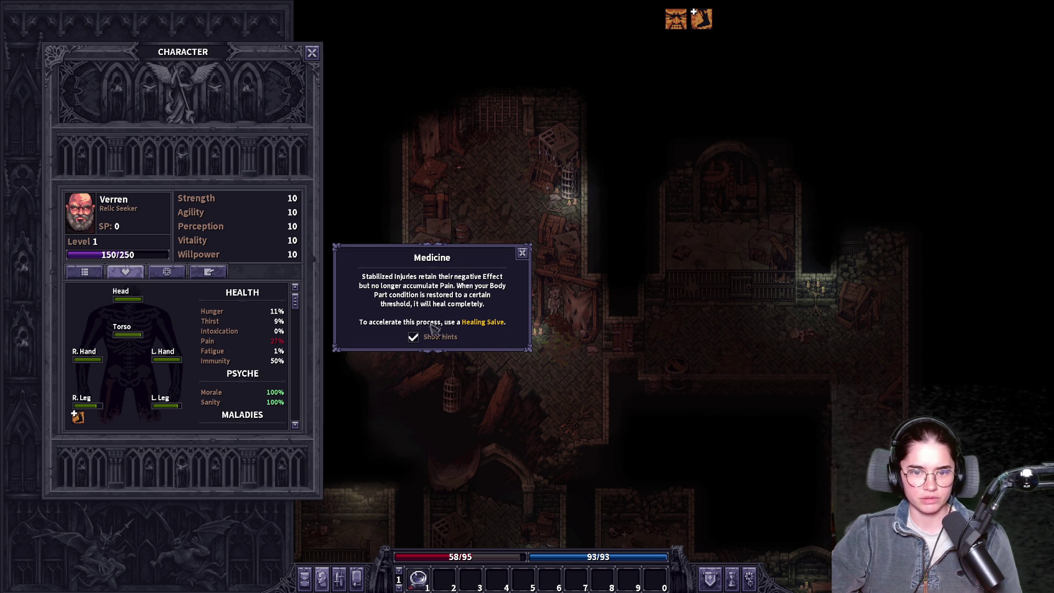
mouse_move(80, 419)
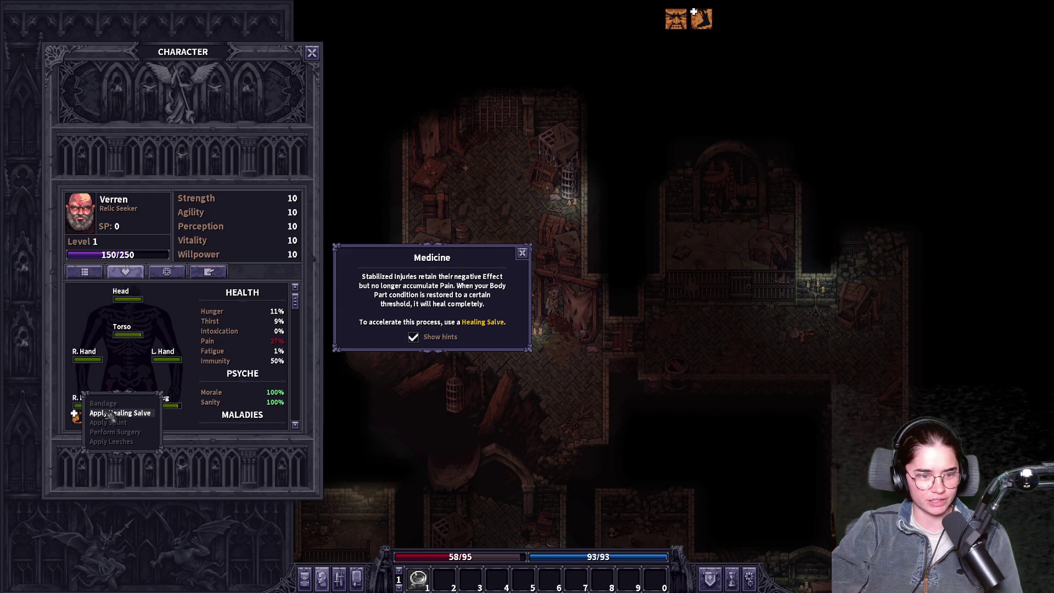
left_click(80, 416)
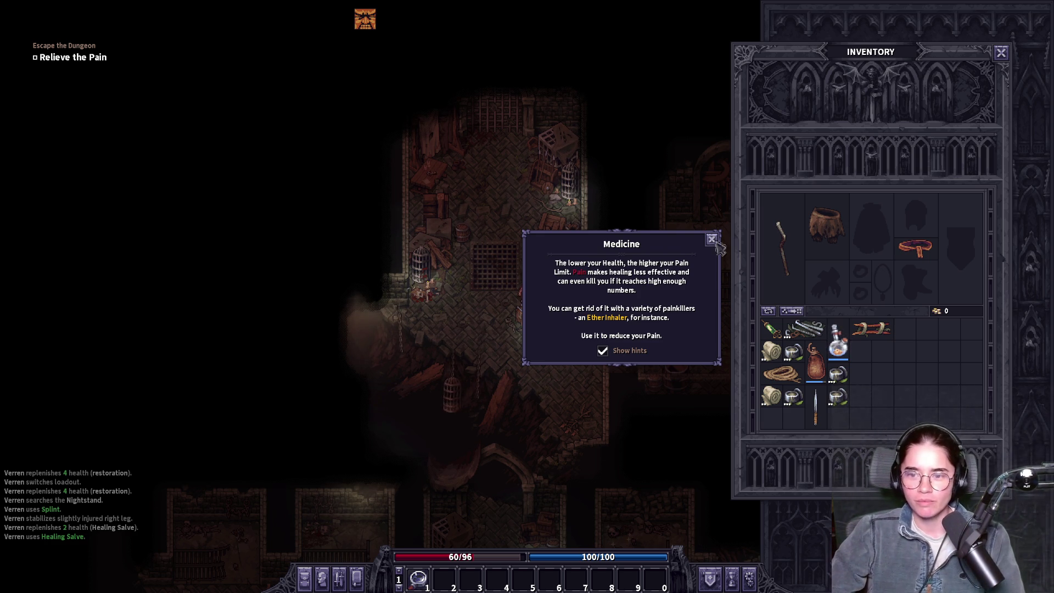
- Break the barrel and pick up the Goat Cheese and the Rusty Key
left_click(711, 239)
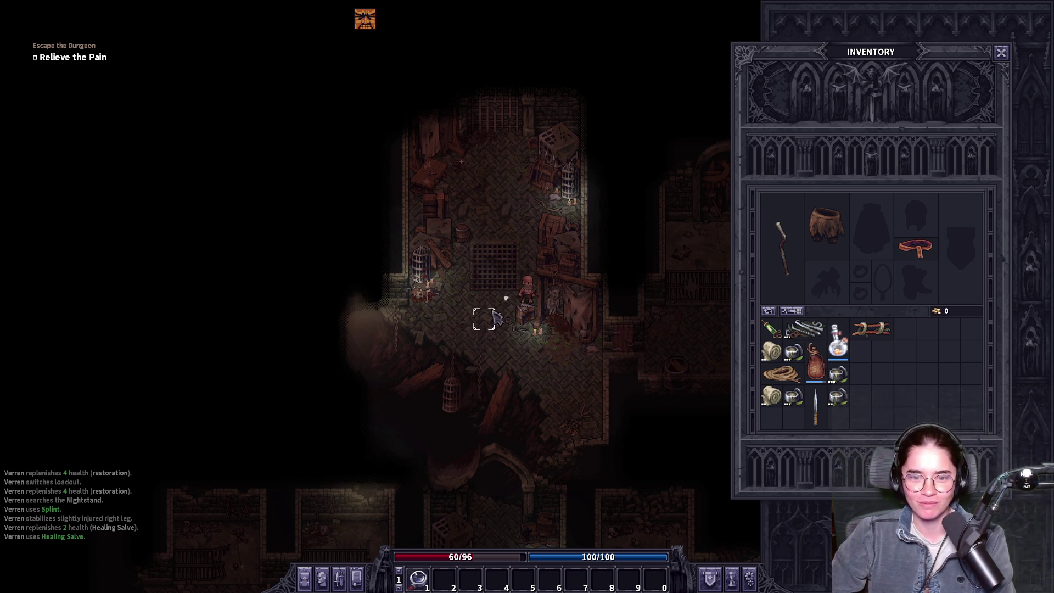
left_click(510, 242)
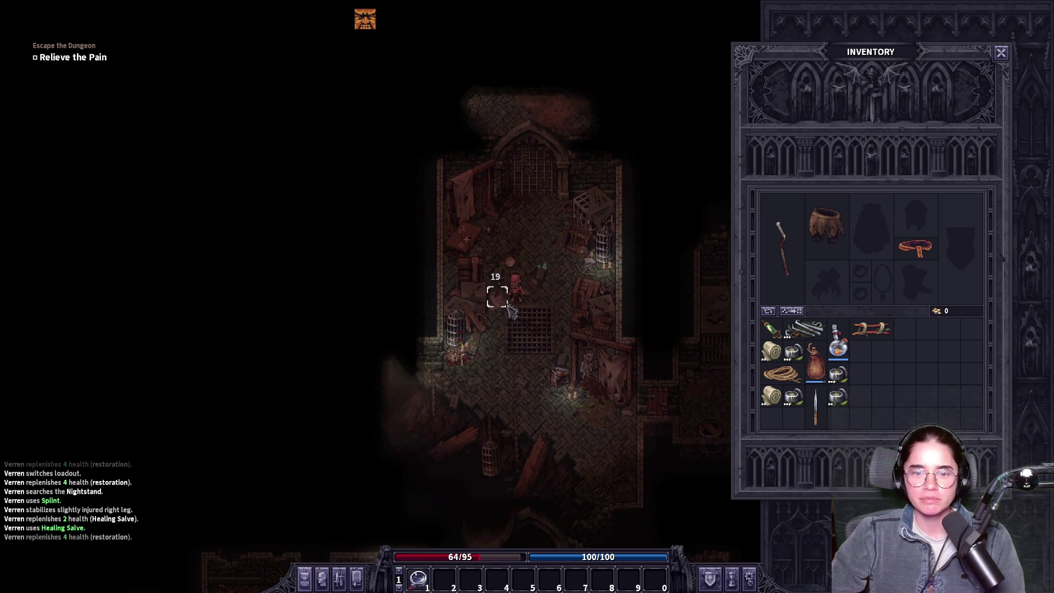
left_click(529, 266)
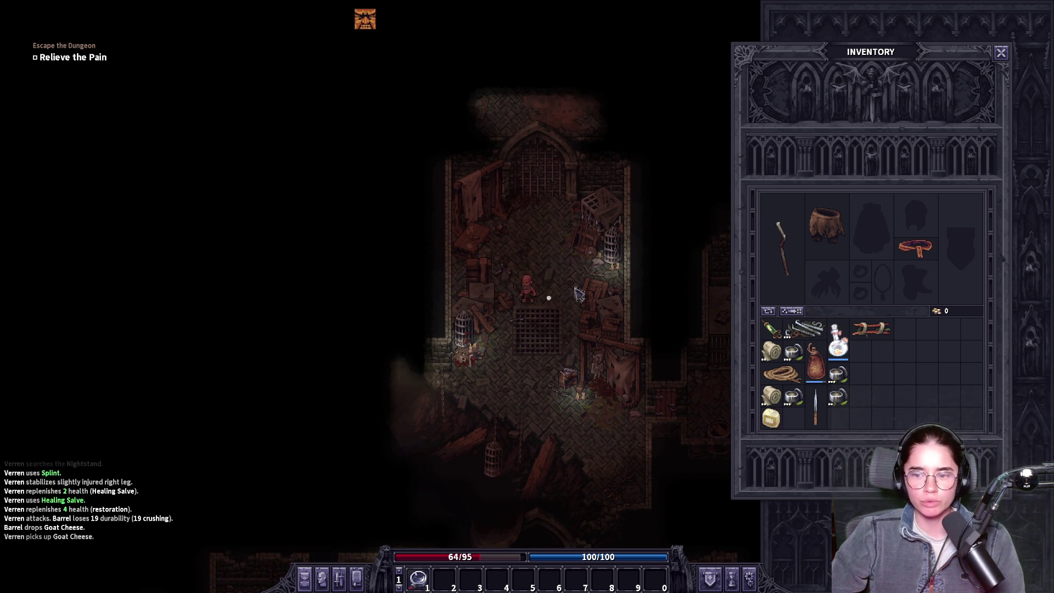
left_click(530, 268)
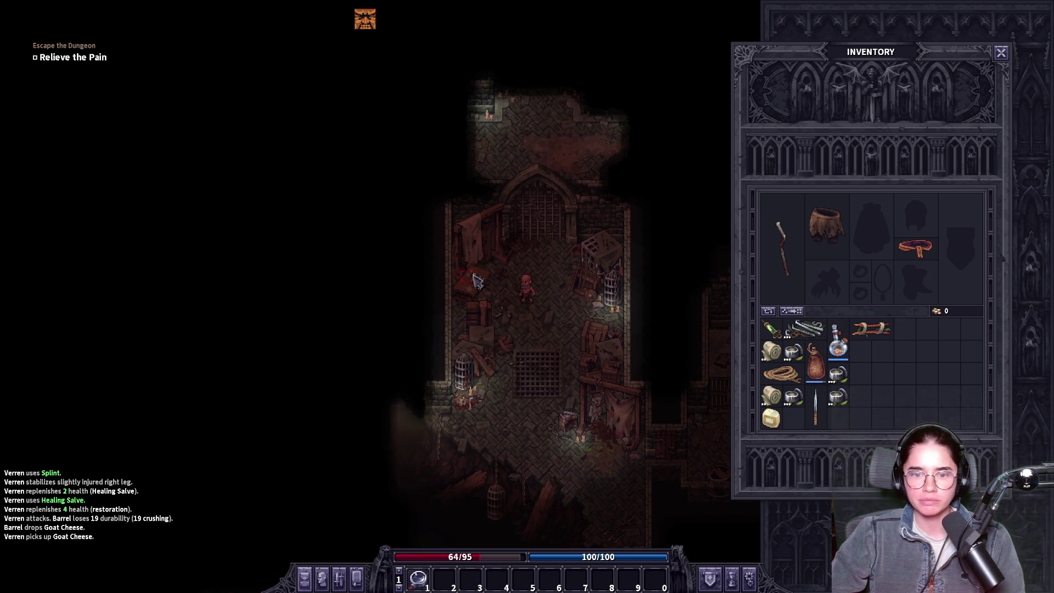
left_click(475, 284)
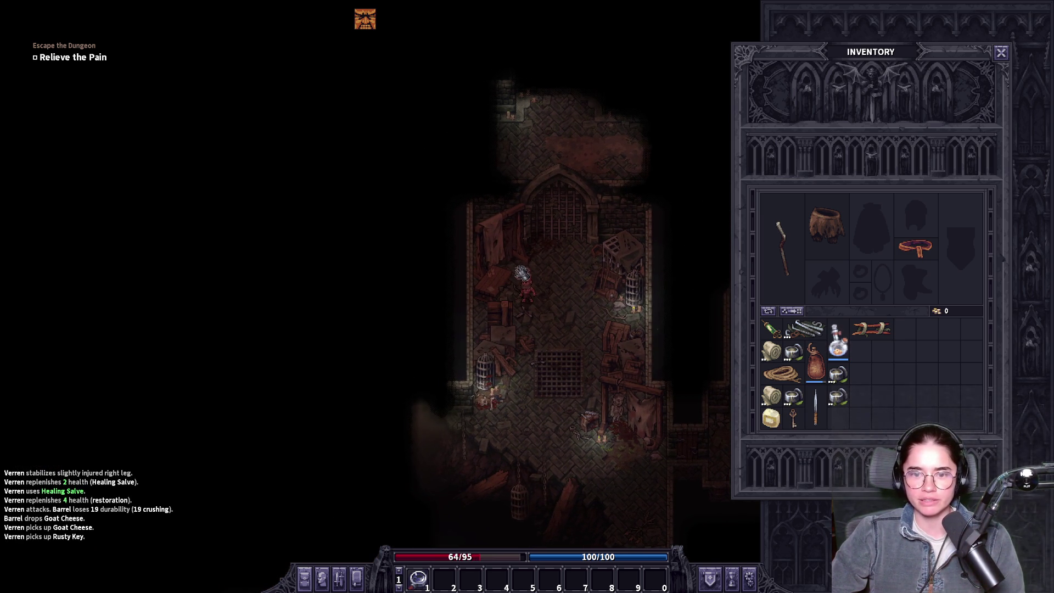
- Equip the Traveling Shoes and the Padded Doublet, returning the old skirt to inventory
left_click_drag(872, 362, 916, 283)
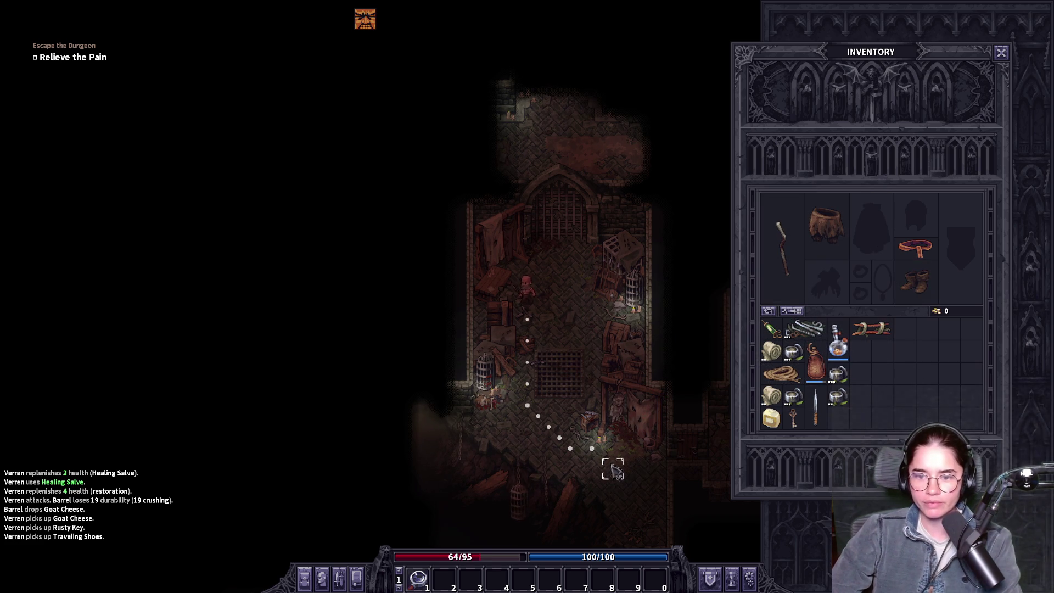
left_click(671, 445)
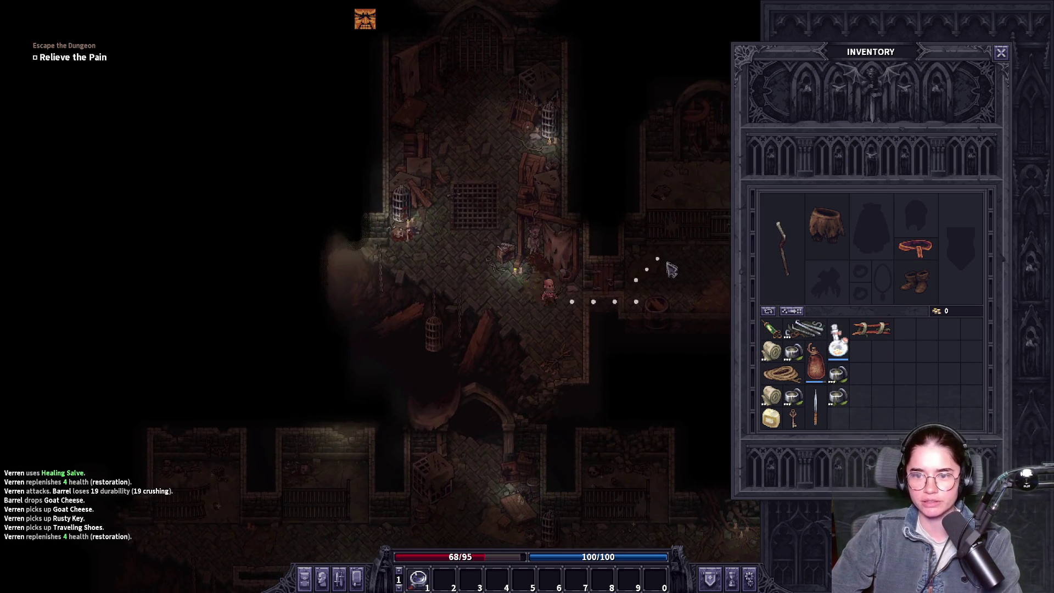
left_click(679, 271)
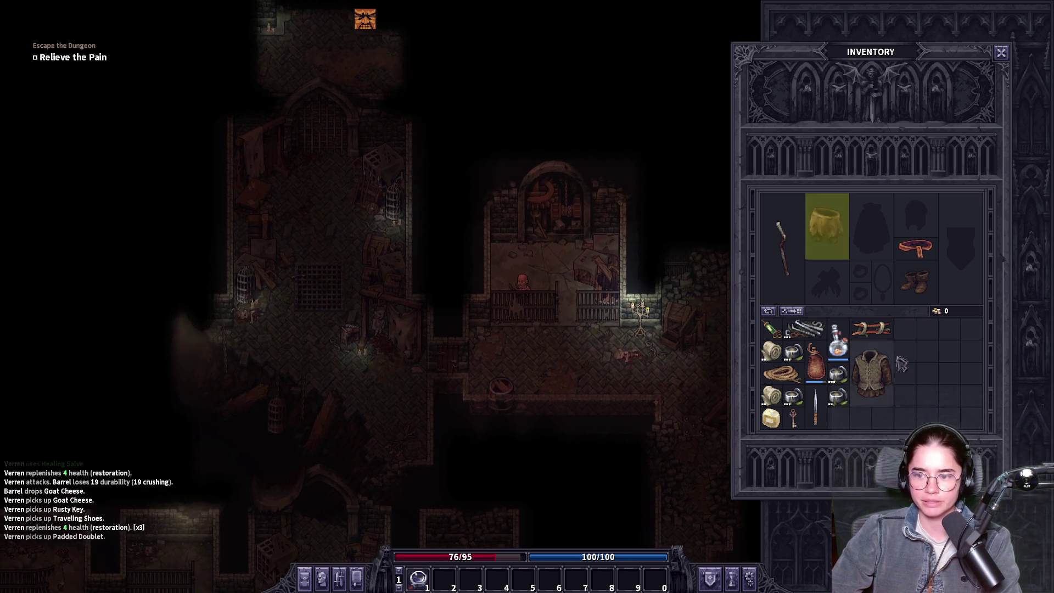
left_click_drag(872, 352, 827, 226)
left_click(961, 341)
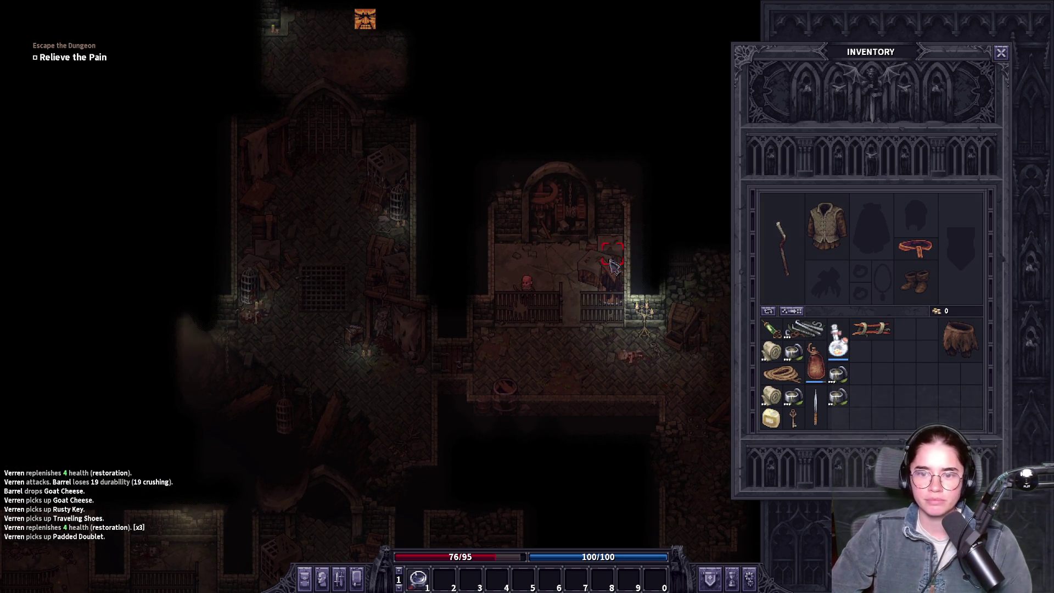
- Walk along the corridor with Alt labels shown to the wall rack and open it
left_click(496, 382)
key("alt")
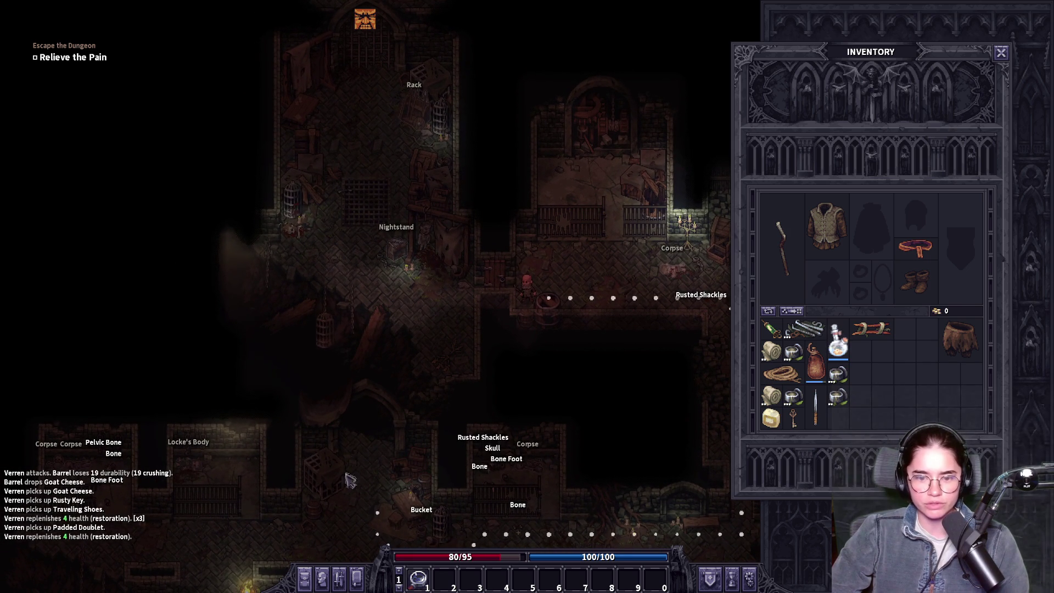
left_click(385, 310)
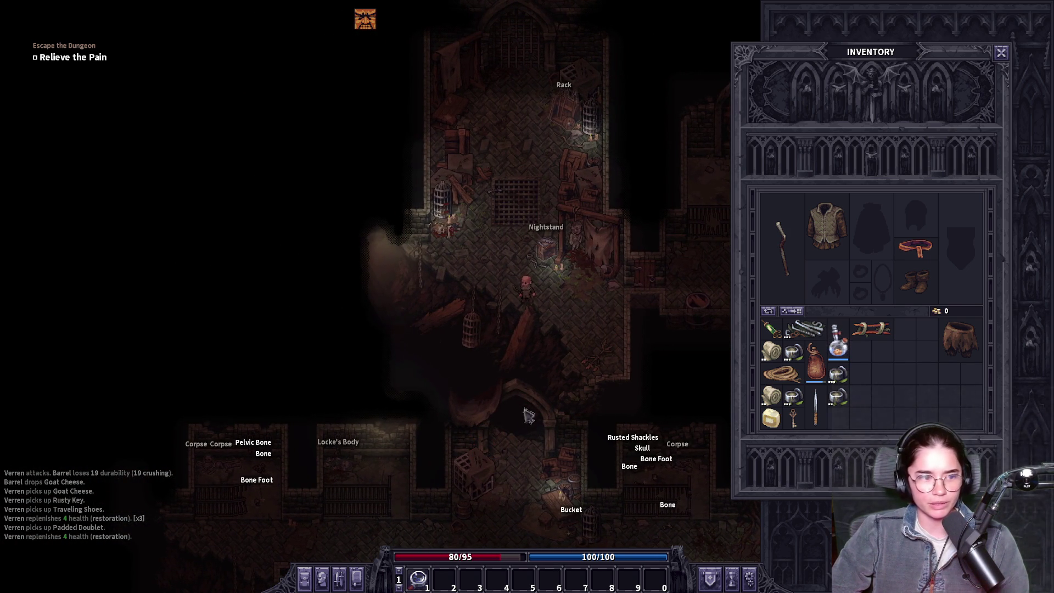
left_click(525, 178)
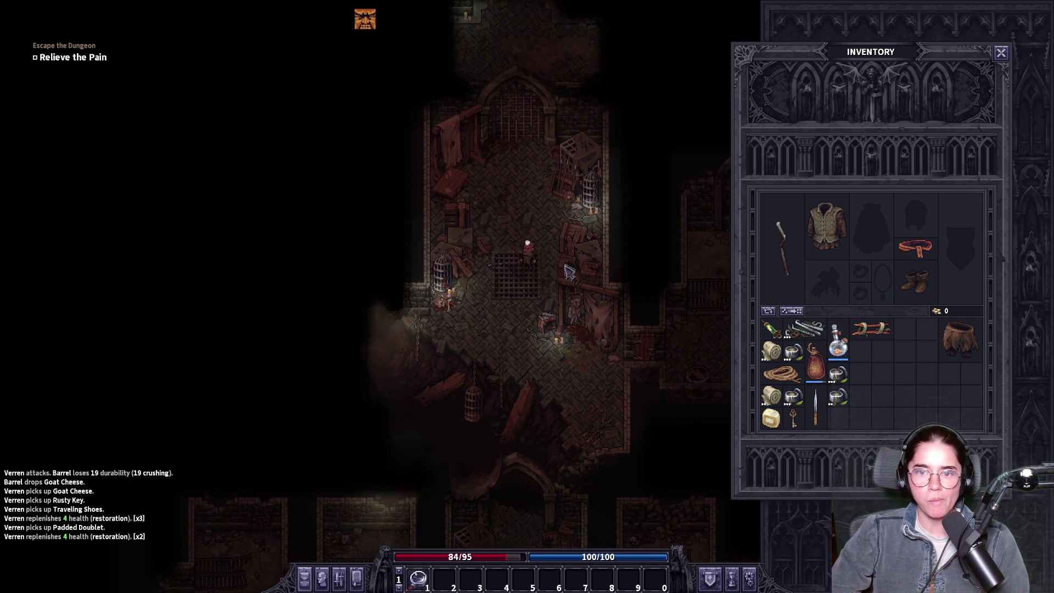
left_click(569, 271)
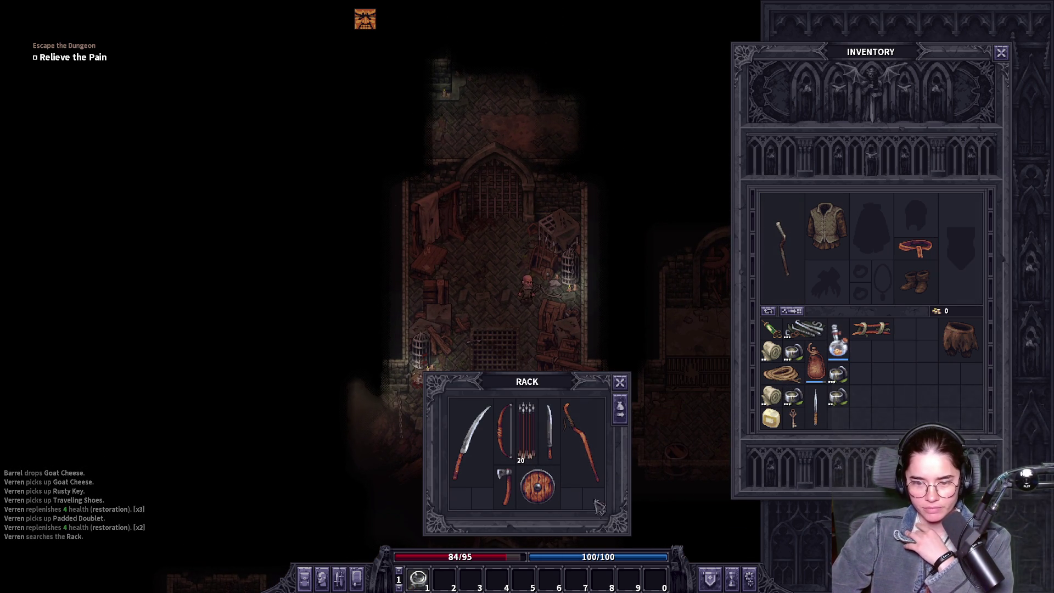
- Take the 20 Leaf-Shaped Arrows and the bow from the rack
left_click(530, 455, "shift")
left_click(504, 434, "shift")
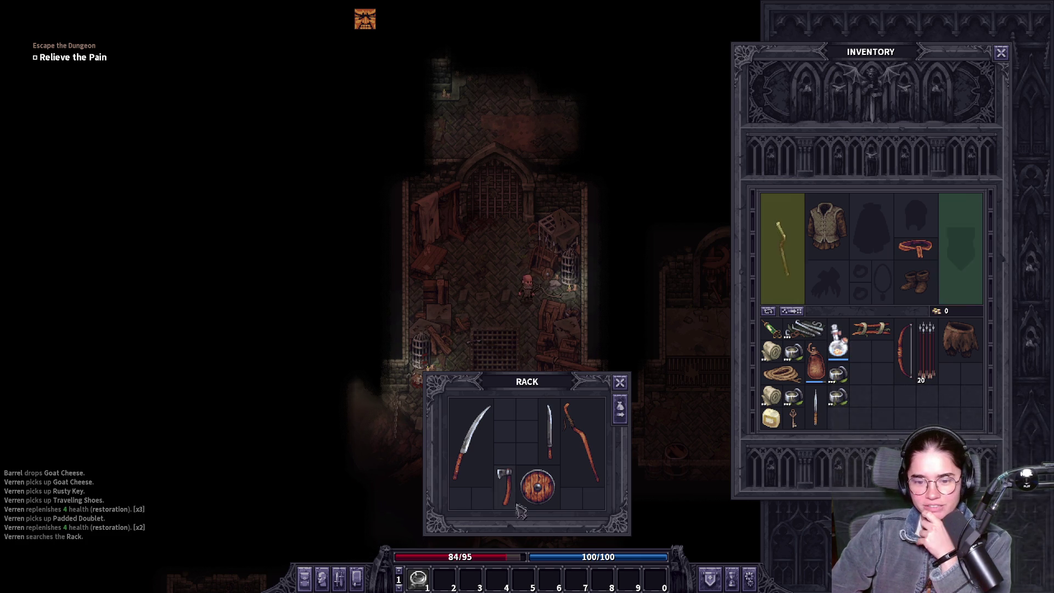
mouse_move(592, 444)
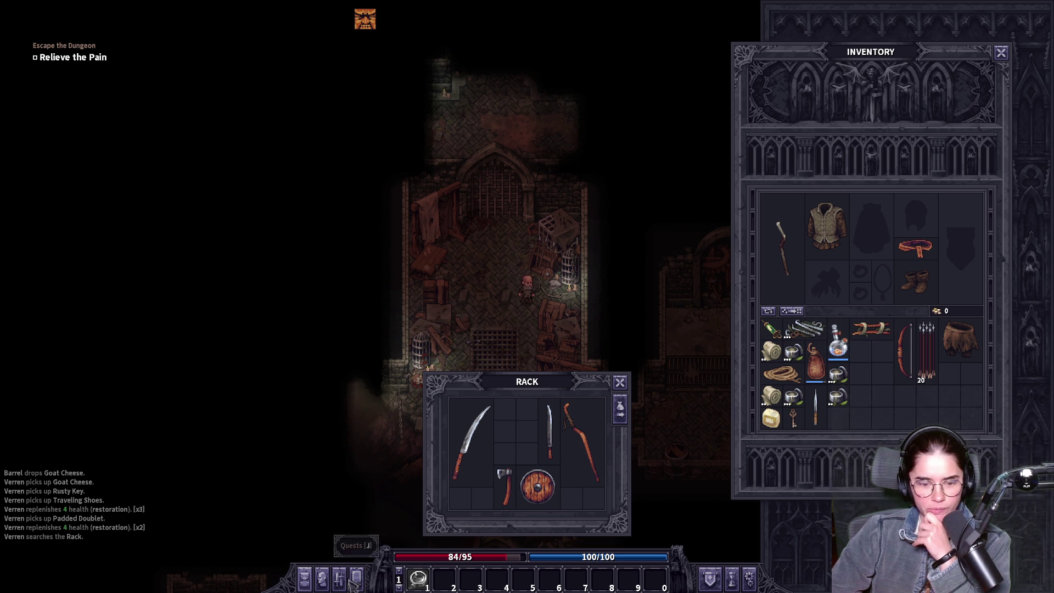
left_click(339, 581)
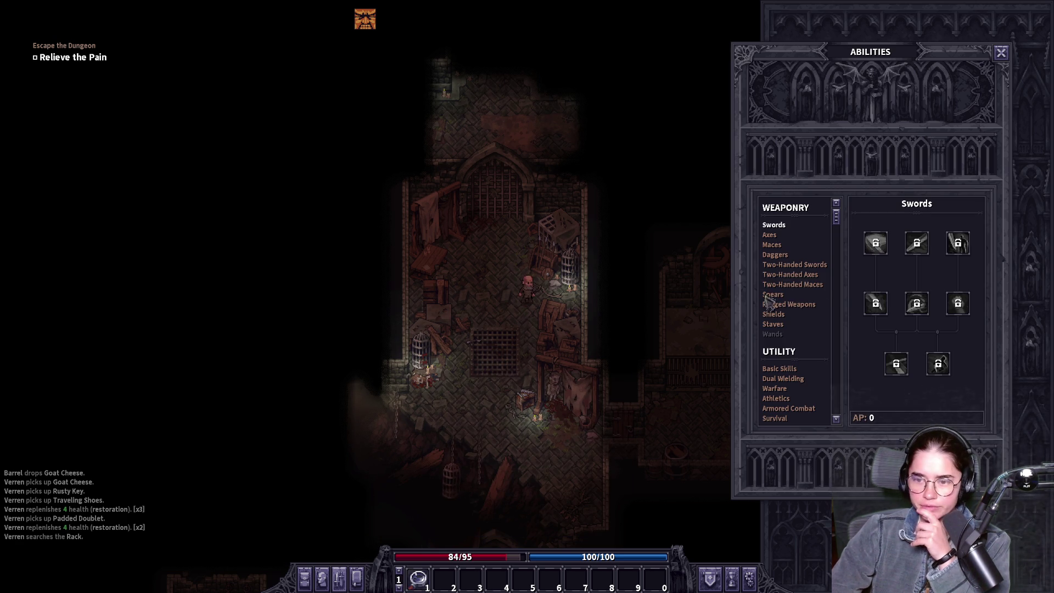
mouse_move(792, 245)
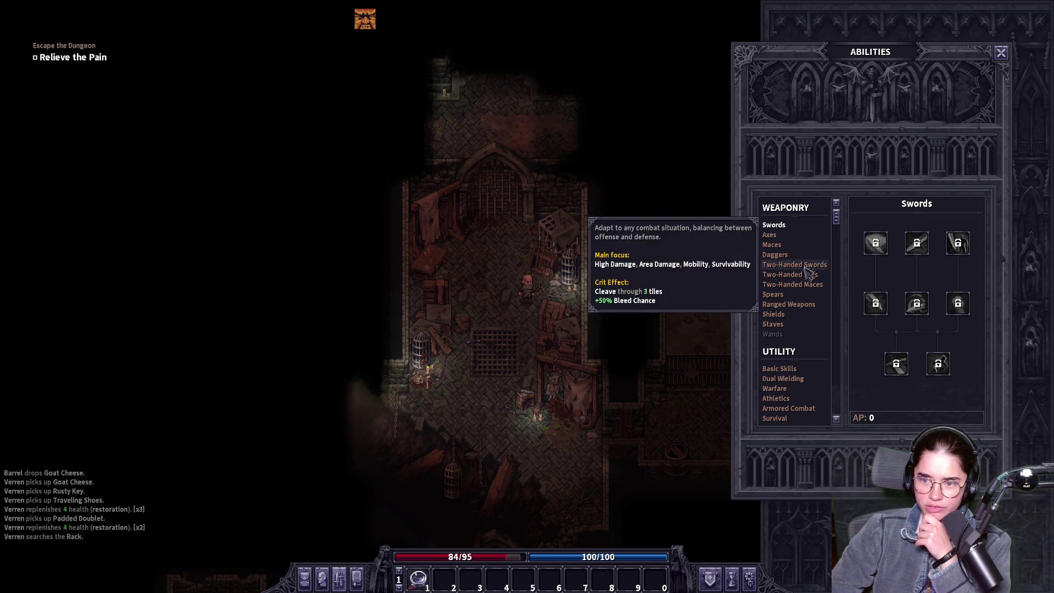
mouse_move(817, 279)
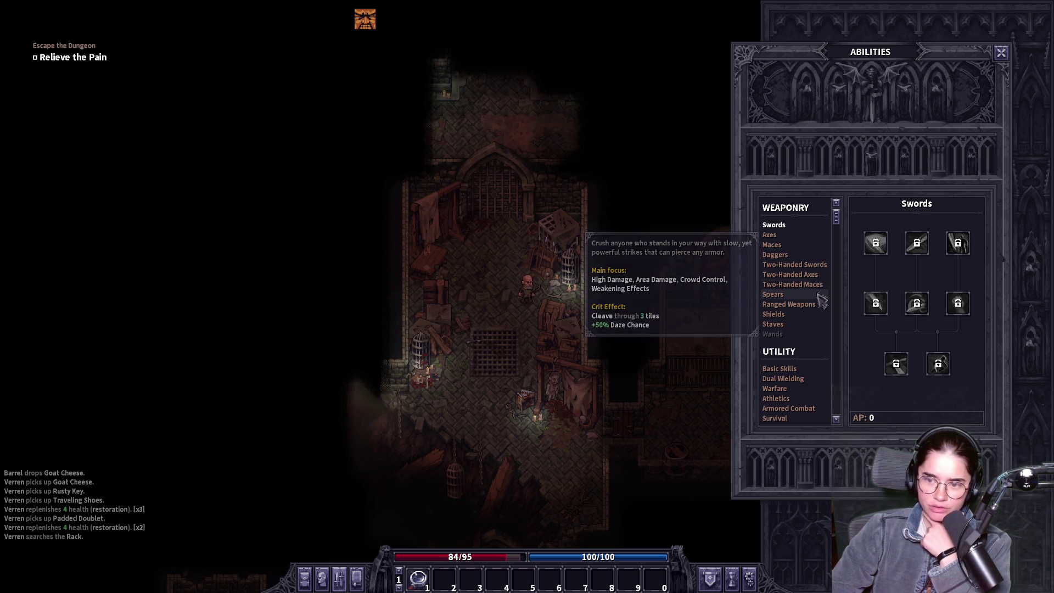
mouse_move(816, 307)
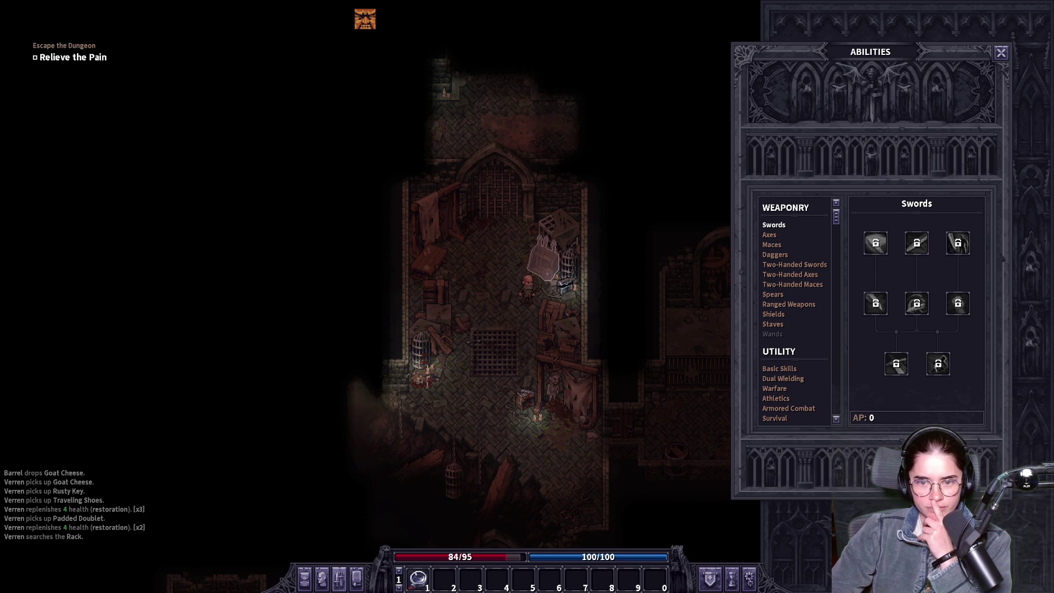
left_click(570, 274)
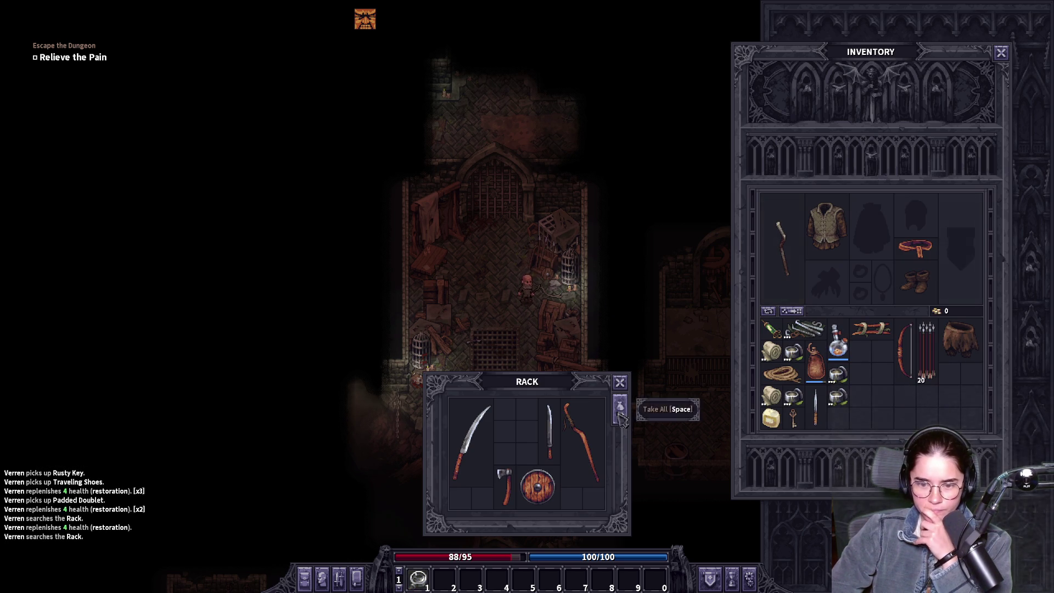
- Equip the rack's sword and round shield, leave the staff in the rack, and close the windows
mouse_move(850, 396)
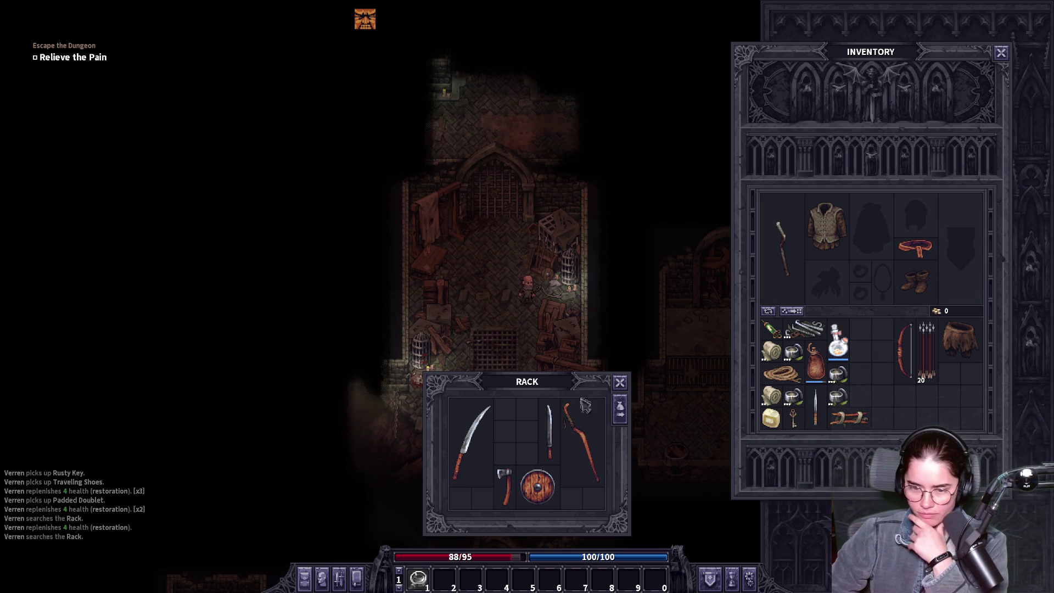
left_click(549, 434)
left_click(783, 247)
left_click(549, 433)
left_click(552, 472)
left_click(960, 247)
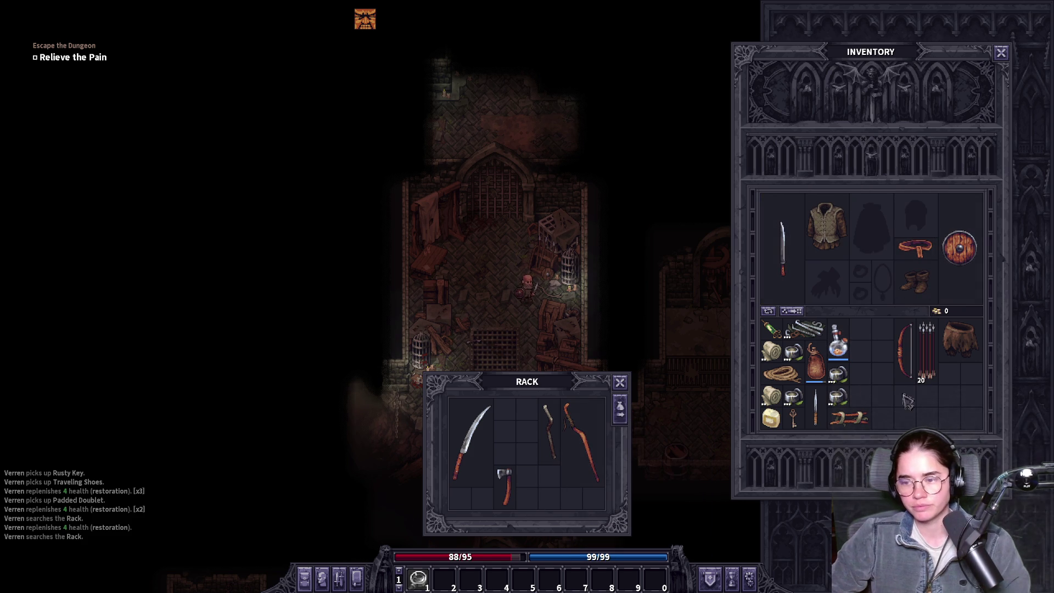
left_click(1002, 52)
left_click(443, 387)
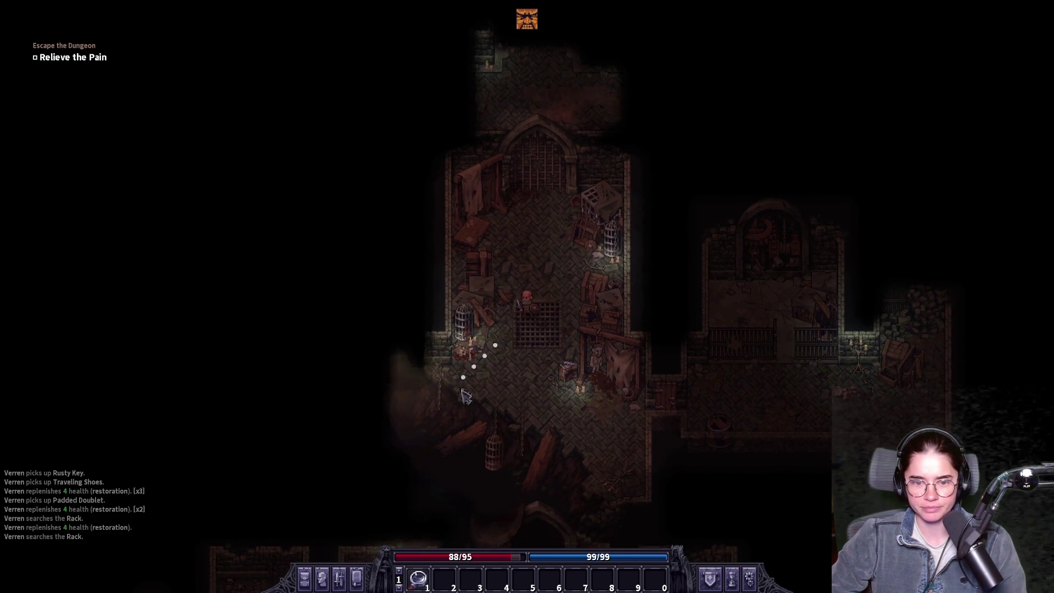
- Walk Verren north beside the gate, then down the corridor past the nightstand and right through the lower hall
left_click(604, 132)
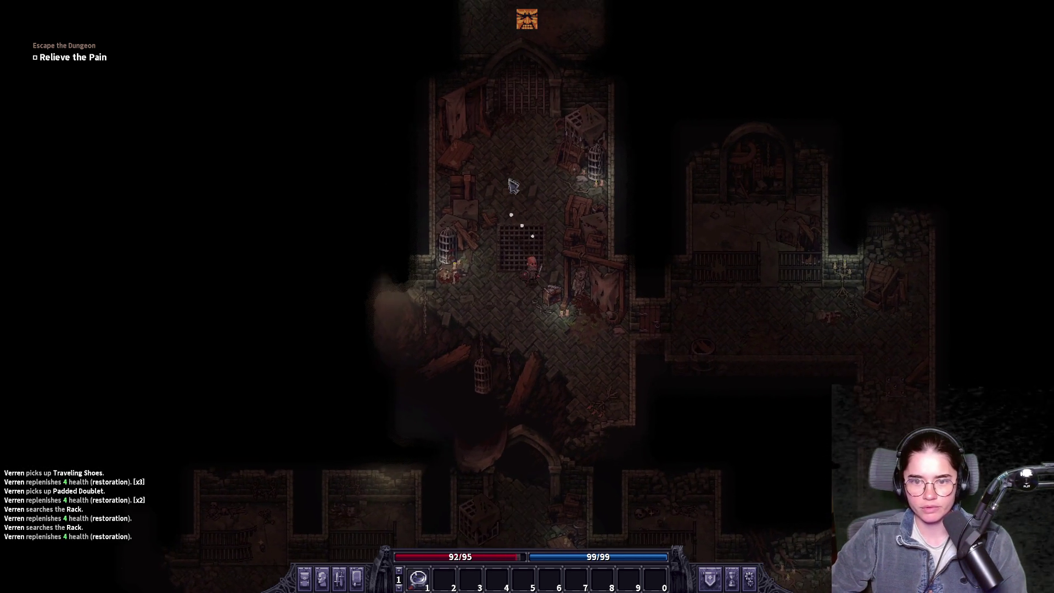
left_click(542, 204)
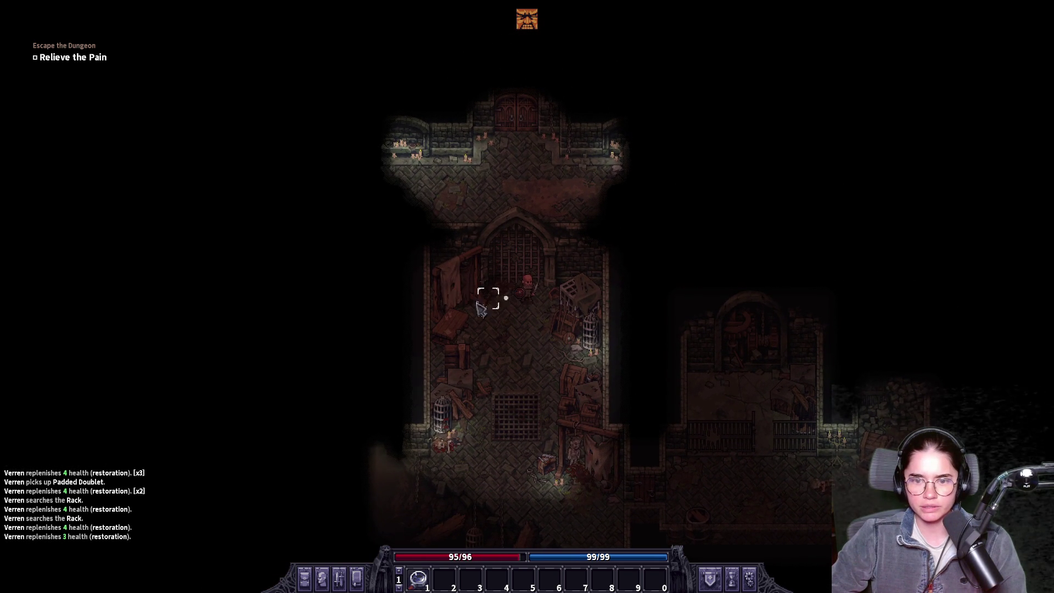
key("alt")
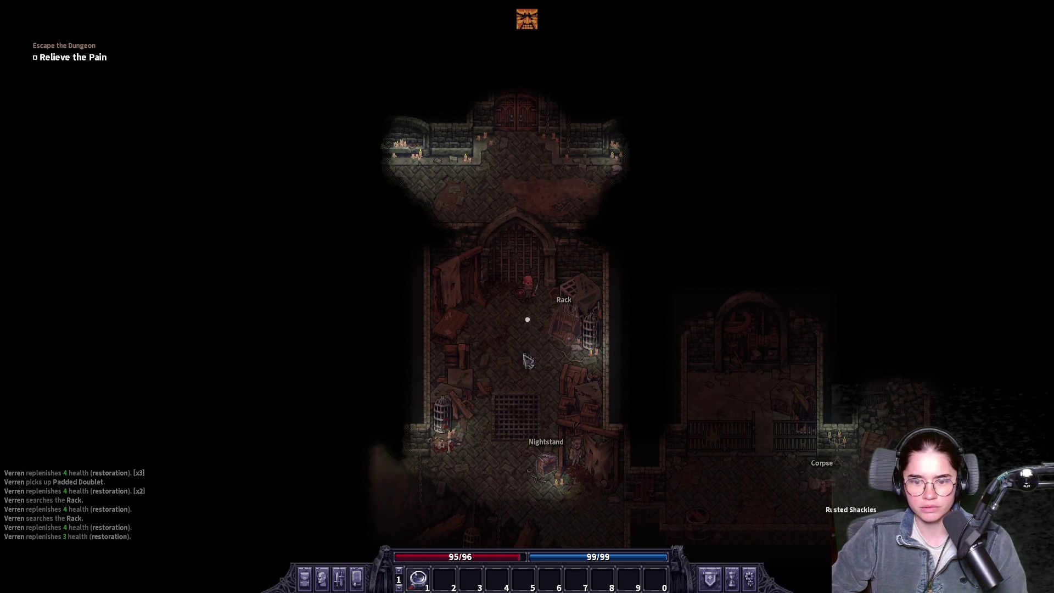
left_click(535, 461)
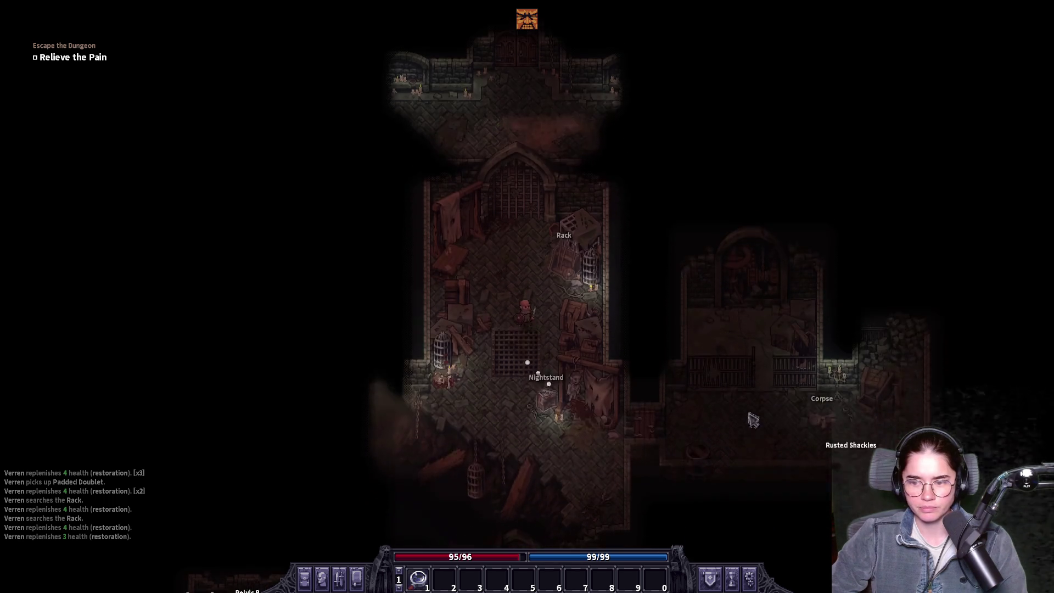
left_click(573, 434)
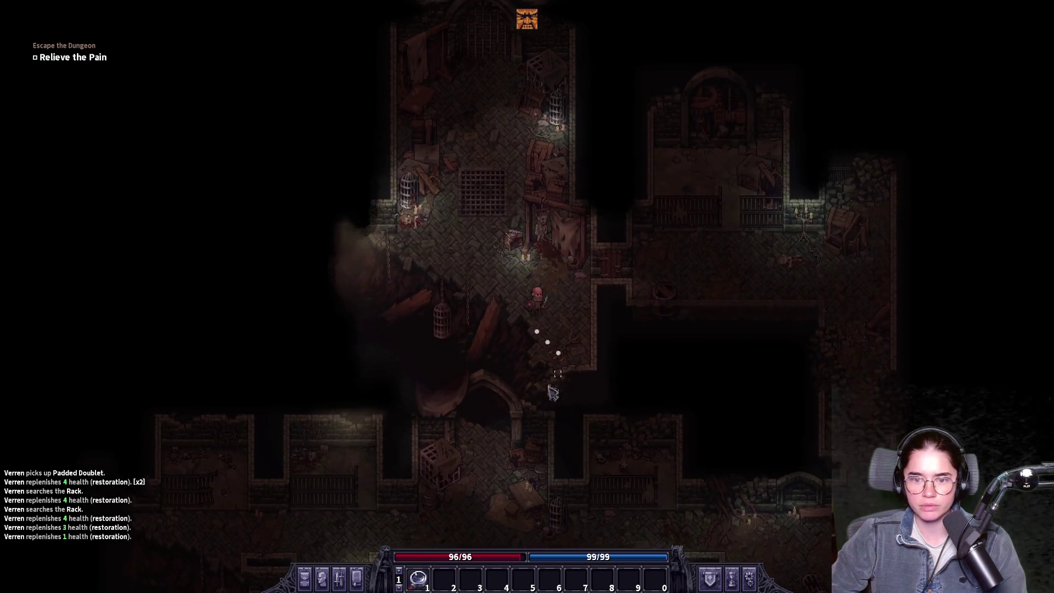
left_click(494, 431)
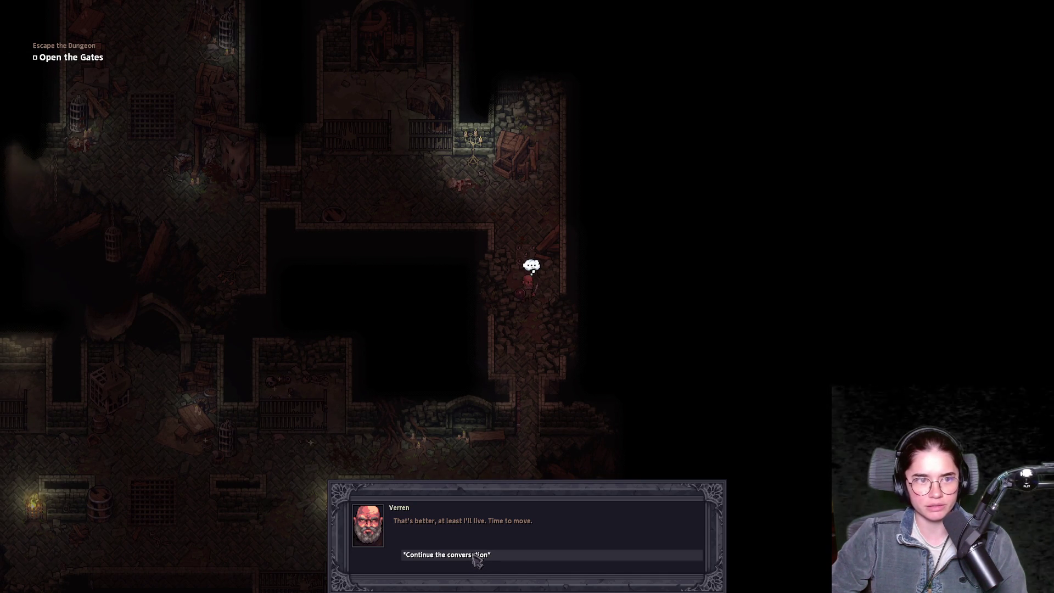
- Continue past the dialogue line, pan over the lower hall, and show the names of the lying loot
left_click(475, 560)
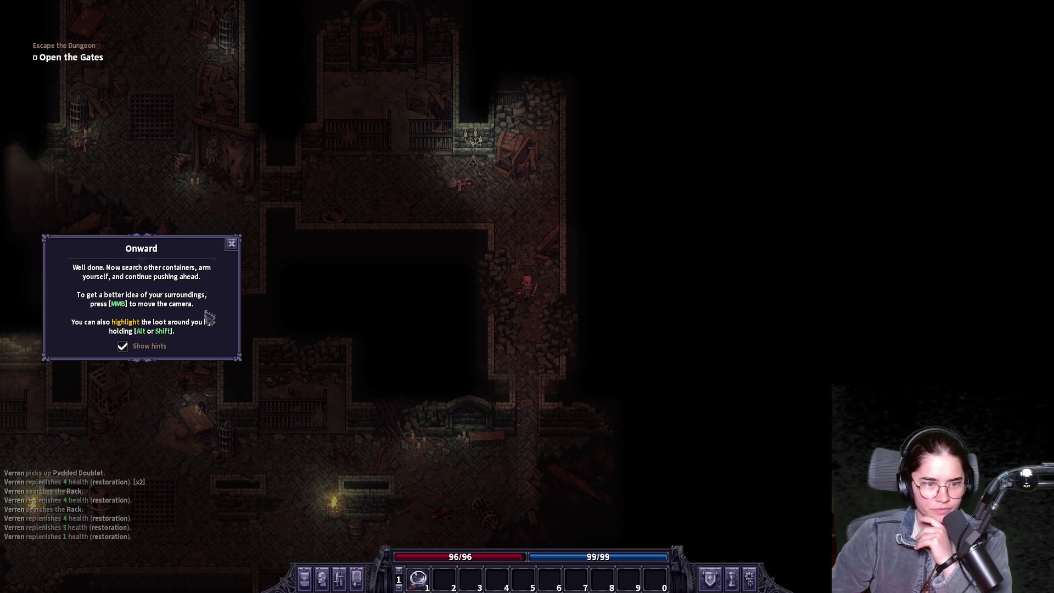
left_click_drag(256, 415, 508, 233)
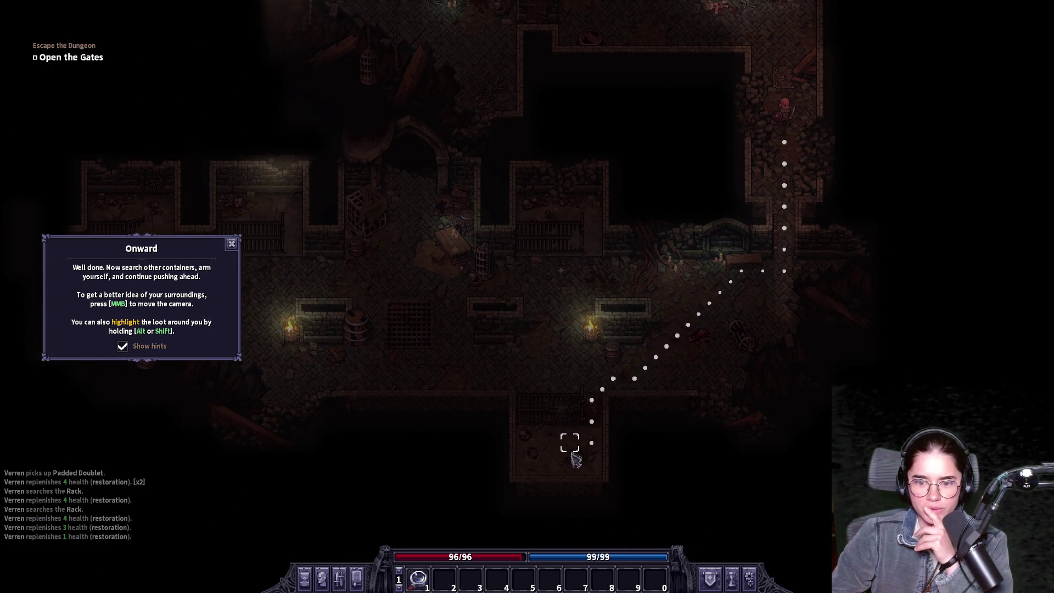
key("alt")
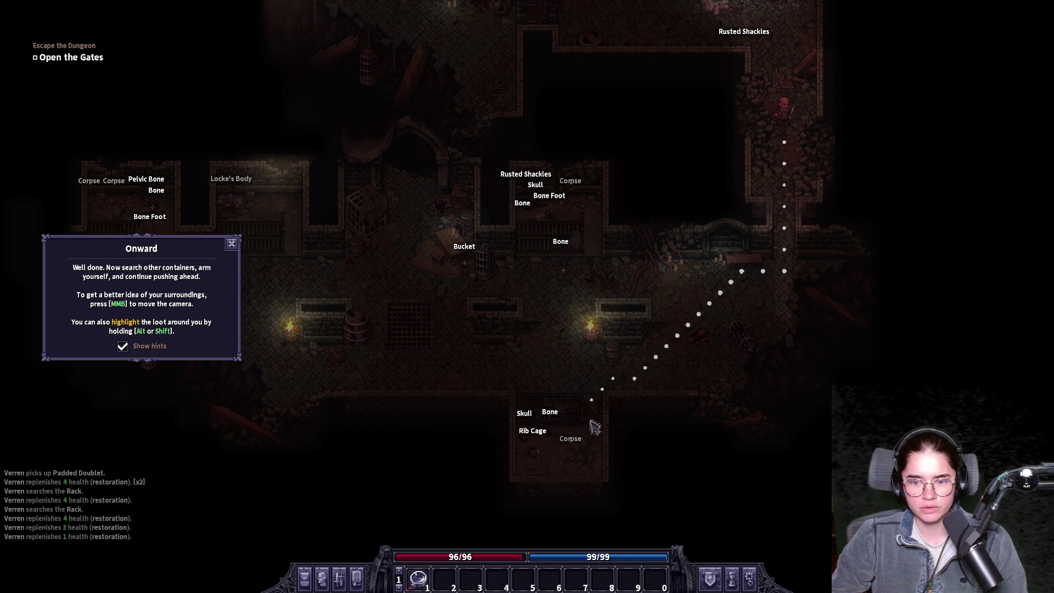